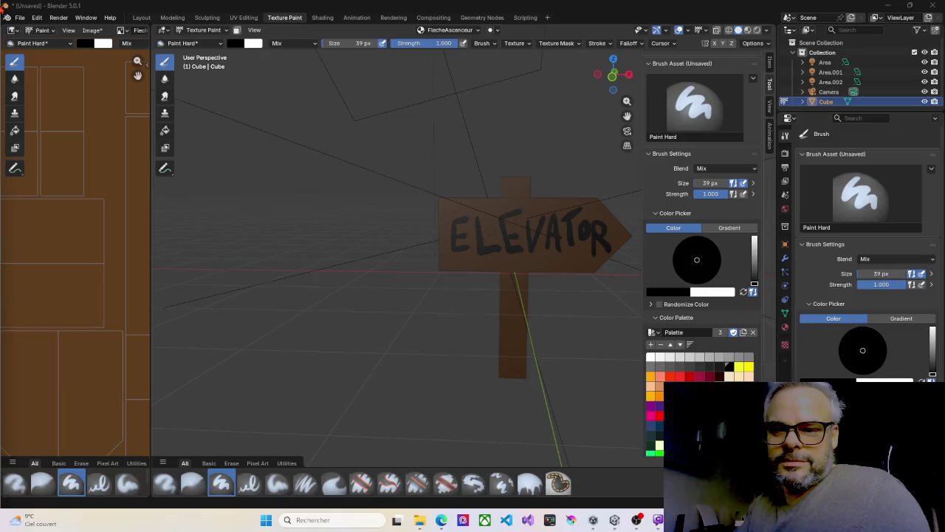
Render the scene with F12 to preview the signpost, then close the render preview.
{"action": "key", "text": "F12"}
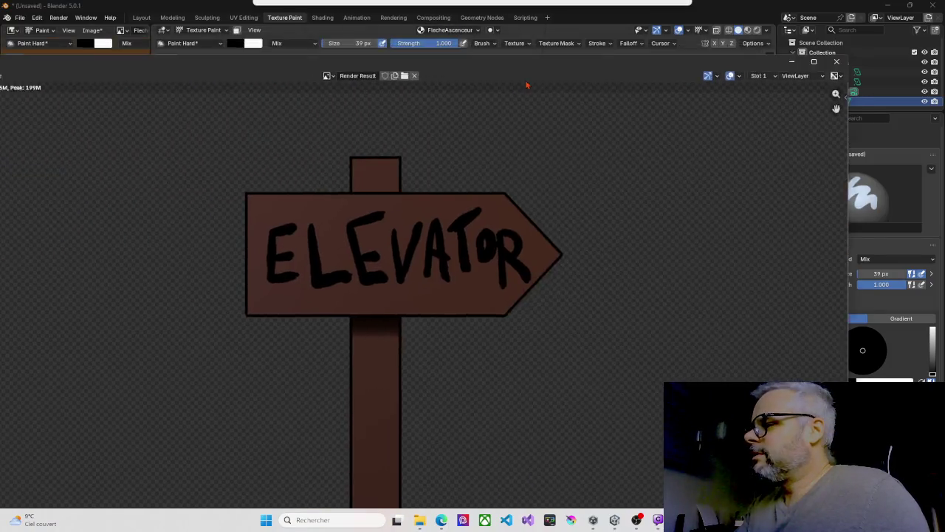
{"action": "scroll", "coordinate": [524, 252], "scroll_direction": "down", "scroll_amount": 4}
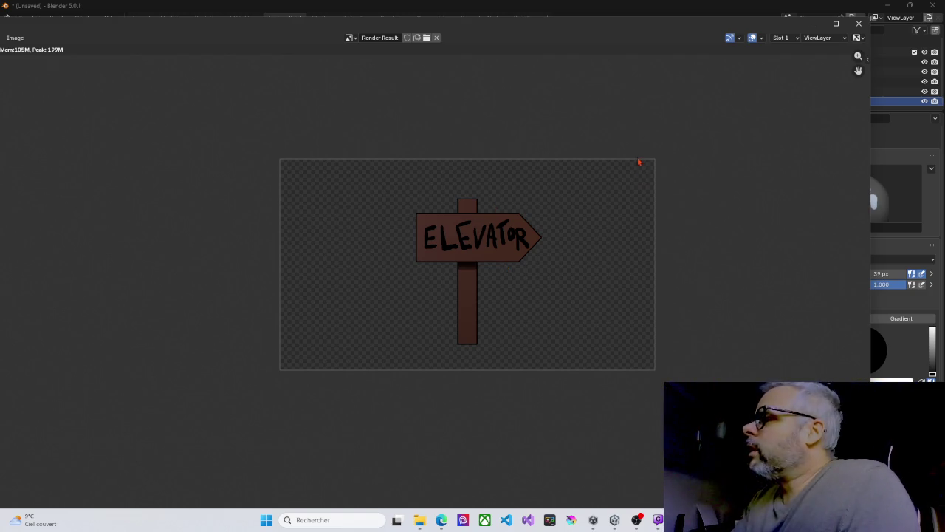
{"action": "left_click", "coordinate": [859, 23]}
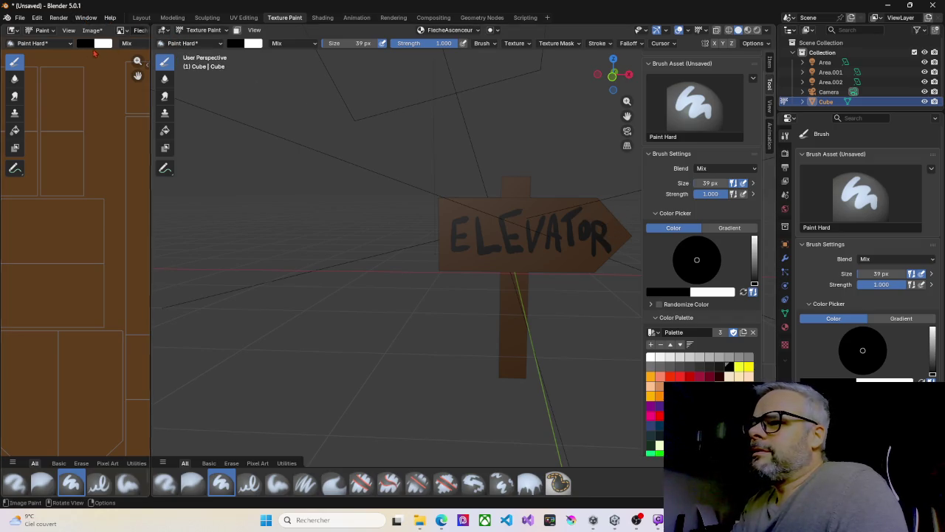
Save the painted ELEVATOR texture image from the Image menu (Alt+S).
{"action": "left_click", "coordinate": [98, 34]}
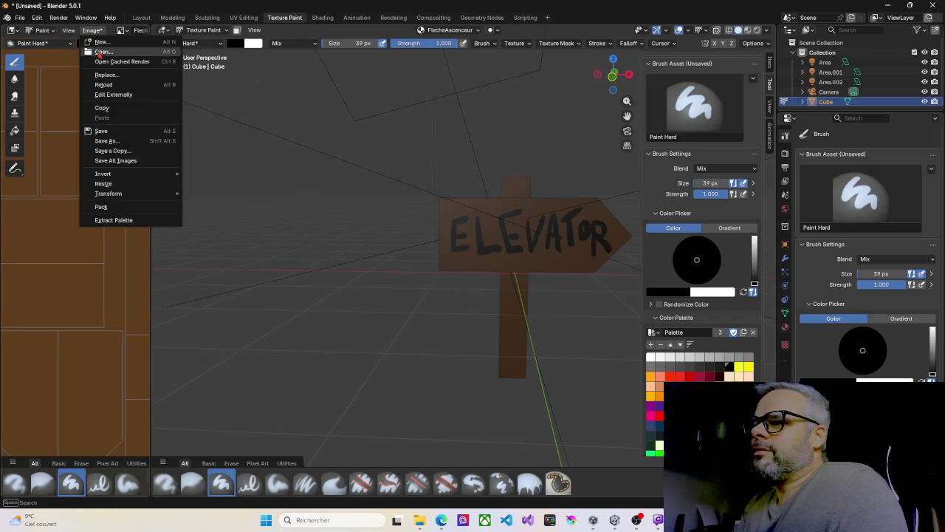
{"action": "left_click", "coordinate": [107, 135]}
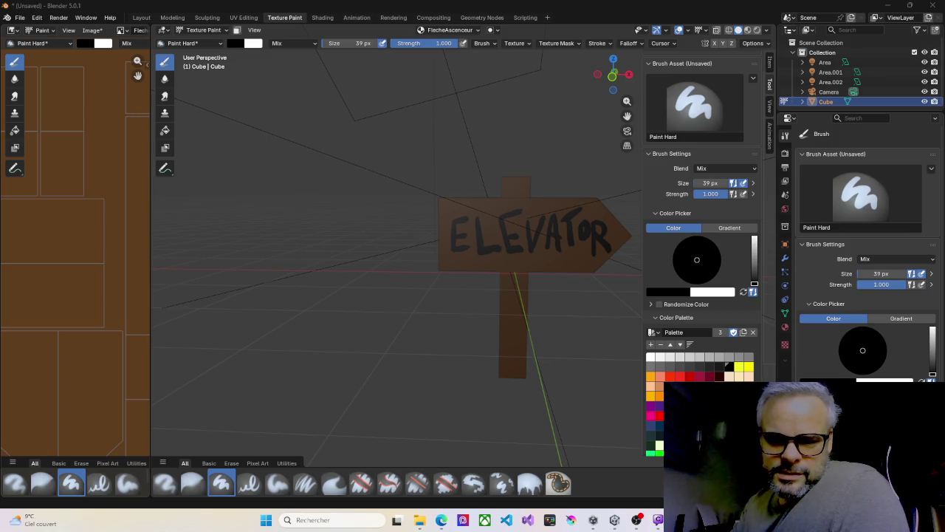
{"action": "key", "text": "alt+s"}
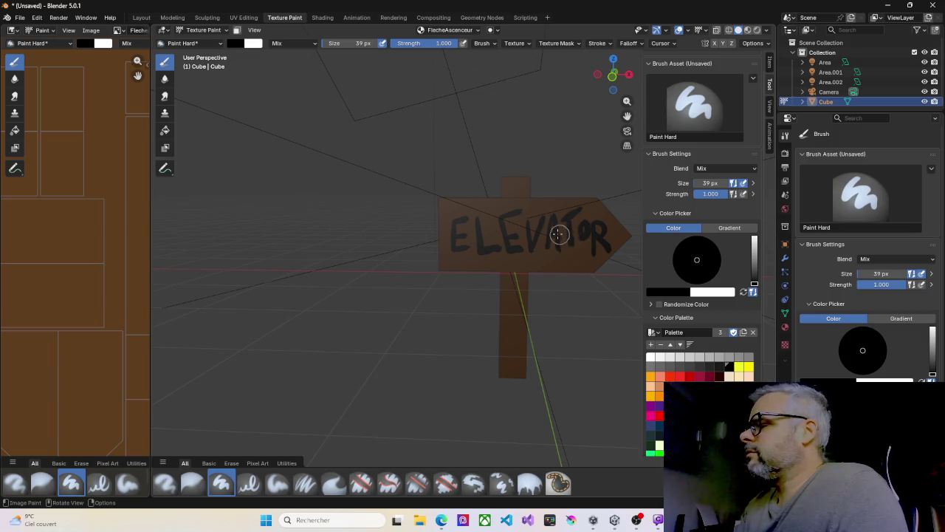
In the Layout workspace, orbit to an angle and switch the viewport to Rendered shading.
{"action": "left_click", "coordinate": [145, 19]}
{"action": "mouse_move", "coordinate": [317, 200]}
{"action": "left_mouse_down"}
{"action": "mouse_move", "coordinate": [338, 249]}
{"action": "mouse_move", "coordinate": [336, 230]}
{"action": "left_mouse_up"}
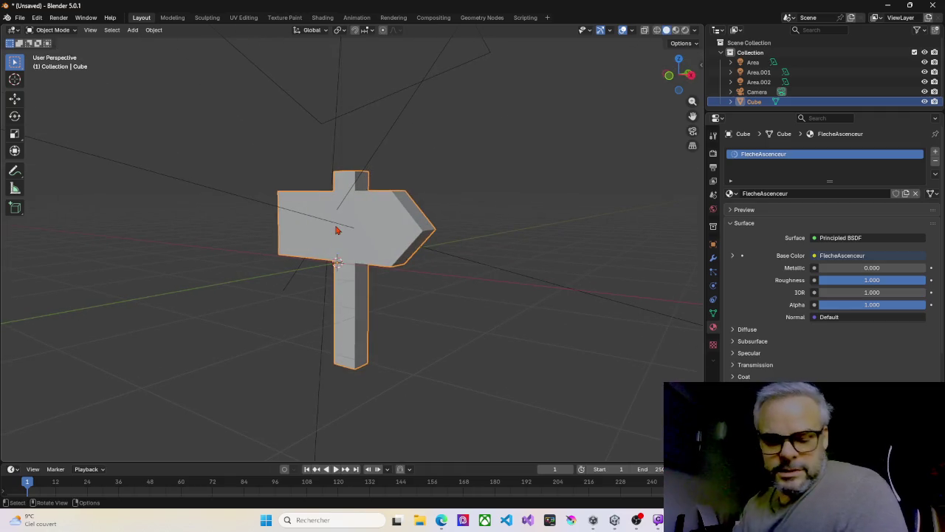
{"action": "key", "text": "z"}
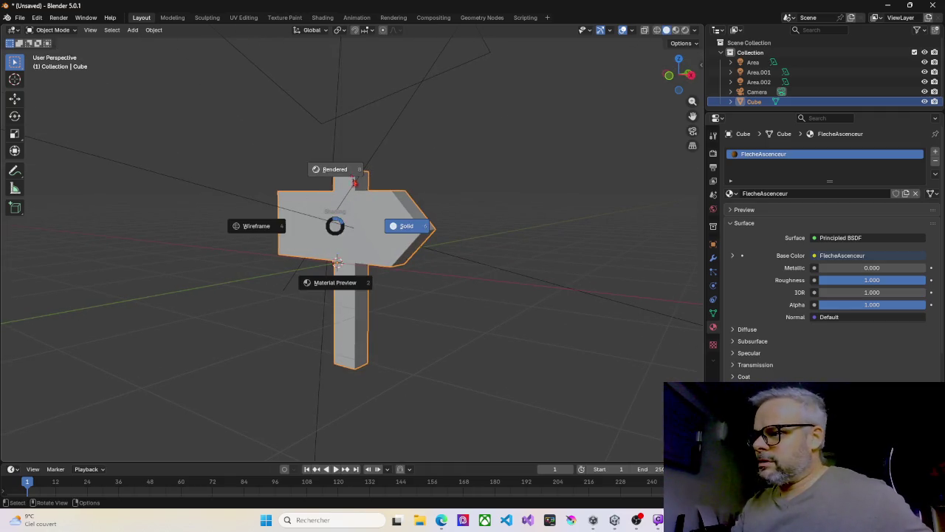
{"action": "left_click", "coordinate": [337, 170]}
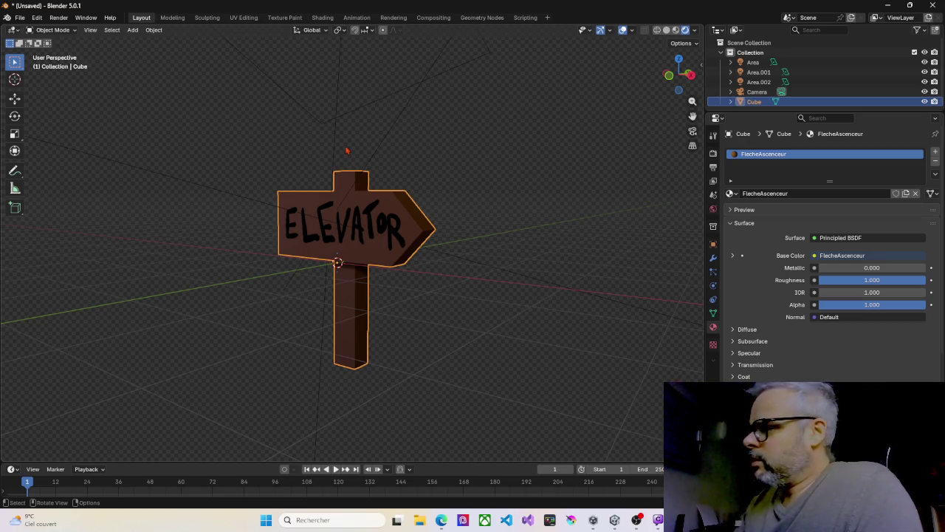
{"action": "left_click", "coordinate": [713, 258]}
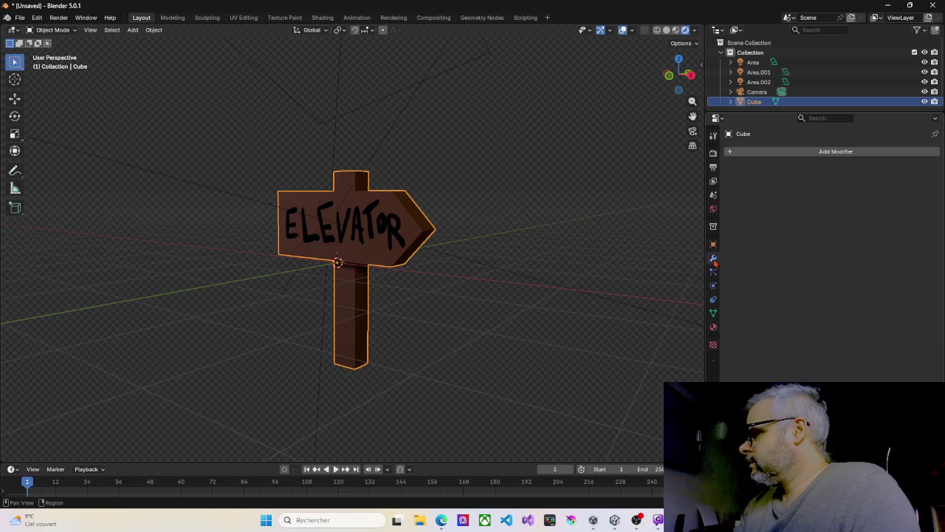
Add a Subdivision Surface modifier to the signpost and orbit around to inspect the smoothing.
{"action": "left_click", "coordinate": [752, 152]}
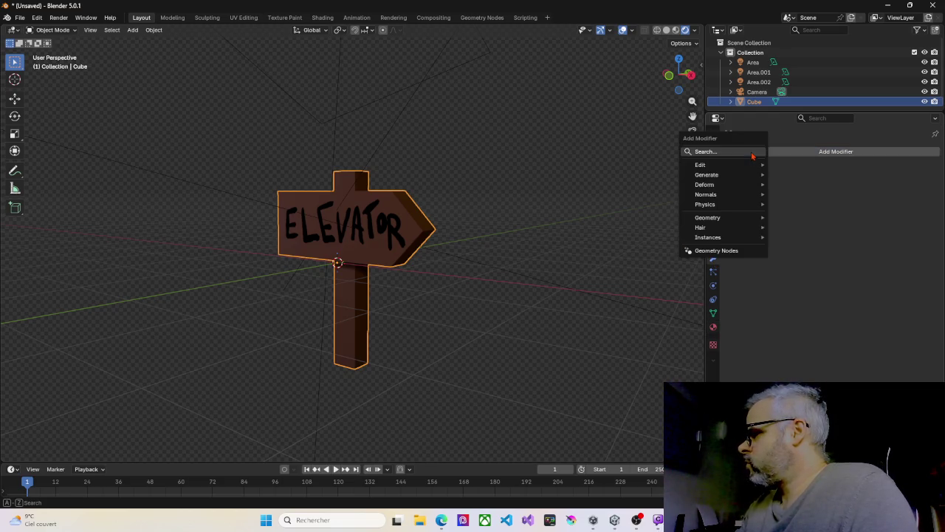
{"action": "mouse_move", "coordinate": [754, 168]}
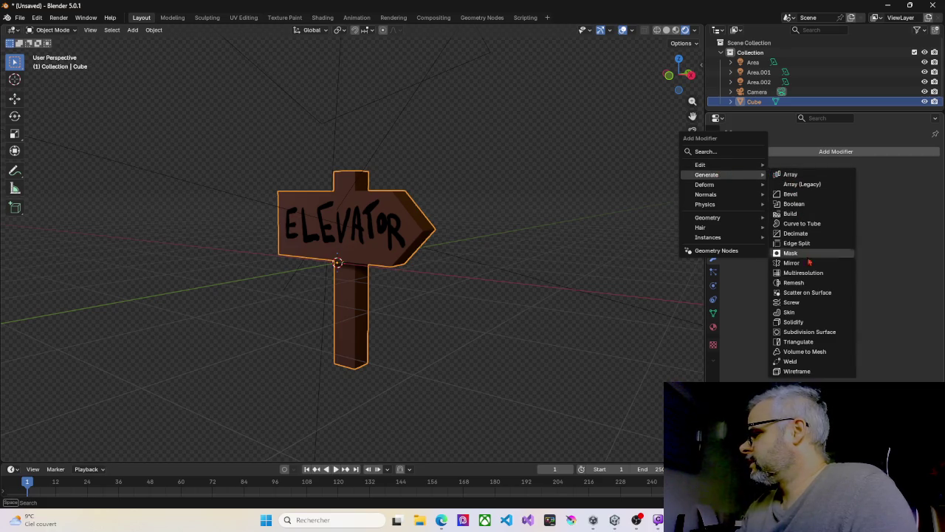
{"action": "left_click", "coordinate": [807, 334]}
{"action": "mouse_move", "coordinate": [316, 249]}
{"action": "left_mouse_down"}
{"action": "mouse_move", "coordinate": [373, 254]}
{"action": "mouse_move", "coordinate": [298, 269]}
{"action": "mouse_move", "coordinate": [452, 264]}
{"action": "mouse_move", "coordinate": [325, 211]}
{"action": "mouse_move", "coordinate": [420, 209]}
{"action": "mouse_move", "coordinate": [296, 212]}
{"action": "mouse_move", "coordinate": [456, 207]}
{"action": "mouse_move", "coordinate": [327, 209]}
{"action": "left_mouse_up"}
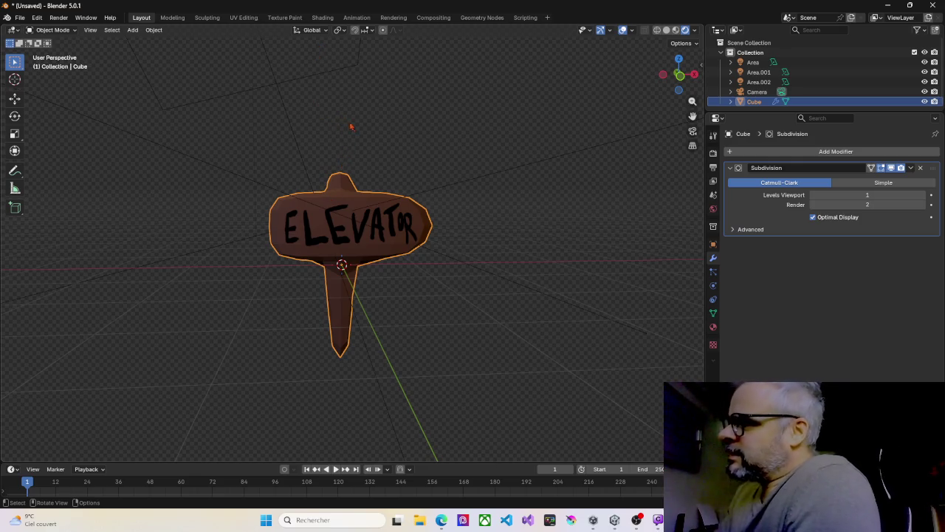
{"action": "mouse_move", "coordinate": [407, 184]}
{"action": "left_mouse_down"}
{"action": "mouse_move", "coordinate": [248, 206]}
{"action": "mouse_move", "coordinate": [396, 180]}
{"action": "mouse_move", "coordinate": [381, 221]}
{"action": "left_mouse_up"}
{"action": "left_click_drag", "start_coordinate": [389, 273], "coordinate": [303, 135]}
In Edit Mode, add an edge loop on the post and slide it upward.
{"action": "key", "text": "Tab"}
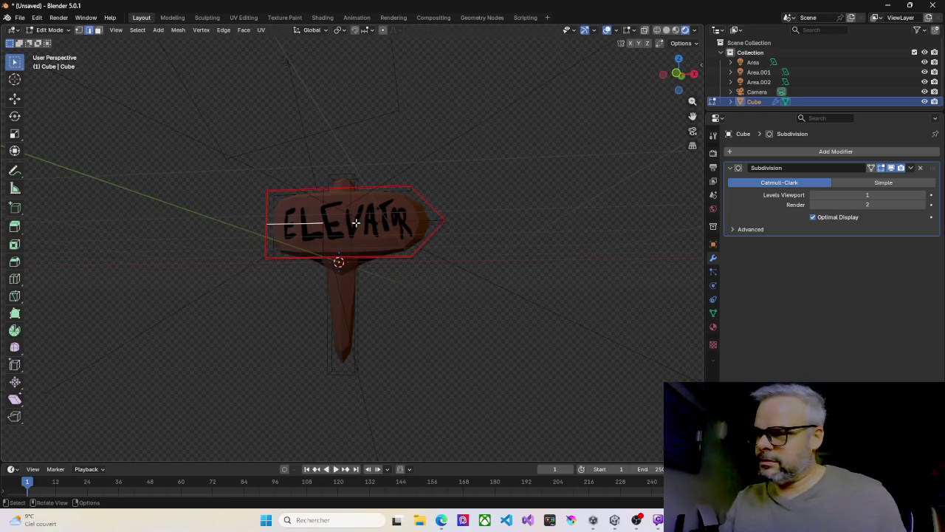
{"action": "right_click", "coordinate": [352, 269]}
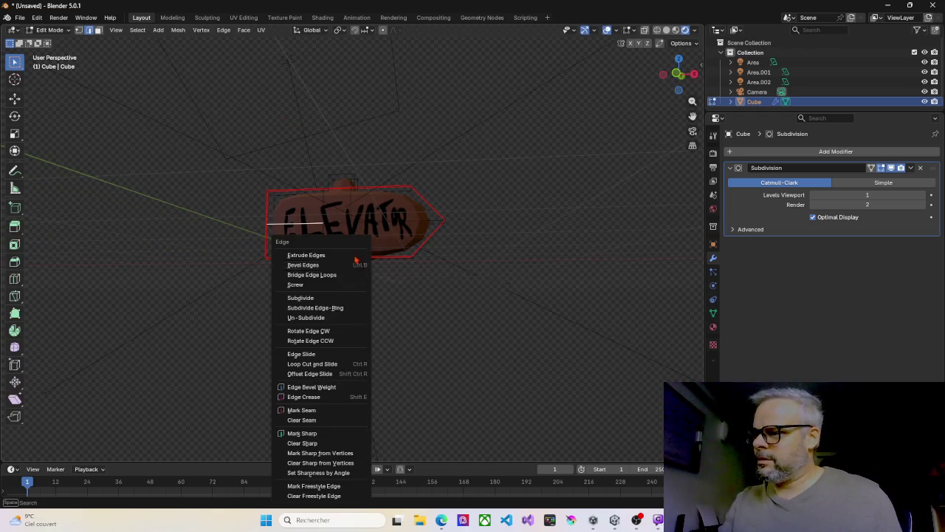
{"action": "scroll", "coordinate": [357, 271], "scroll_direction": "up", "scroll_amount": 2}
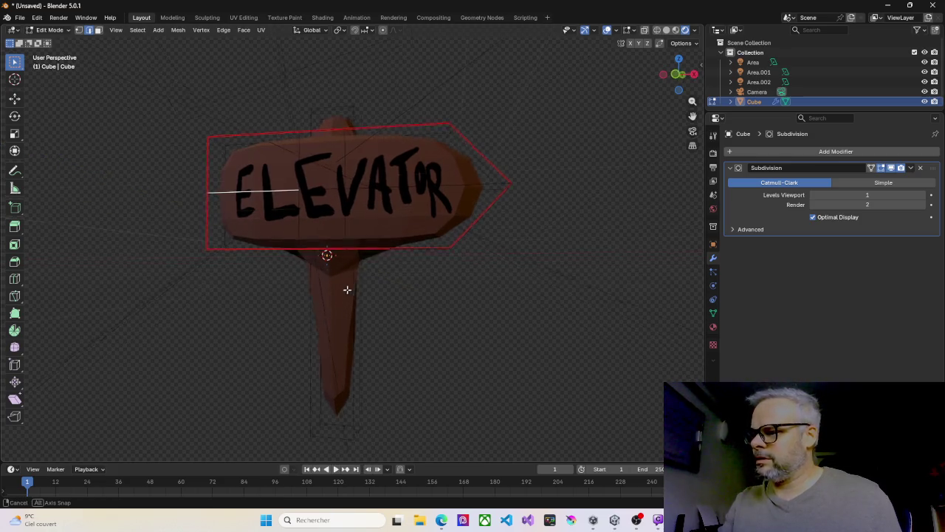
{"action": "scroll", "coordinate": [350, 277], "scroll_direction": "up", "scroll_amount": 2}
{"action": "key", "text": "ctrl+r"}
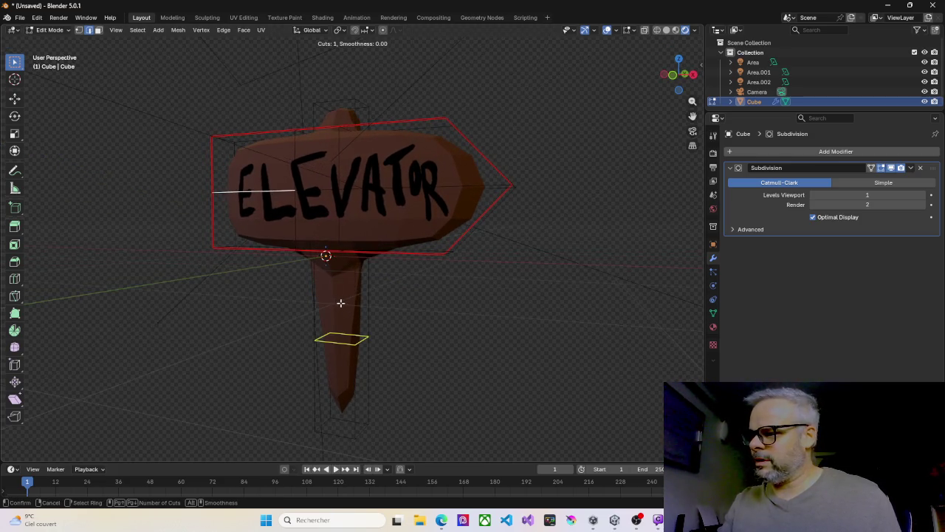
{"action": "left_click", "coordinate": [341, 302]}
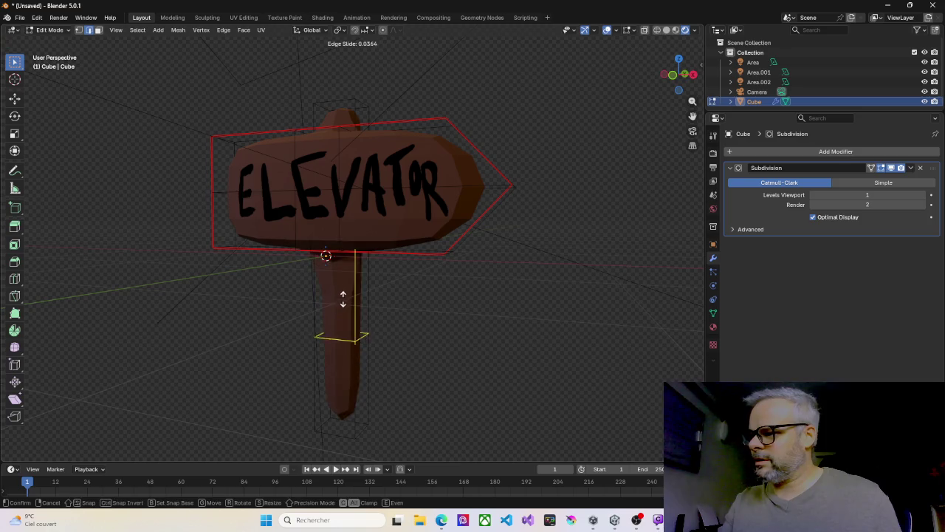
{"action": "left_click", "coordinate": [342, 221]}
{"action": "mouse_move", "coordinate": [342, 222]}
{"action": "left_mouse_down"}
{"action": "mouse_move", "coordinate": [335, 145]}
{"action": "mouse_move", "coordinate": [346, 139]}
{"action": "left_mouse_up"}
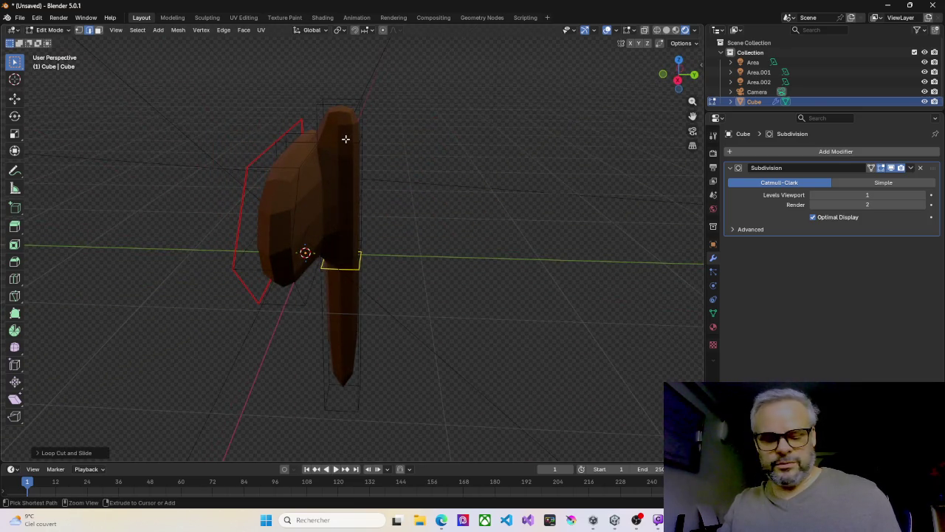
Add another edge loop at the top of the post.
{"action": "key", "text": "ctrl+r"}
{"action": "left_click", "coordinate": [328, 131]}
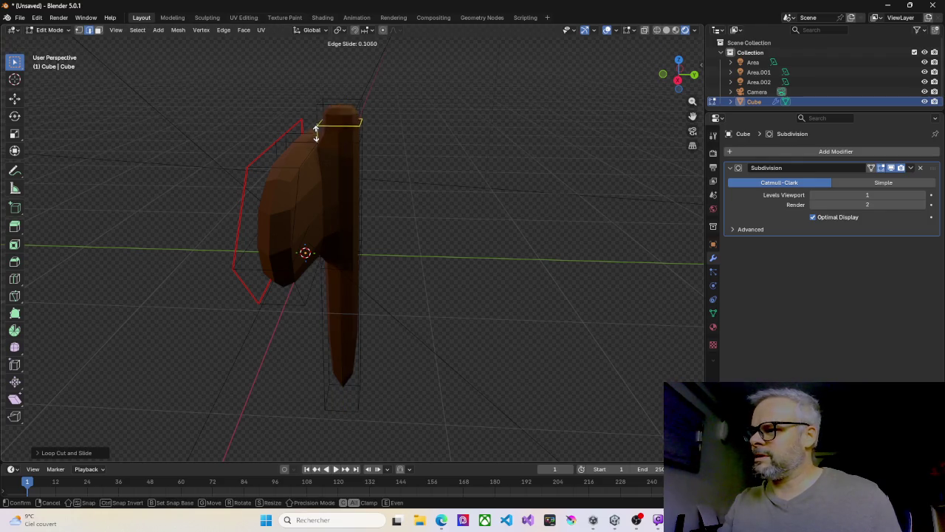
{"action": "left_click", "coordinate": [338, 139]}
{"action": "mouse_move", "coordinate": [338, 139]}
{"action": "left_mouse_down"}
{"action": "mouse_move", "coordinate": [396, 126]}
{"action": "mouse_move", "coordinate": [336, 133]}
{"action": "left_mouse_up"}
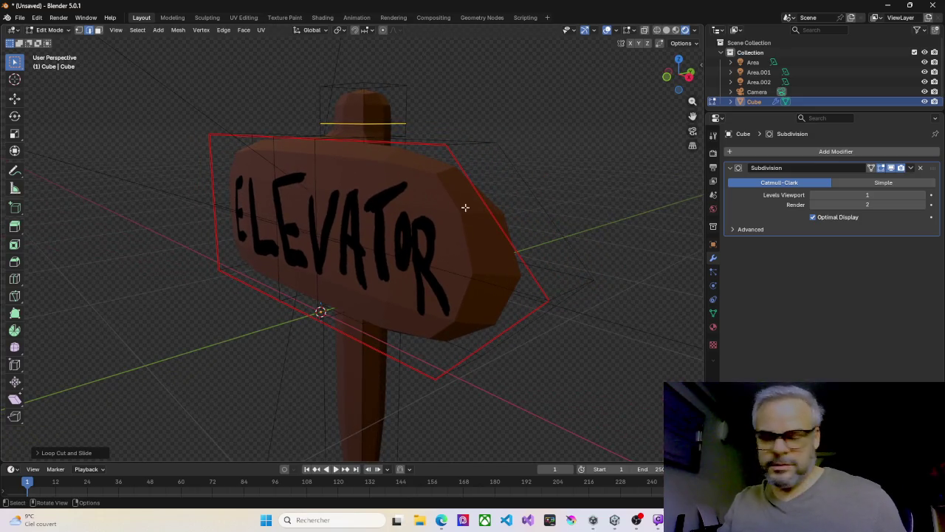
{"action": "mouse_move", "coordinate": [558, 294]}
{"action": "left_mouse_down"}
{"action": "mouse_move", "coordinate": [510, 285]}
{"action": "mouse_move", "coordinate": [549, 270]}
{"action": "mouse_move", "coordinate": [489, 281]}
{"action": "left_mouse_up"}
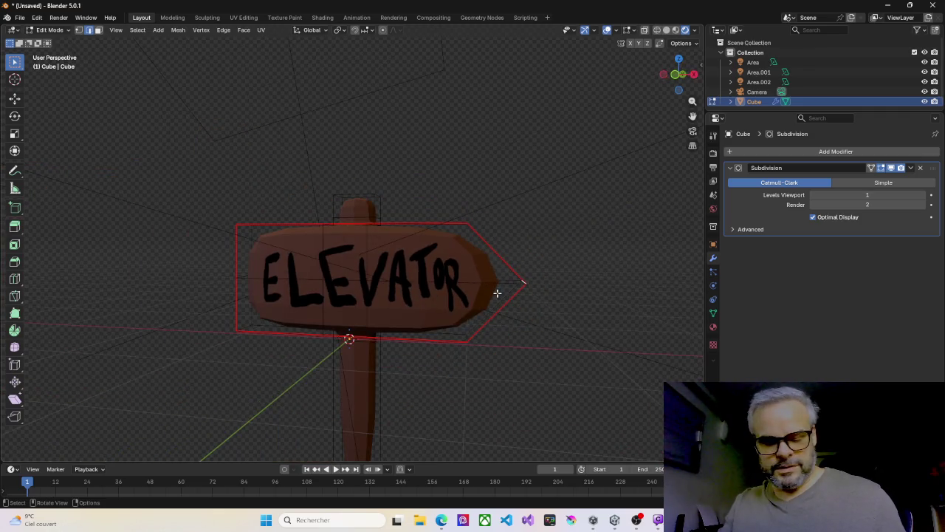
Move the arrow tip further out along the X axis.
{"action": "key", "text": "g"}
{"action": "key", "text": "x"}
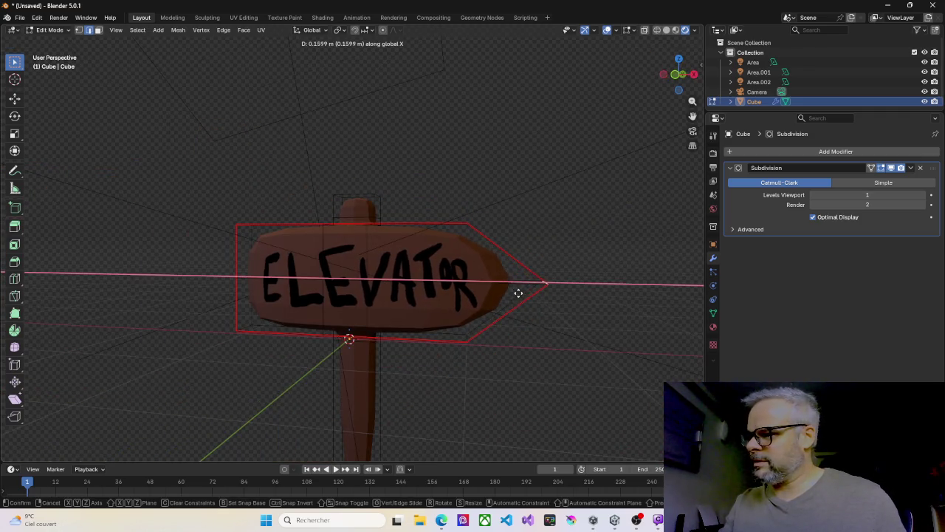
{"action": "left_click", "coordinate": [545, 294]}
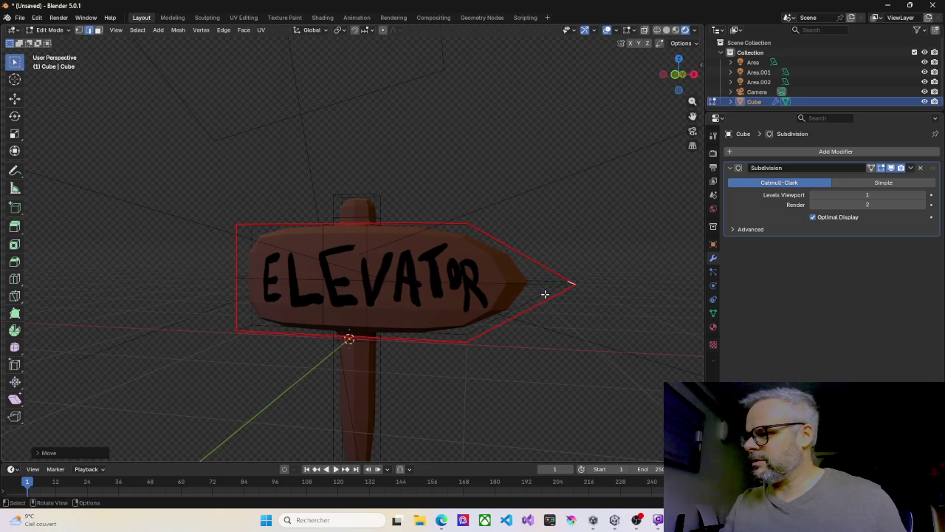
{"action": "scroll", "coordinate": [413, 268], "scroll_direction": "up", "scroll_amount": 2}
Loop-cut the board's left part and scale that loop vertically along Z so it flares taller.
{"action": "key", "text": "ctrl+r"}
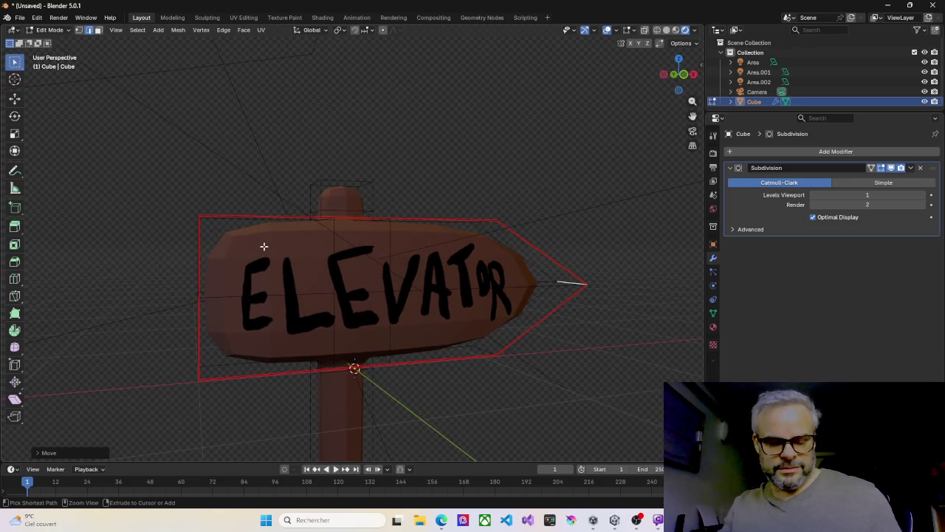
{"action": "left_click", "coordinate": [267, 218]}
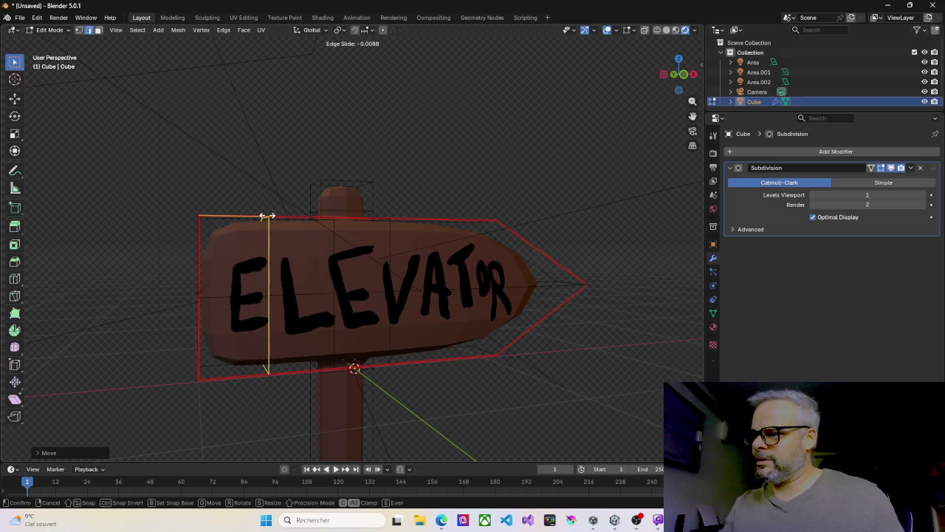
{"action": "left_click", "coordinate": [266, 215]}
{"action": "key", "text": "s"}
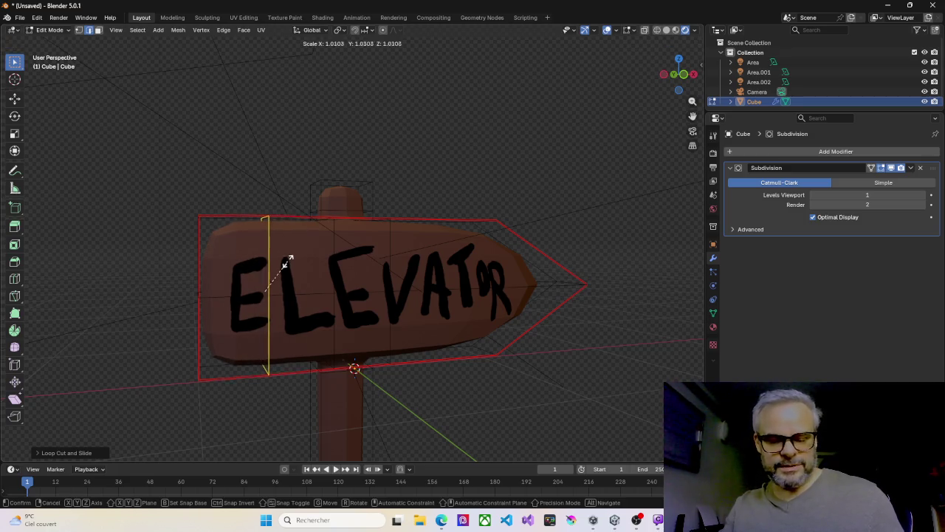
{"action": "key", "text": "z"}
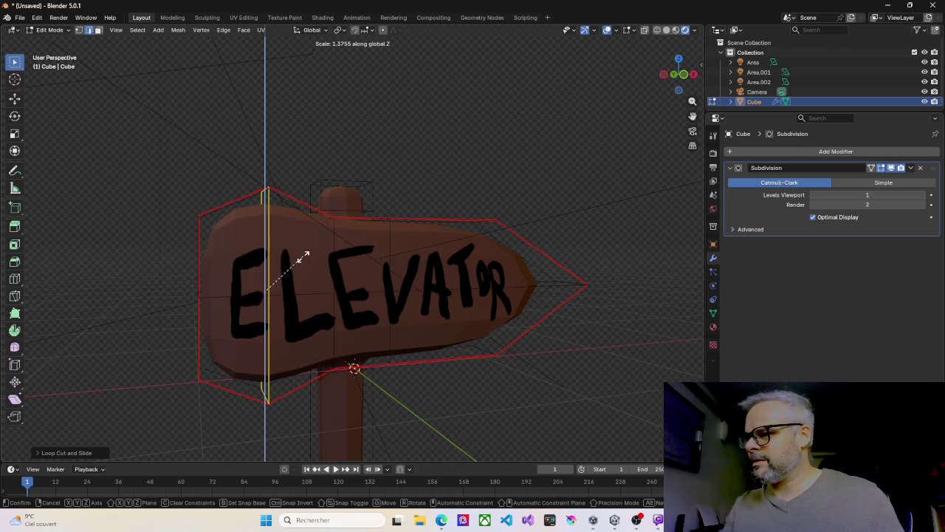
{"action": "left_click", "coordinate": [302, 256]}
{"action": "scroll", "coordinate": [371, 294], "scroll_direction": "down", "scroll_amount": 7}
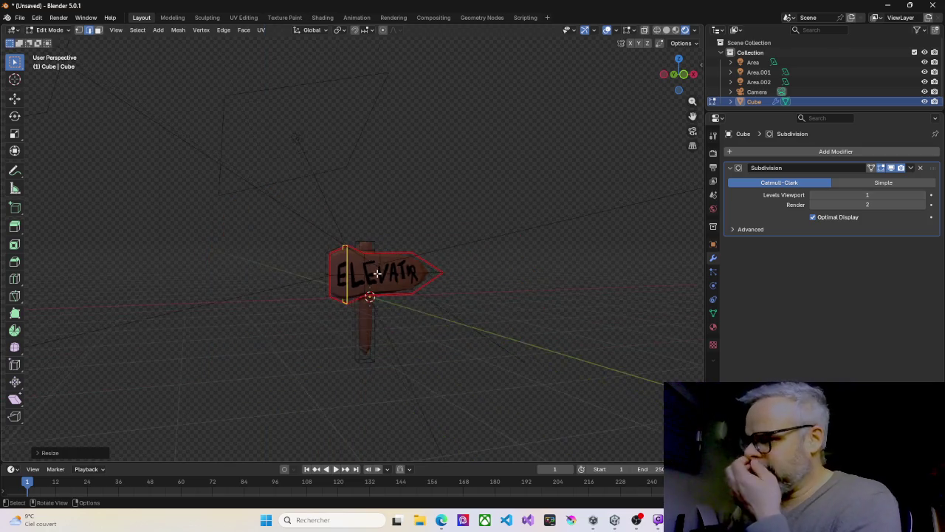
{"action": "left_click_drag", "start_coordinate": [371, 294], "coordinate": [373, 293]}
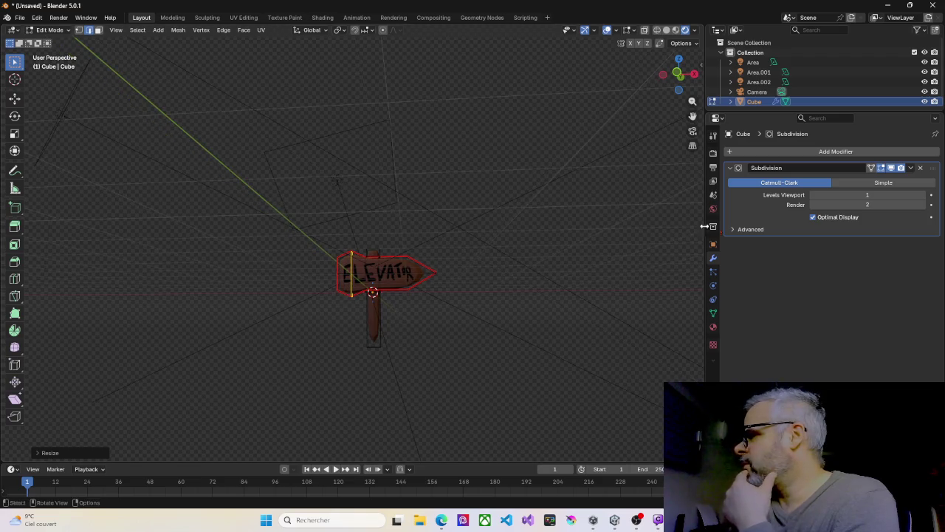
Set the Subdivision viewport and render levels both to 1, then render the sign with F12.
{"action": "left_click", "coordinate": [922, 195]}
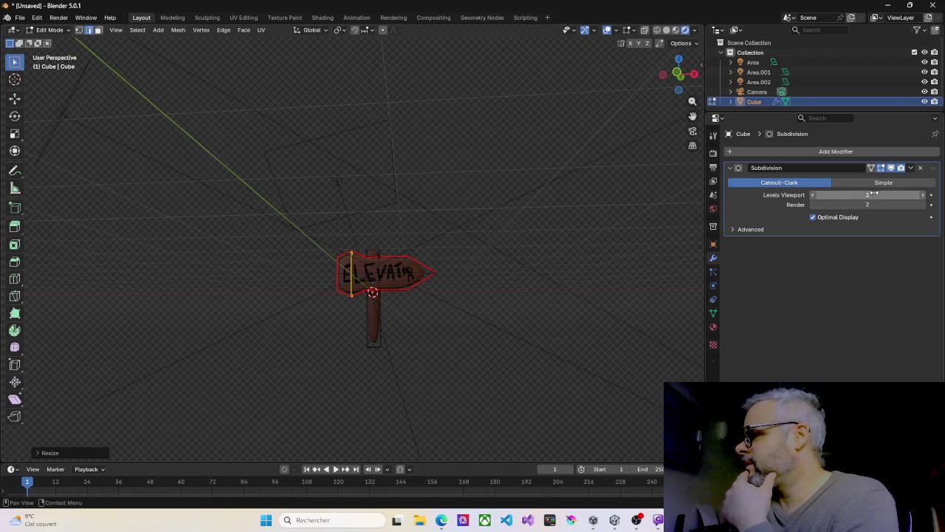
{"action": "left_click", "coordinate": [814, 196]}
{"action": "scroll", "coordinate": [394, 281], "scroll_direction": "up", "scroll_amount": 2}
{"action": "scroll", "coordinate": [395, 282], "scroll_direction": "up", "scroll_amount": 3}
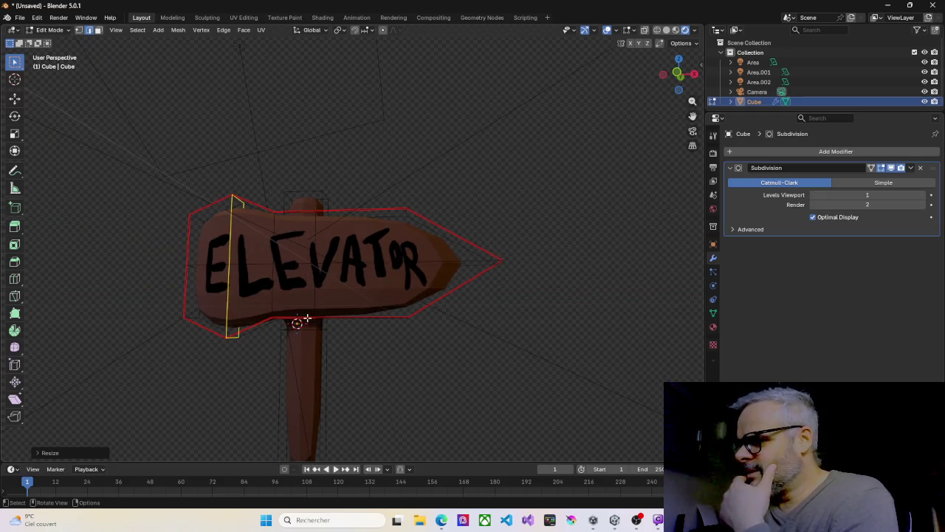
{"action": "scroll", "coordinate": [306, 345], "scroll_direction": "down", "scroll_amount": 2}
{"action": "mouse_move", "coordinate": [285, 311]}
{"action": "left_mouse_down"}
{"action": "mouse_move", "coordinate": [295, 325]}
{"action": "mouse_move", "coordinate": [403, 320]}
{"action": "mouse_move", "coordinate": [194, 323]}
{"action": "mouse_move", "coordinate": [302, 317]}
{"action": "left_mouse_up"}
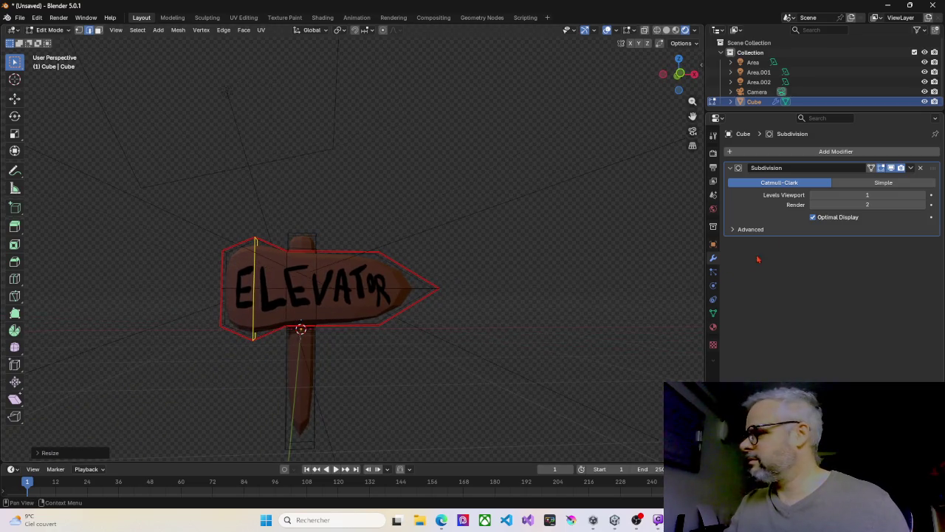
{"action": "left_click", "coordinate": [812, 204]}
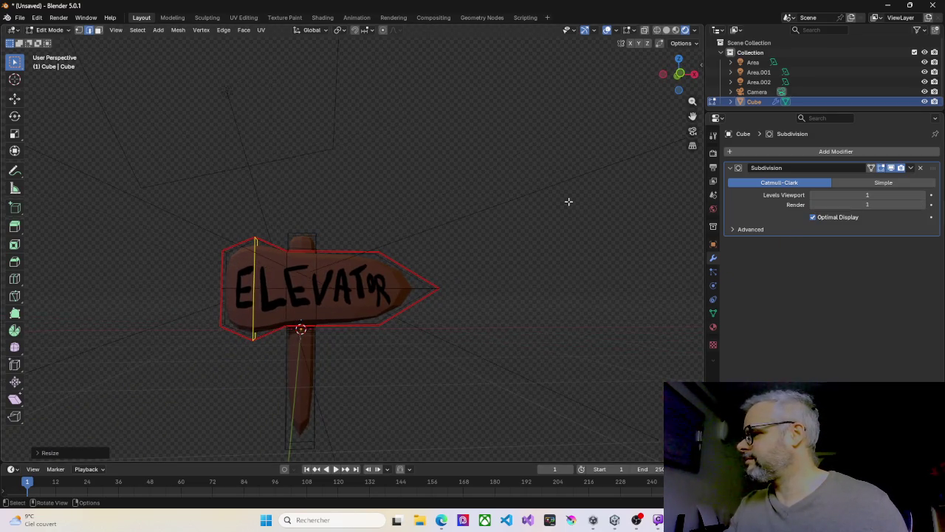
{"action": "key", "text": "F12"}
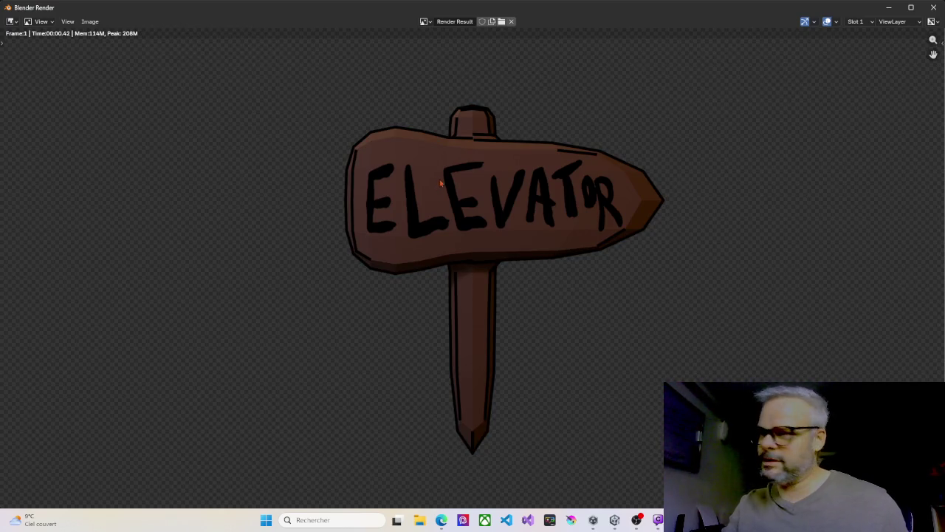
Save the render as a PNG via Image > Save As, then close the render window.
{"action": "left_click", "coordinate": [89, 22]}
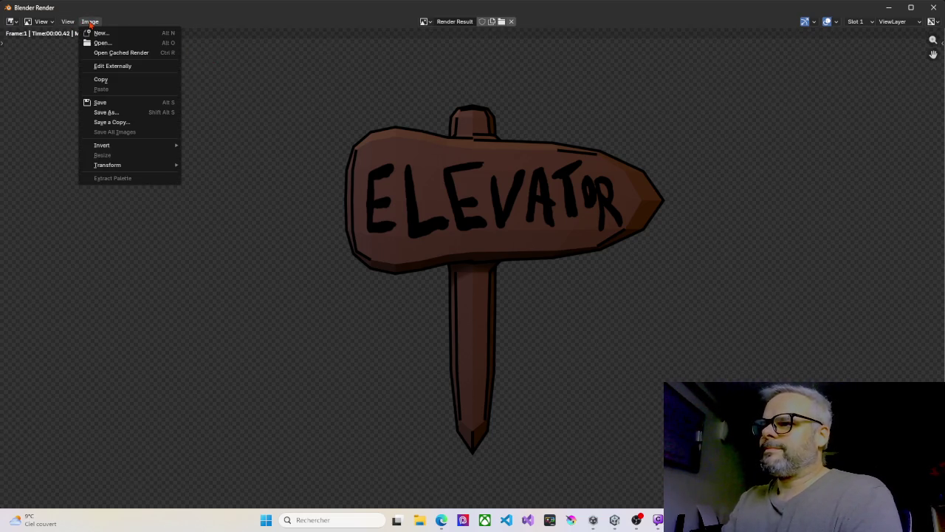
{"action": "left_click", "coordinate": [103, 106]}
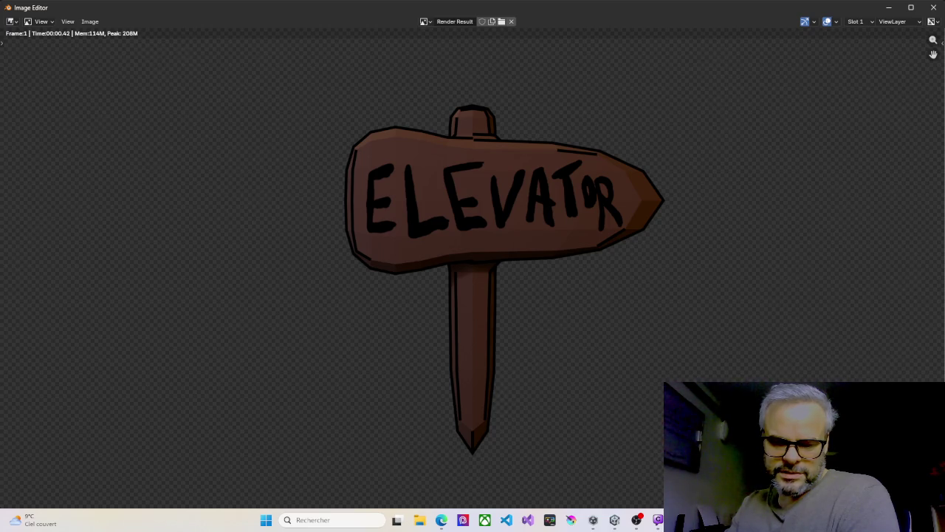
{"action": "left_click", "coordinate": [934, 8]}
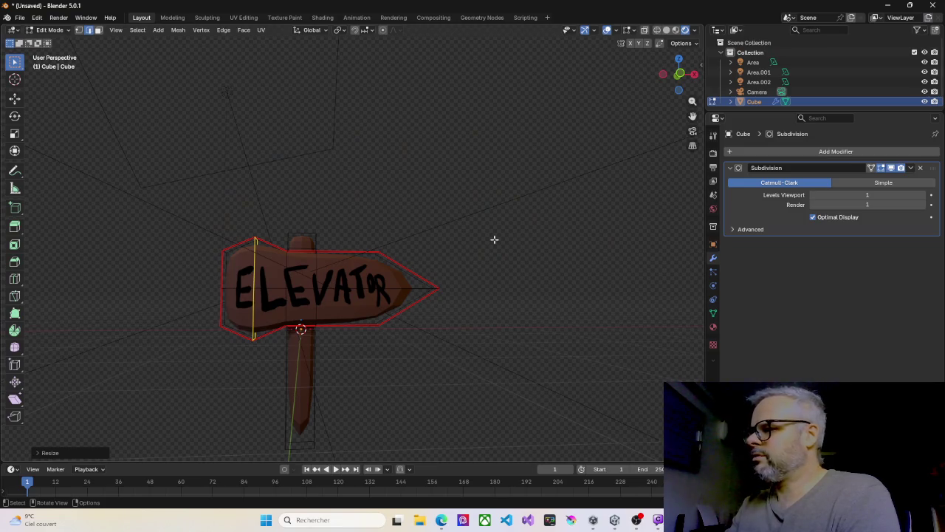
Save the project as FlecheDirectionsblend.blend and close Blender.
{"action": "key", "text": "ctrl+z"}
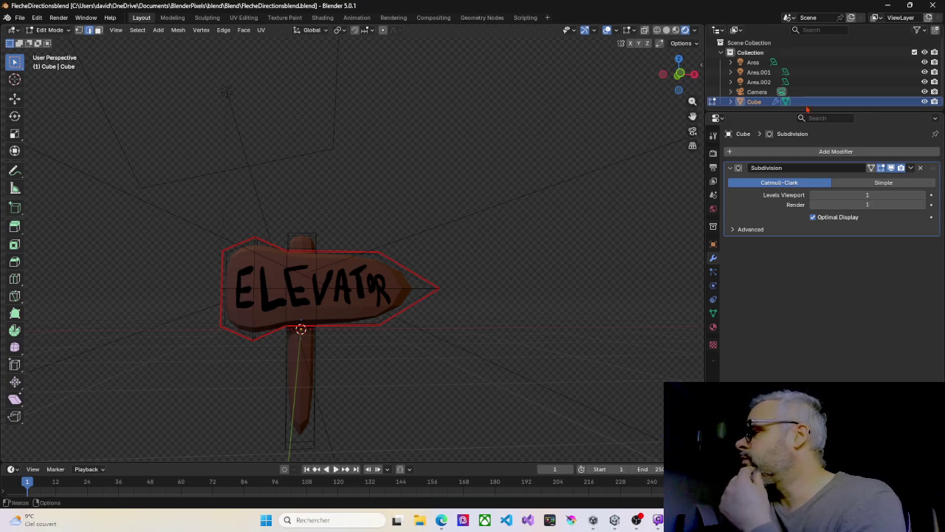
{"action": "left_click", "coordinate": [936, 6]}
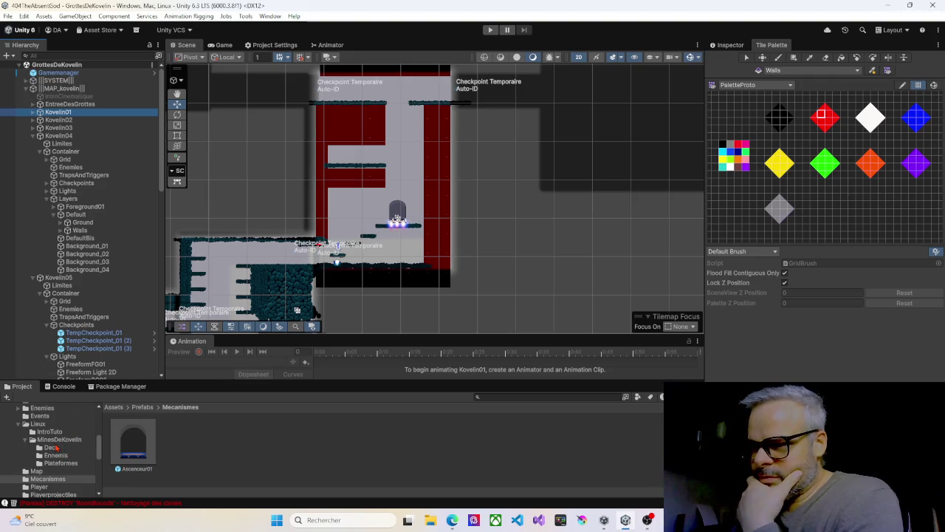
Make Unity's Project panel taller, collapse Lieux, and expand and select the Imports folder.
{"action": "scroll", "coordinate": [54, 451], "scroll_direction": "down", "scroll_amount": 4}
{"action": "scroll", "coordinate": [54, 450], "scroll_direction": "down", "scroll_amount": 3}
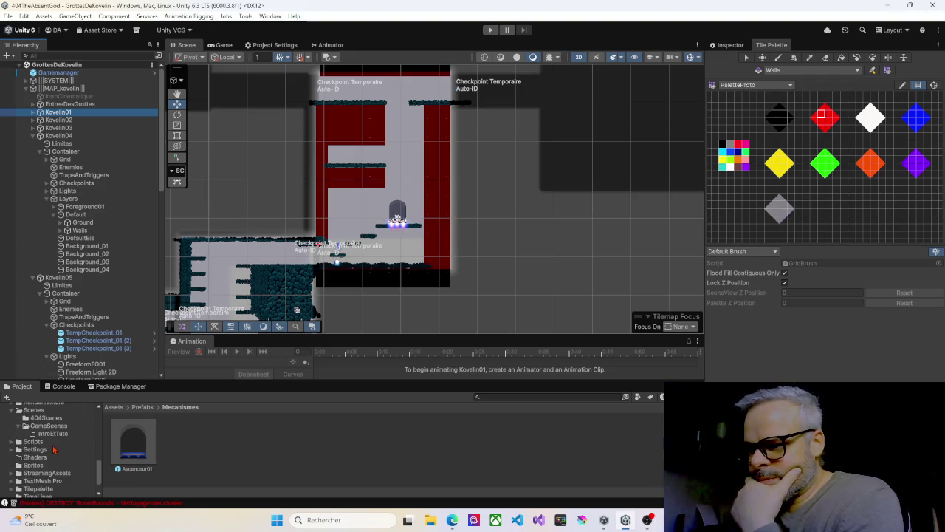
{"action": "scroll", "coordinate": [54, 449], "scroll_direction": "down", "scroll_amount": 2}
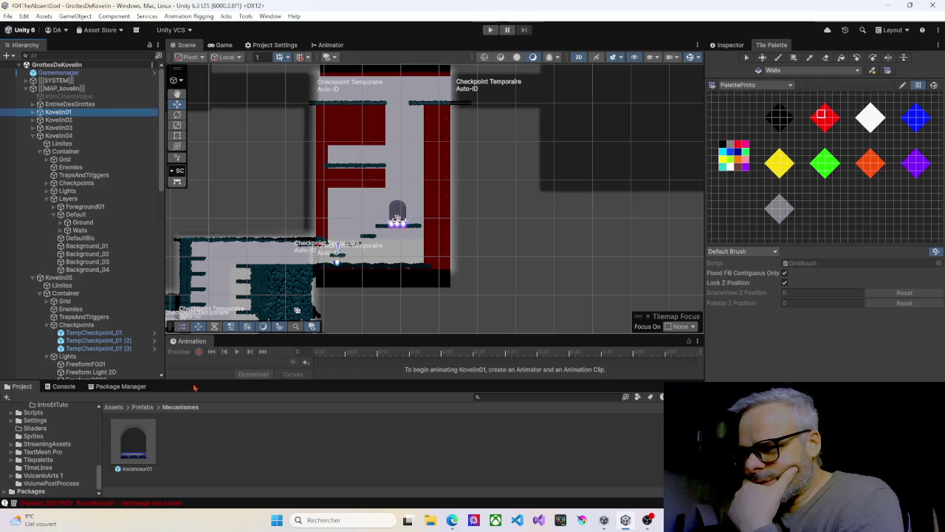
{"action": "left_click_drag", "start_coordinate": [196, 381], "coordinate": [195, 284]}
{"action": "scroll", "coordinate": [63, 398], "scroll_direction": "up", "scroll_amount": 5}
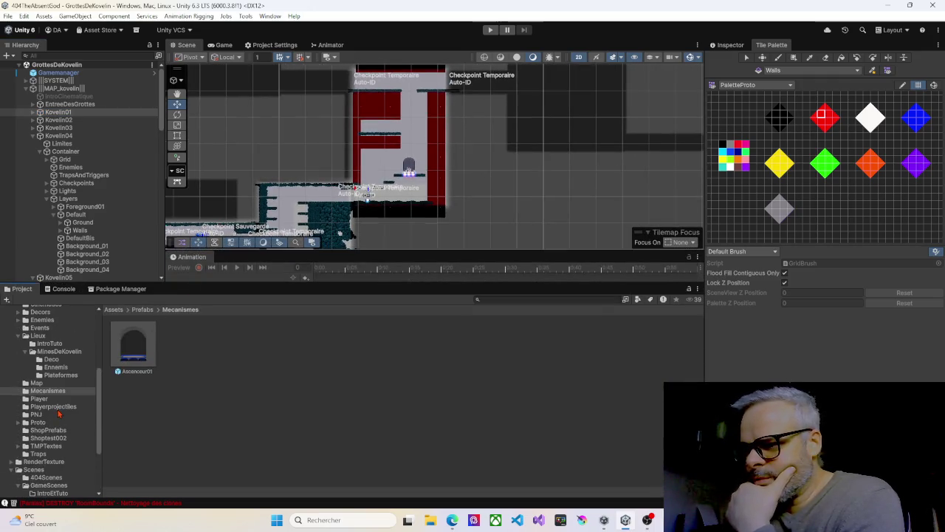
{"action": "left_click", "coordinate": [18, 365]}
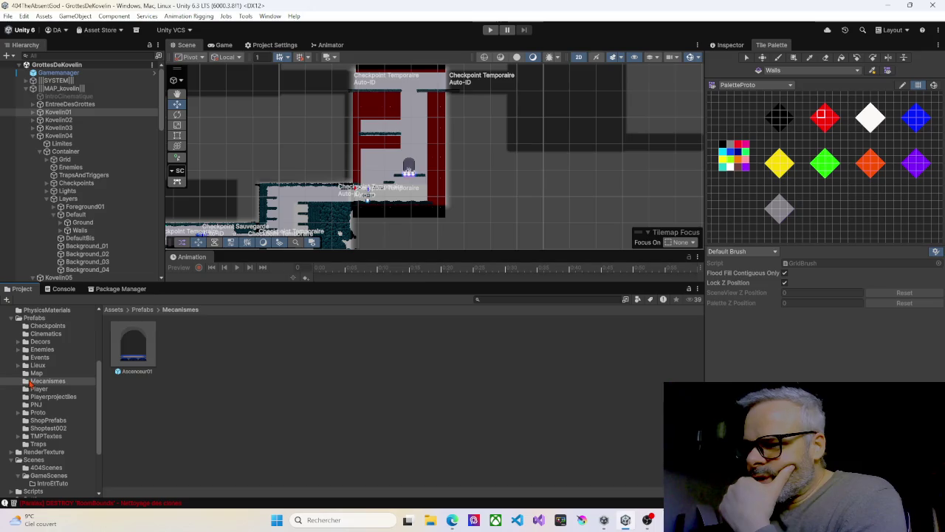
{"action": "scroll", "coordinate": [31, 381], "scroll_direction": "up", "scroll_amount": 2}
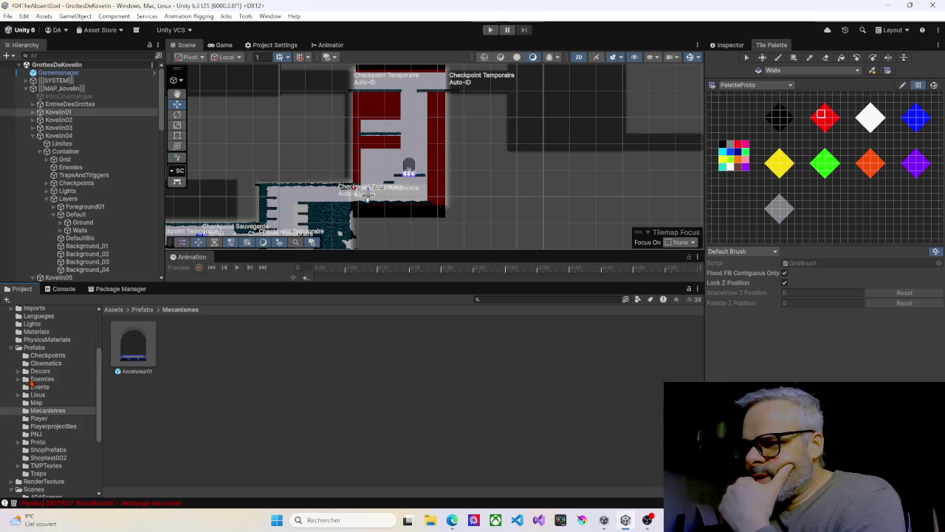
{"action": "scroll", "coordinate": [16, 352], "scroll_direction": "up", "scroll_amount": 1}
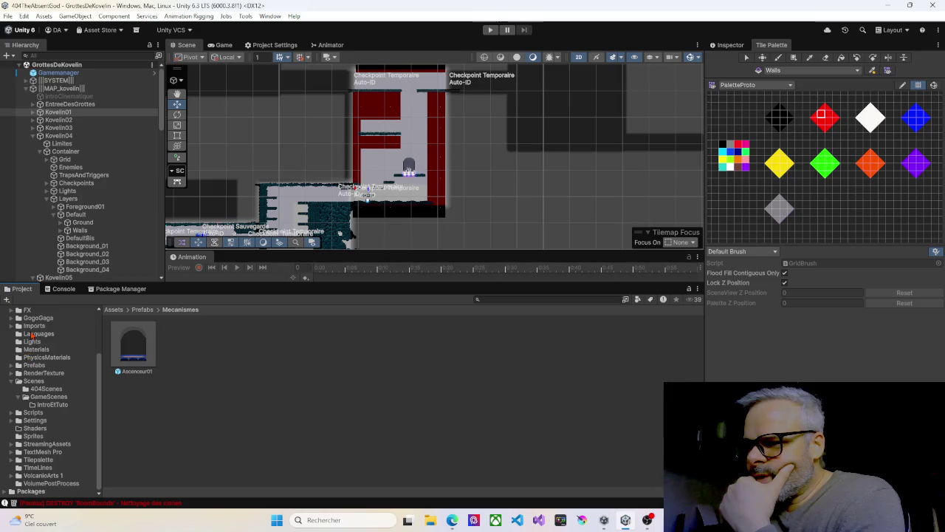
{"action": "left_click", "coordinate": [11, 326]}
{"action": "left_click", "coordinate": [31, 327]}
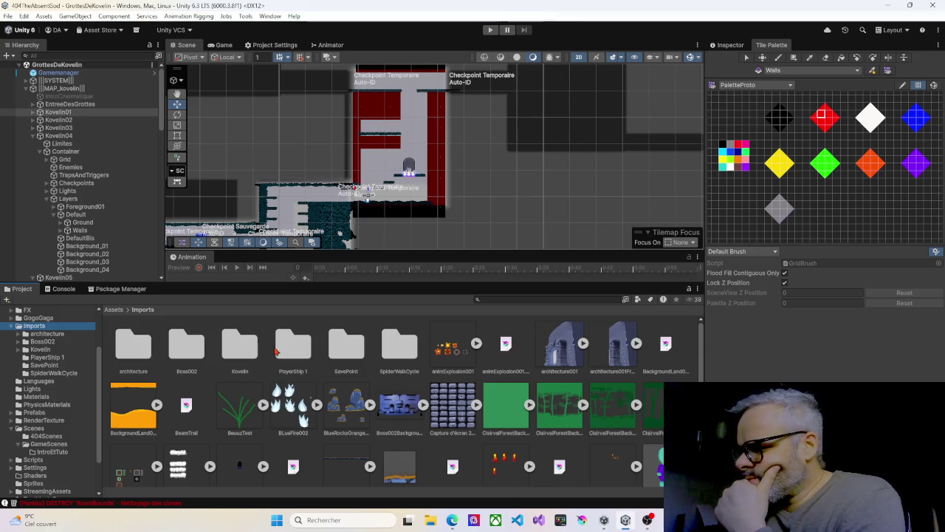
{"action": "scroll", "coordinate": [277, 354], "scroll_direction": "down", "scroll_amount": 1}
{"action": "scroll", "coordinate": [277, 360], "scroll_direction": "up", "scroll_amount": 1}
Open the Kovelin folder in Assets/Imports to find the FlecheAscenseur asset.
{"action": "double_click", "coordinate": [243, 347]}
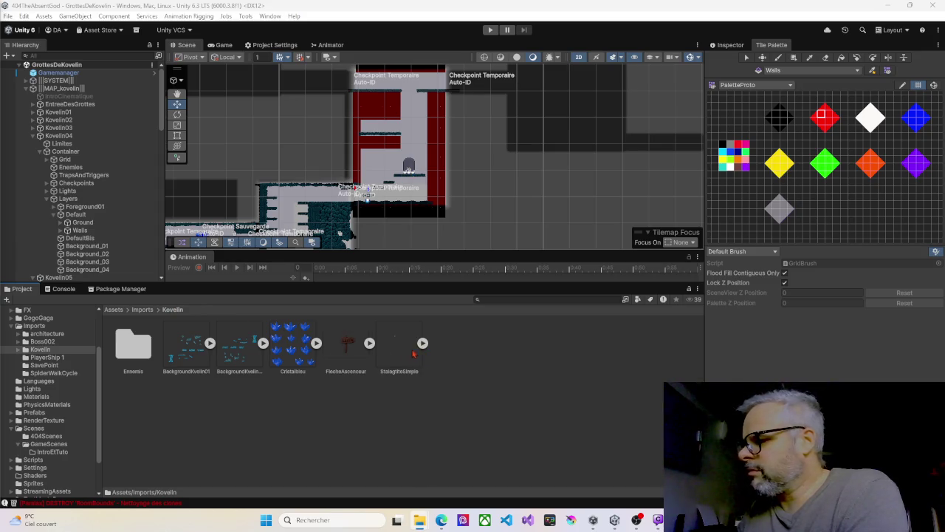
Set the FlecheAscenseur texture's Pixels Per Unit to 64 and apply the import settings.
{"action": "left_click", "coordinate": [353, 343]}
{"action": "left_click", "coordinate": [735, 46]}
{"action": "left_click", "coordinate": [842, 130]}
{"action": "type", "text": "64"}
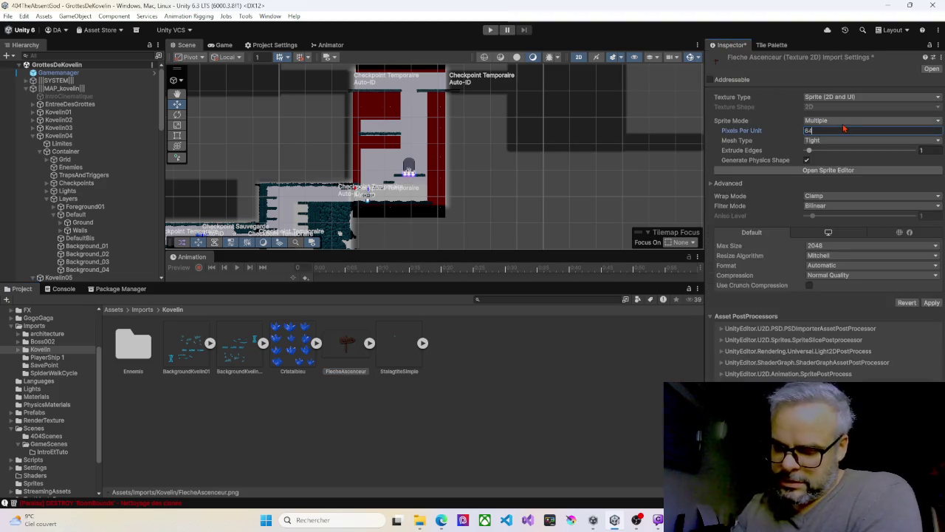
{"action": "left_click", "coordinate": [927, 302]}
Expand FlecheAscenseur and drag its FlecheAscenseur_0 sprite into the scene beside the elevator door.
{"action": "scroll", "coordinate": [397, 174], "scroll_direction": "up", "scroll_amount": 3}
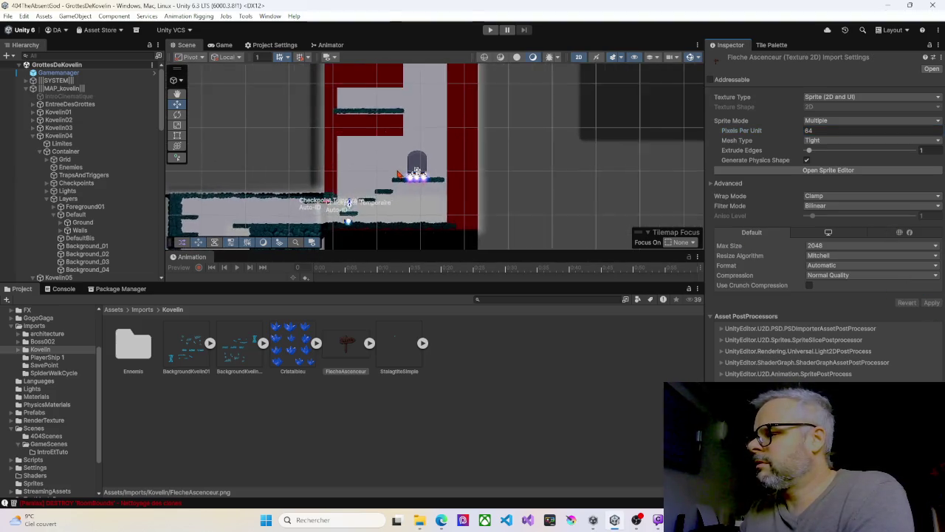
{"action": "scroll", "coordinate": [397, 174], "scroll_direction": "up", "scroll_amount": 4}
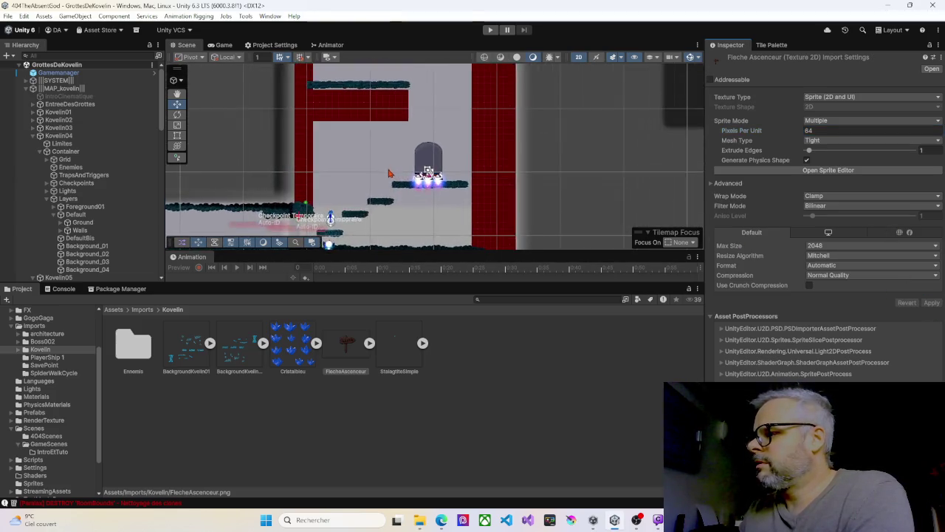
{"action": "left_click", "coordinate": [422, 343]}
{"action": "left_click", "coordinate": [369, 342]}
{"action": "left_click_drag", "start_coordinate": [402, 338], "coordinate": [419, 140]}
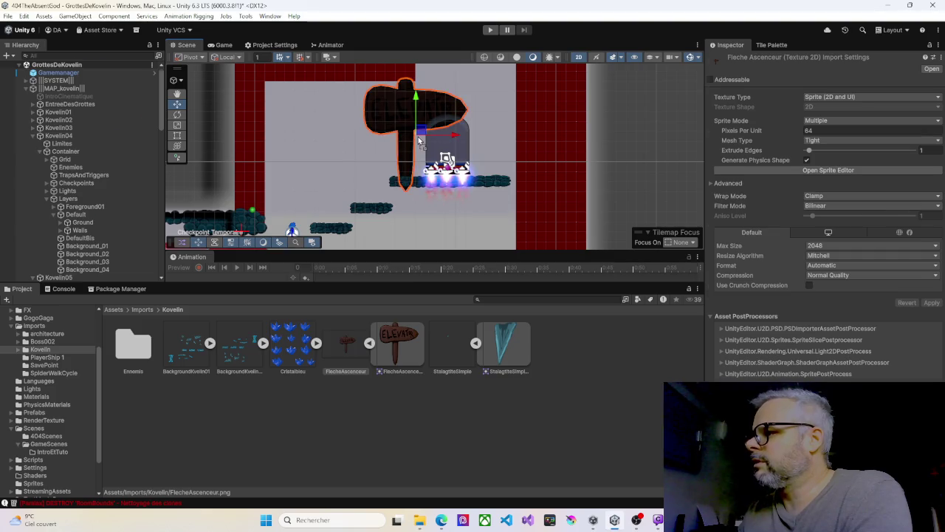
{"action": "scroll", "coordinate": [406, 124], "scroll_direction": "up", "scroll_amount": 3}
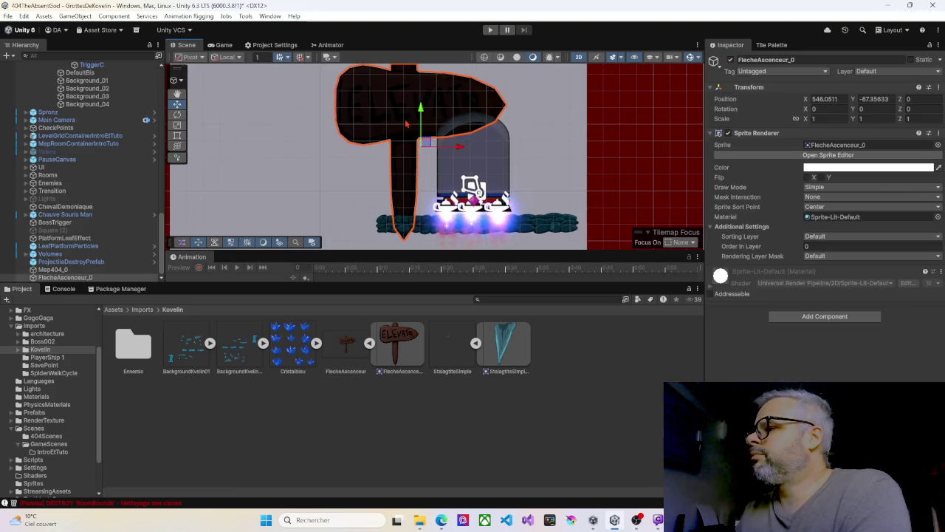
{"action": "scroll", "coordinate": [336, 177], "scroll_direction": "down", "scroll_amount": 3}
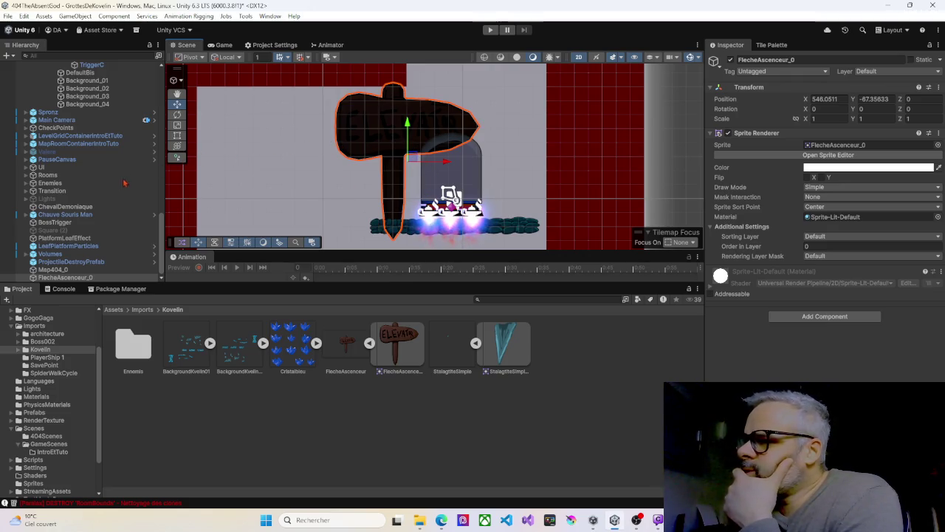
Scale the arrow sign to about 0.43 by 0.40 and move it left beside the elevator.
{"action": "left_click", "coordinate": [177, 135]}
{"action": "left_click_drag", "start_coordinate": [336, 86], "coordinate": [401, 170]}
{"action": "left_click_drag", "start_coordinate": [457, 190], "coordinate": [417, 191]}
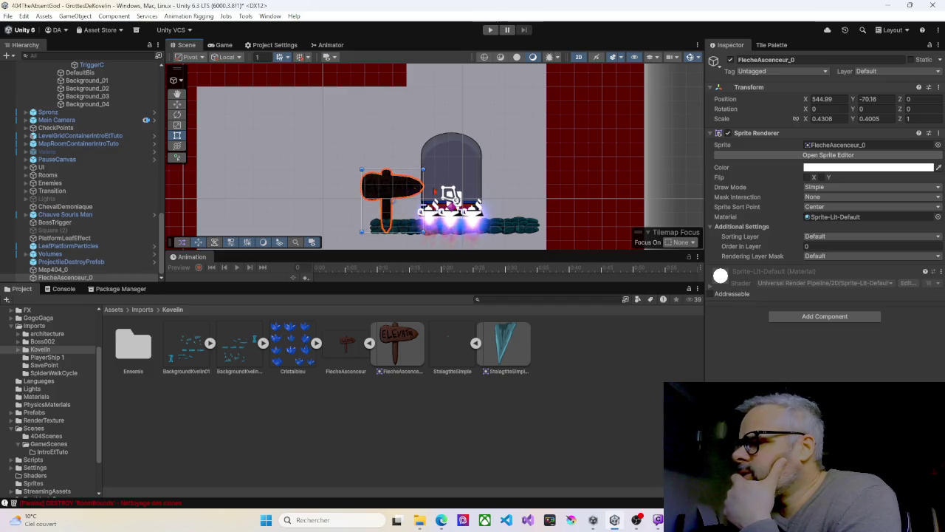
Reset the sign's Position Z to 0.
{"action": "left_click", "coordinate": [906, 100]}
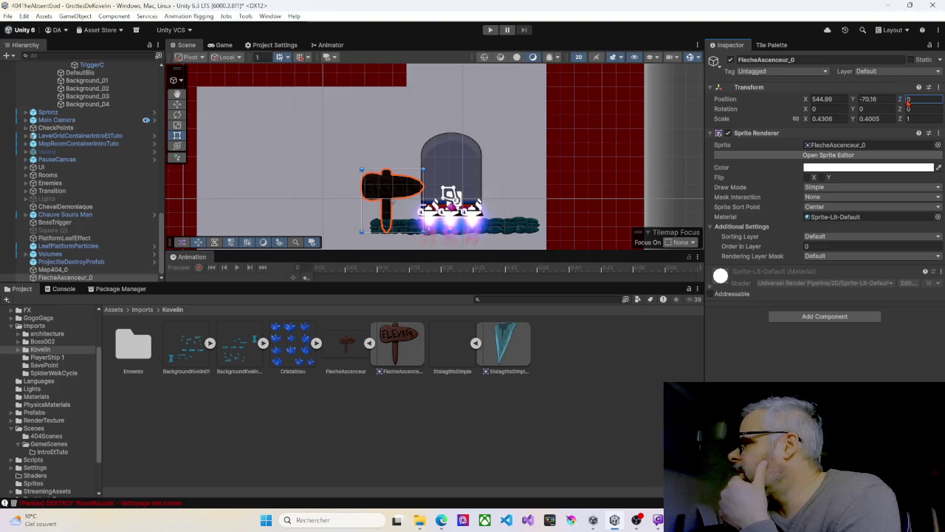
{"action": "type", "text": "3.08"}
{"action": "left_click_drag", "start_coordinate": [909, 104], "coordinate": [903, 102]}
{"action": "type", "text": "0.1"}
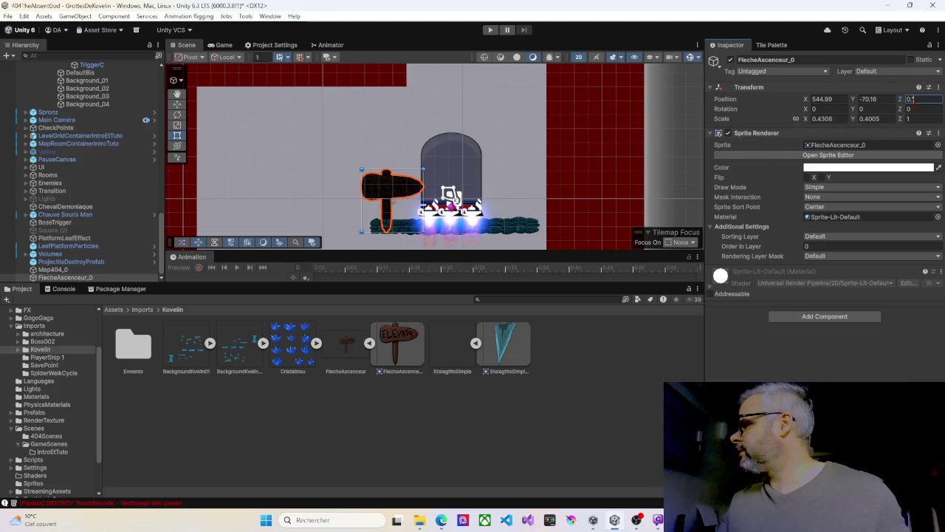
{"action": "key", "text": "BackSpace"}
{"action": "key", "text": "BackSpace"}
{"action": "key", "text": "BackSpace"}
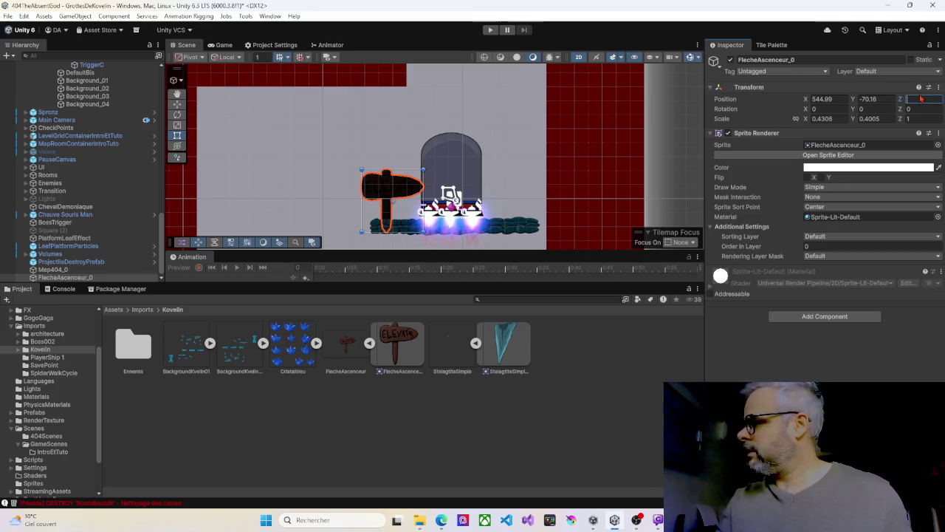
{"action": "type", "text": "10"}
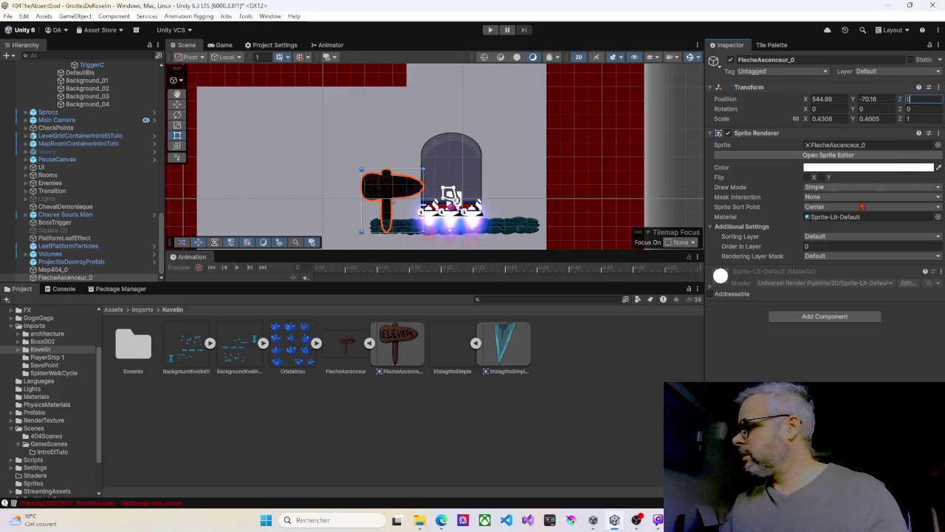
Set the sign's Order in Layer to -10 and enter Play mode to test it.
{"action": "left_click_drag", "start_coordinate": [796, 251], "coordinate": [792, 252]}
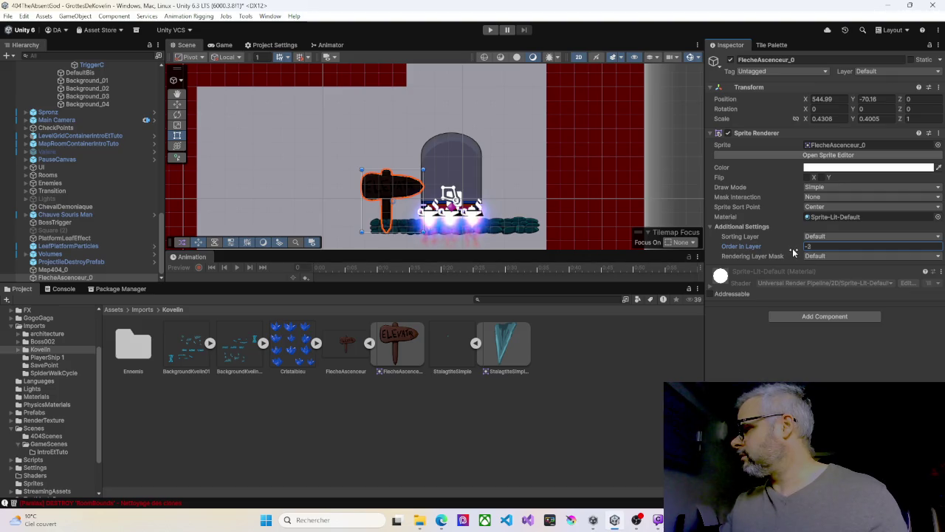
{"action": "left_click", "coordinate": [818, 246]}
{"action": "type", "text": "-10"}
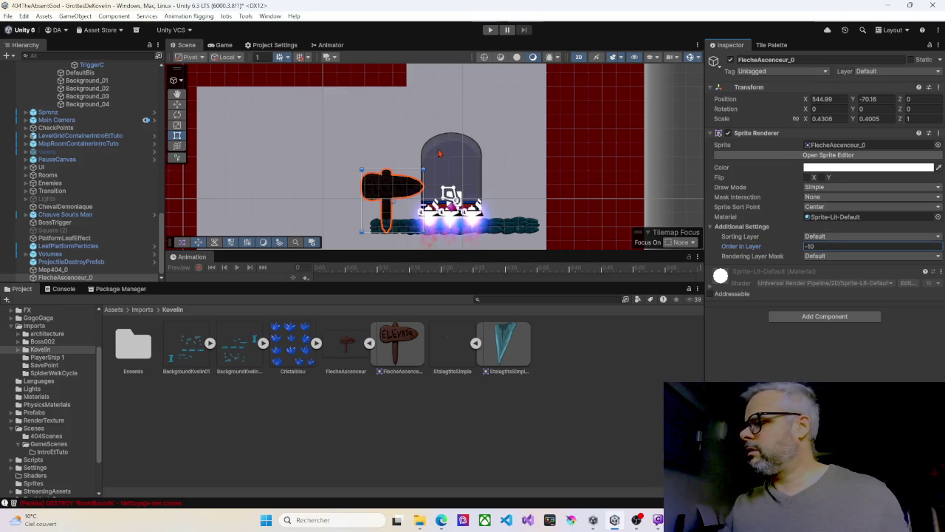
{"action": "left_click", "coordinate": [489, 30]}
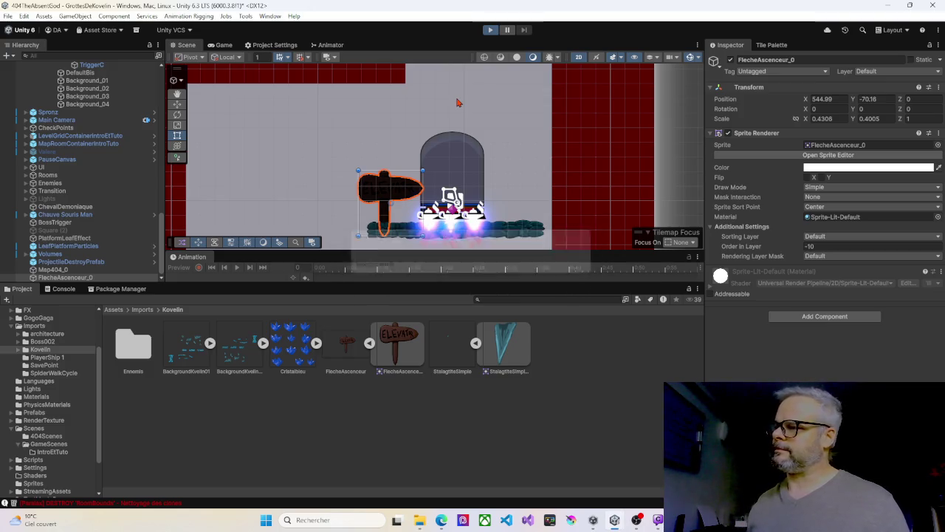
{"action": "key", "text": "ctrl+p"}
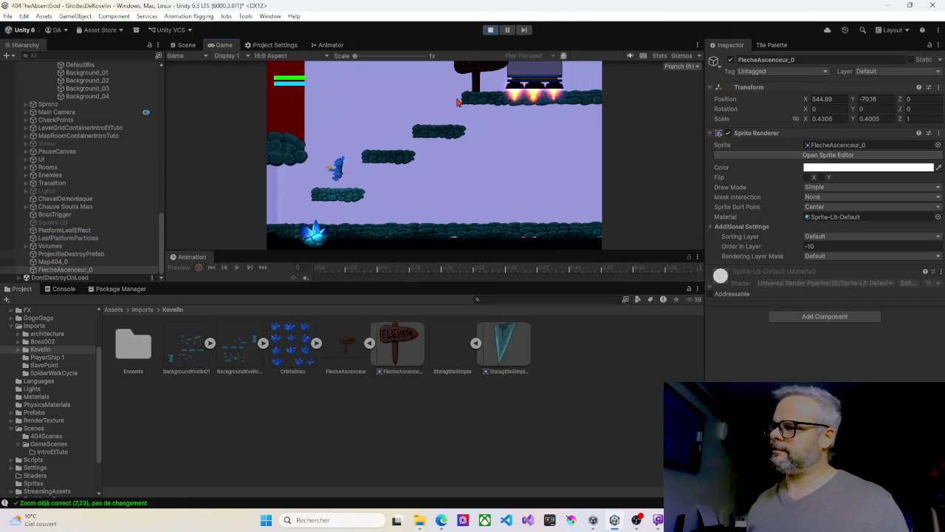
{"action": "key", "text": "space"}
{"action": "key", "text": "Right"}
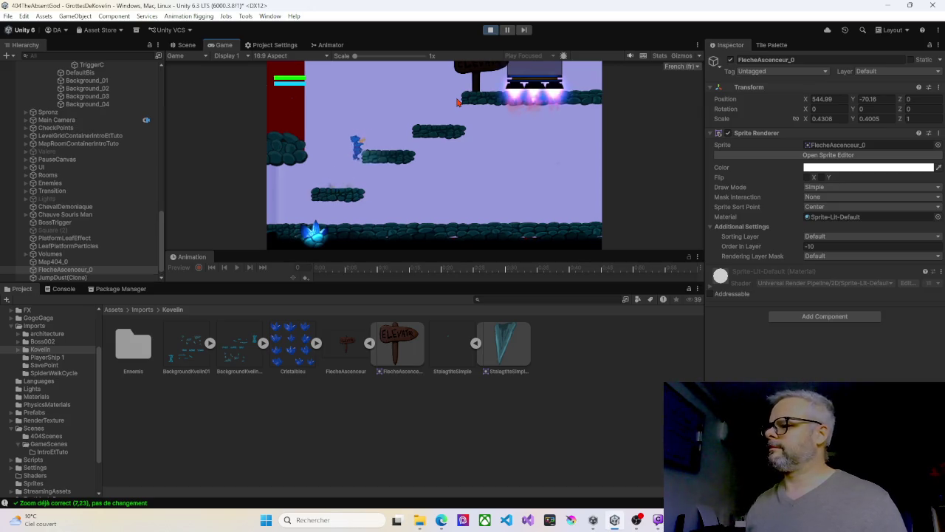
{"action": "key", "text": "Right"}
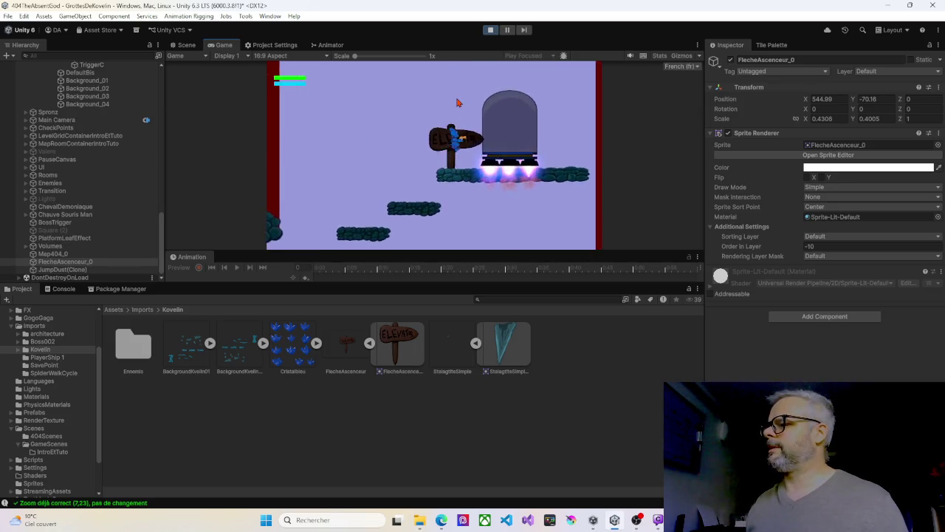
{"action": "key", "text": "Right"}
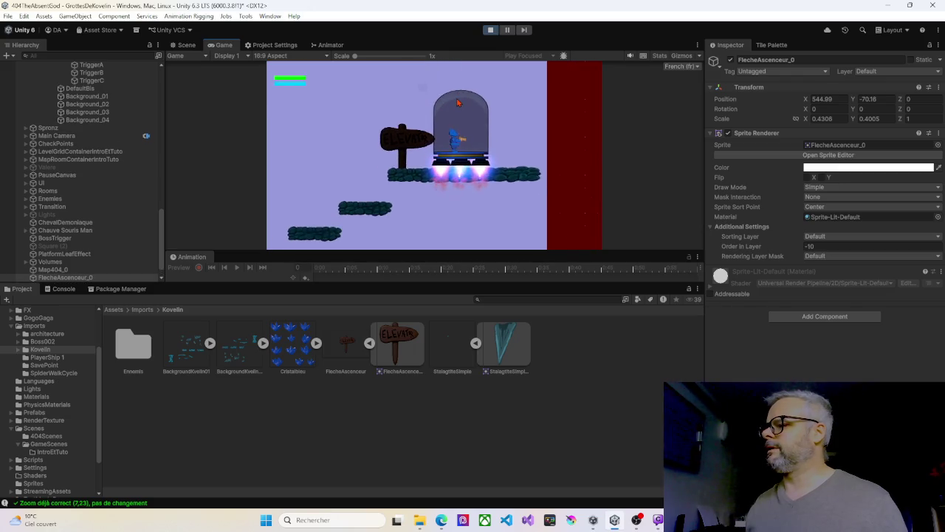
{"action": "key", "text": "Left"}
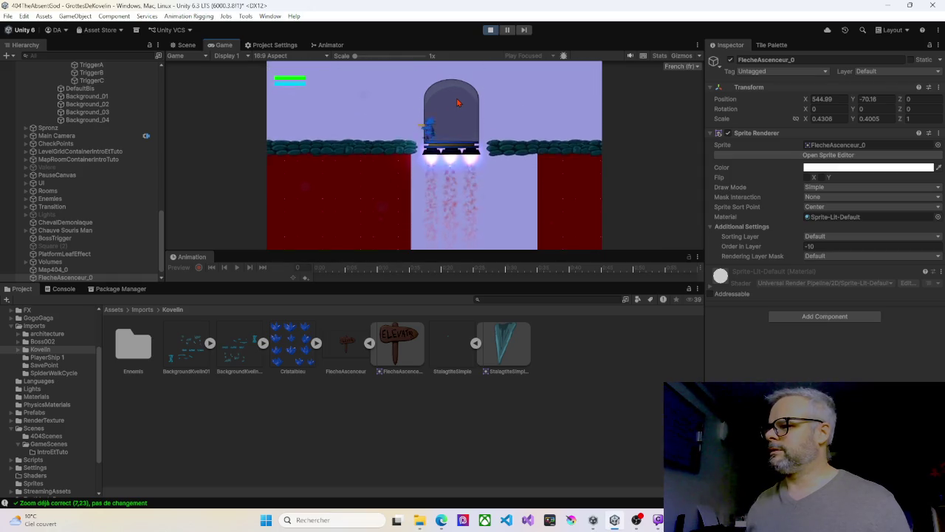
{"action": "key", "text": "Left"}
{"action": "key", "text": "Right"}
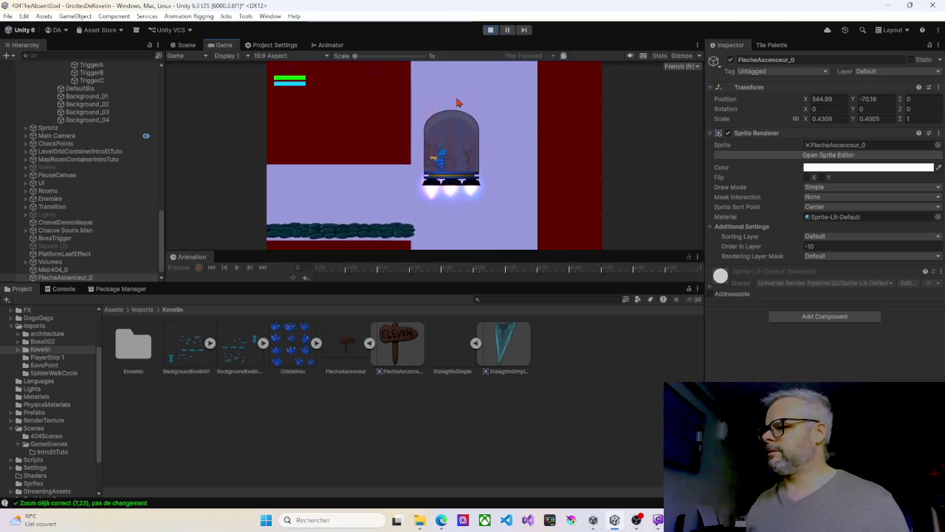
{"action": "key", "text": "Left"}
{"action": "key", "text": "Left"}
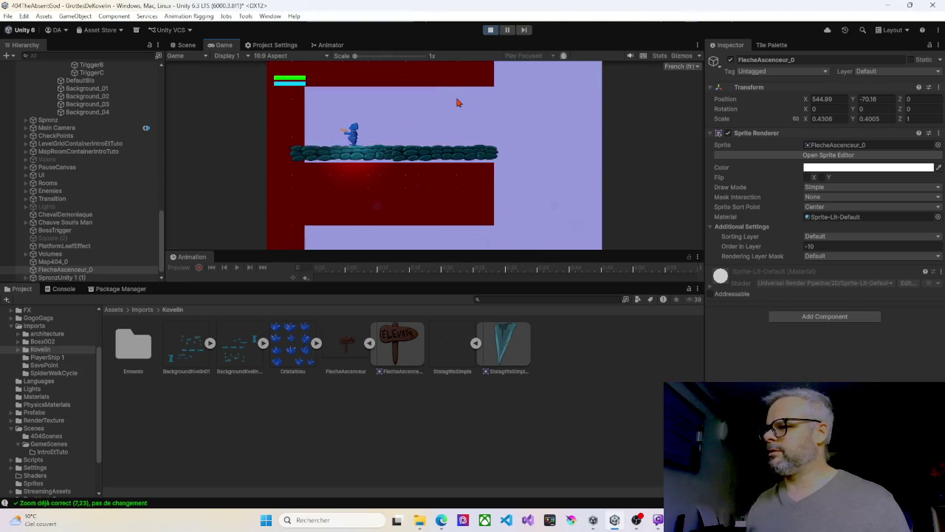
{"action": "key", "text": "Right"}
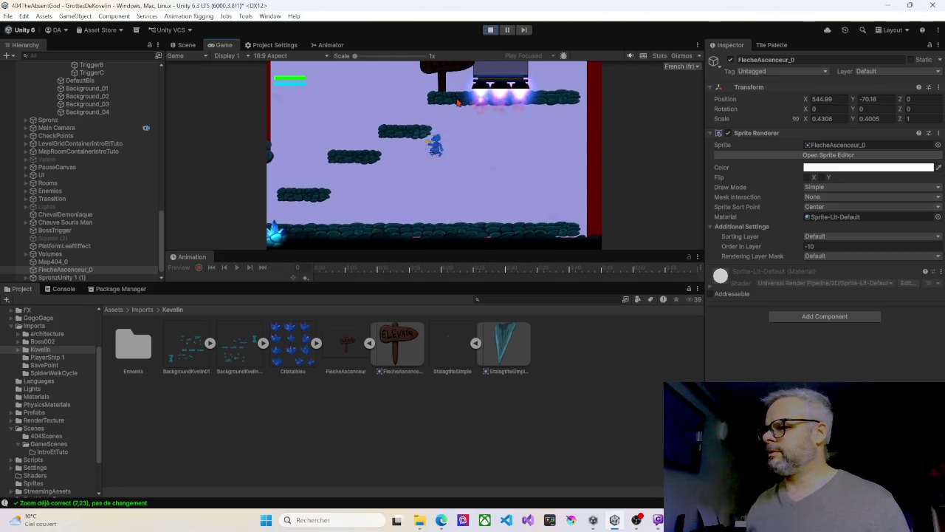
{"action": "key", "text": "Left"}
{"action": "key", "text": "space"}
{"action": "key", "text": "space"}
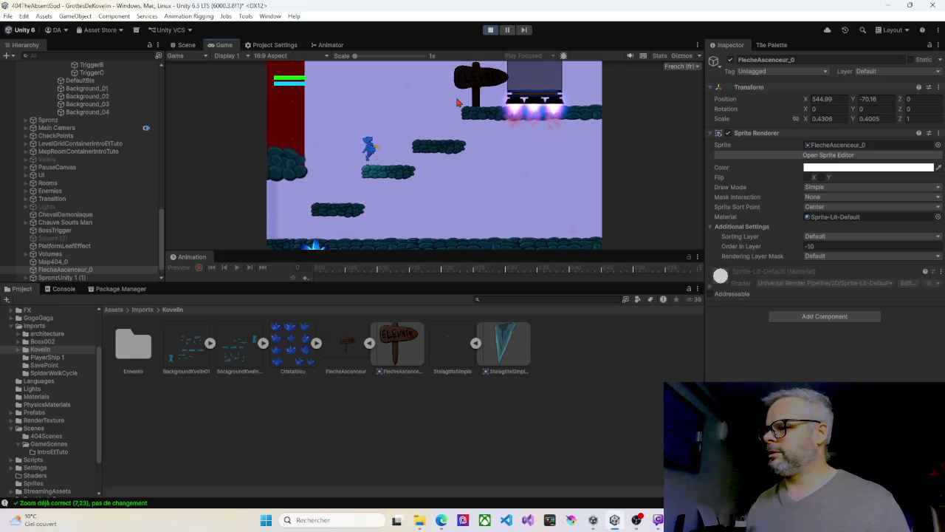
{"action": "key", "text": "Right"}
{"action": "key", "text": "space"}
{"action": "key", "text": "Right"}
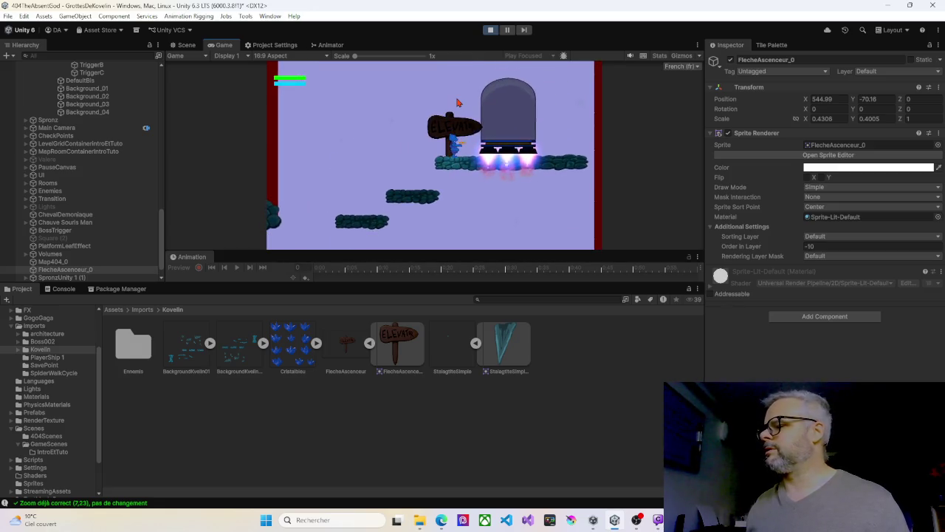
{"action": "key", "text": "Left"}
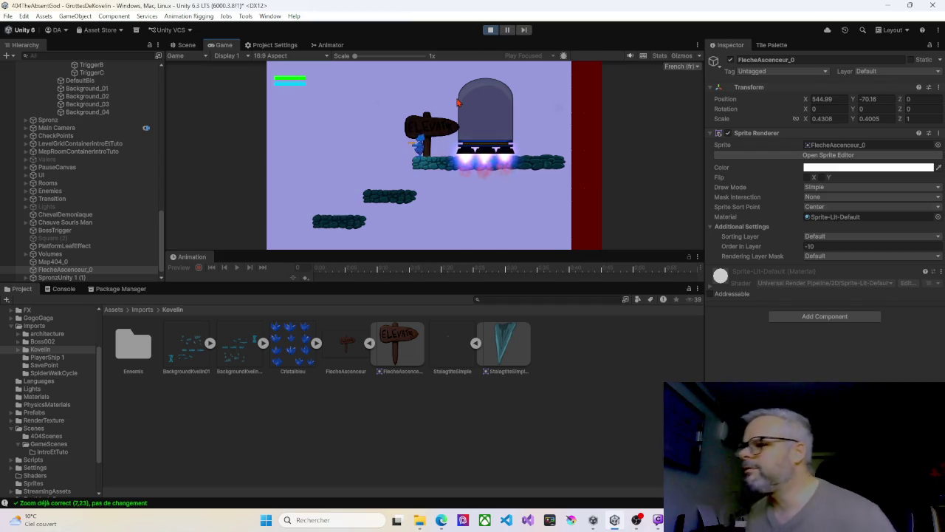
{"action": "key", "text": "Right"}
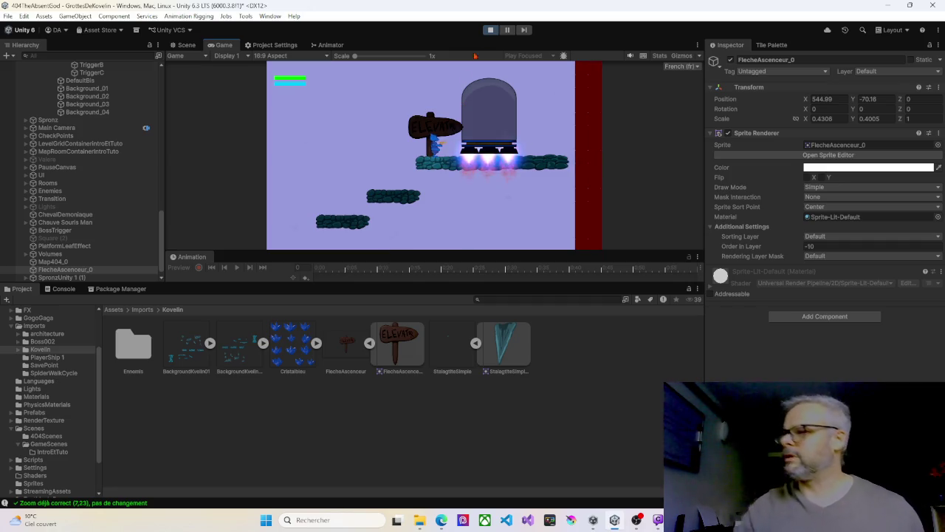
{"action": "left_click", "coordinate": [491, 30]}
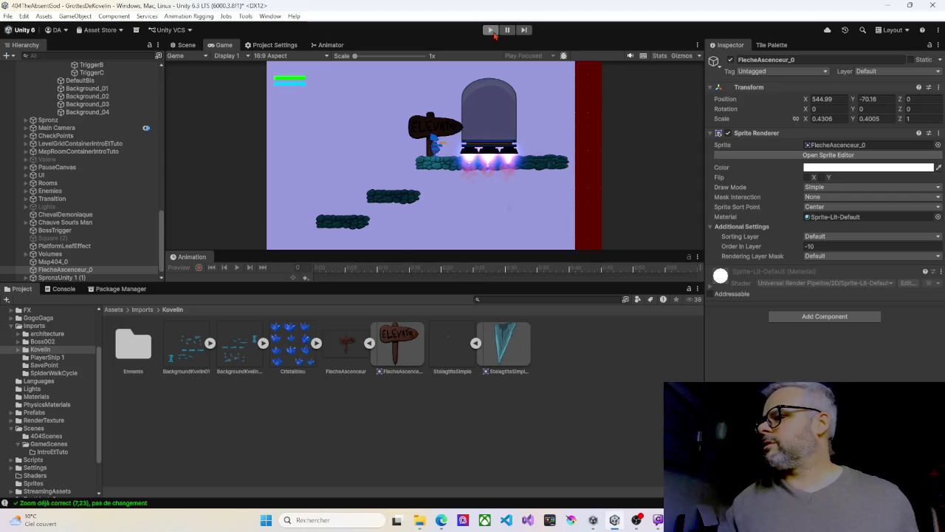
{"action": "scroll", "coordinate": [88, 200], "scroll_direction": "up", "scroll_amount": 10}
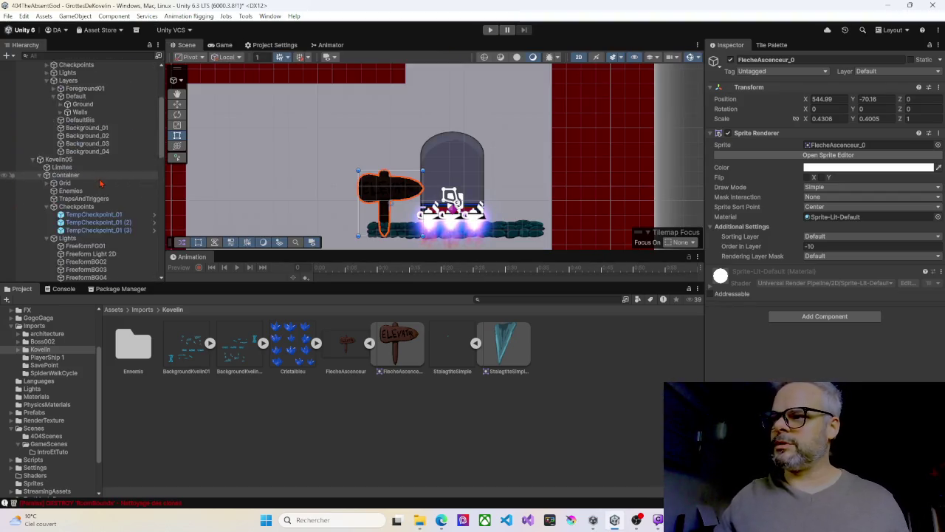
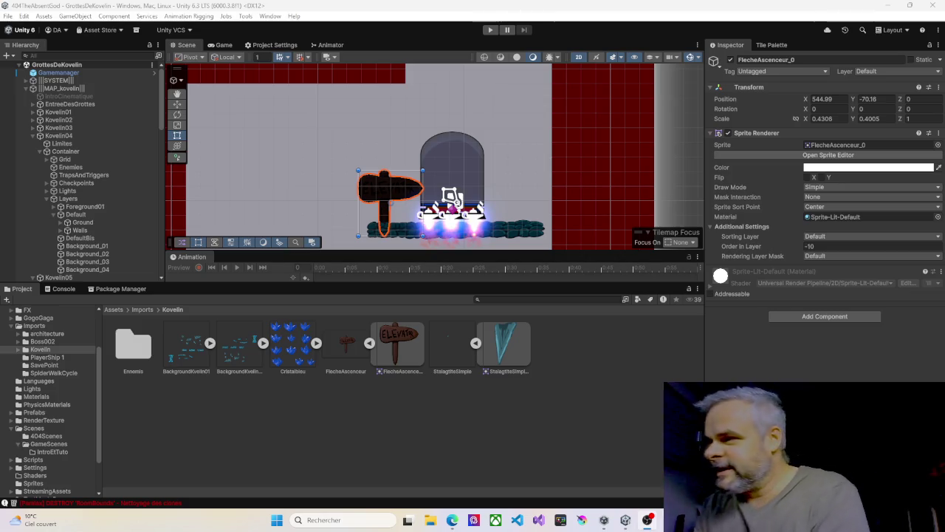
Nest FlecheAscenceur_0 under Kovelin05 > Container > Layers > Default in the Hierarchy.
{"action": "scroll", "coordinate": [405, 127], "scroll_direction": "down", "scroll_amount": 1}
{"action": "scroll", "coordinate": [405, 127], "scroll_direction": "down", "scroll_amount": 2}
{"action": "mouse_move", "coordinate": [365, 150]}
{"action": "left_mouse_down"}
{"action": "mouse_move", "coordinate": [382, 116]}
{"action": "mouse_move", "coordinate": [441, 145]}
{"action": "left_mouse_up"}
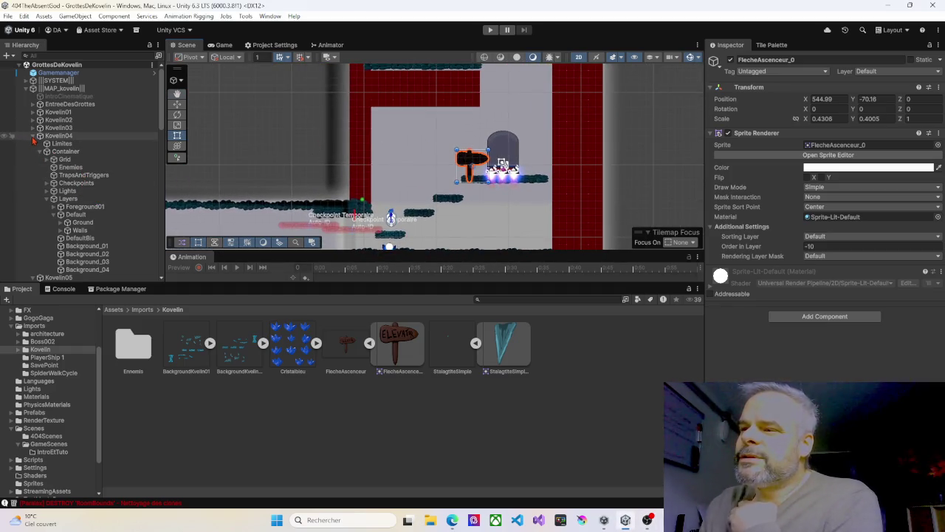
{"action": "scroll", "coordinate": [68, 221], "scroll_direction": "down", "scroll_amount": 5}
{"action": "scroll", "coordinate": [69, 249], "scroll_direction": "down", "scroll_amount": 6}
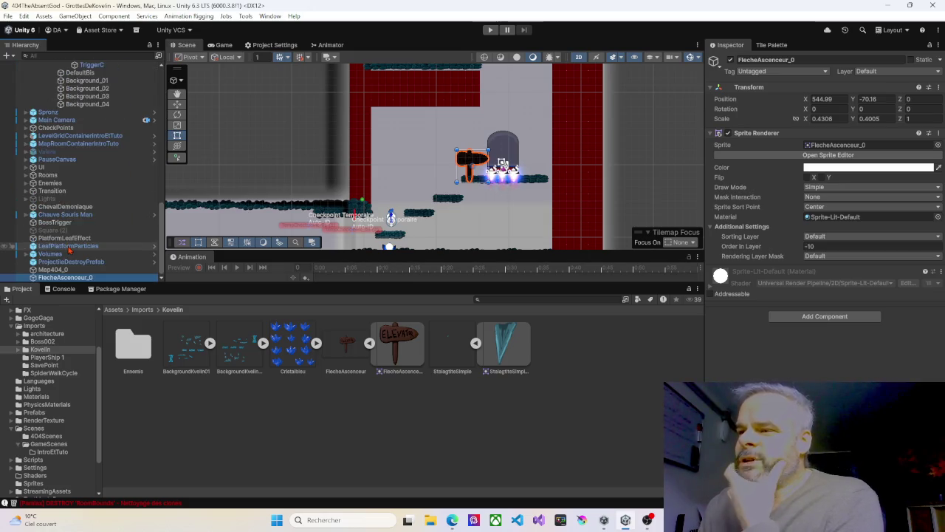
{"action": "mouse_move", "coordinate": [65, 277]}
{"action": "left_mouse_down"}
{"action": "mouse_move", "coordinate": [107, 207]}
{"action": "mouse_move", "coordinate": [65, 66]}
{"action": "mouse_move", "coordinate": [76, 224]}
{"action": "left_mouse_up"}
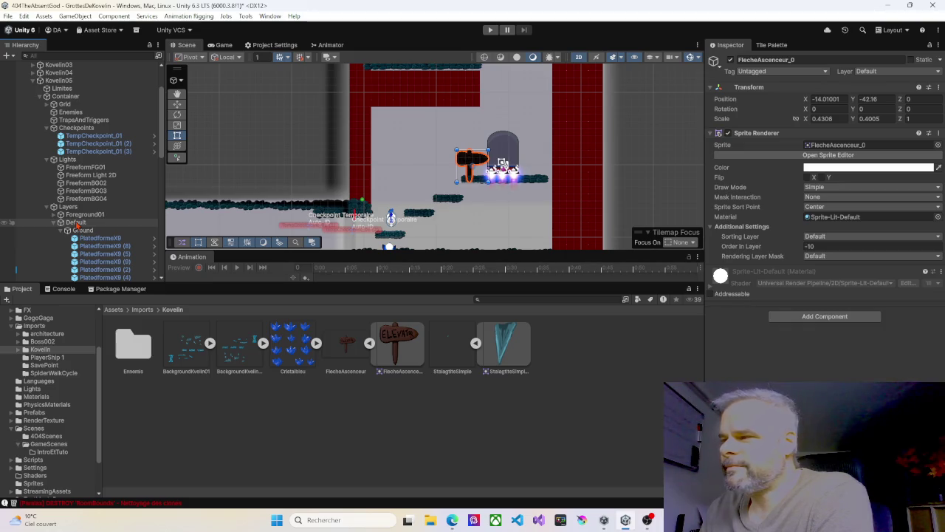
Collapse the Ground platform list and select the Walls group.
{"action": "mouse_move", "coordinate": [395, 127]}
{"action": "left_mouse_down"}
{"action": "mouse_move", "coordinate": [292, 211]}
{"action": "mouse_move", "coordinate": [309, 177]}
{"action": "left_mouse_up"}
{"action": "scroll", "coordinate": [292, 211], "scroll_direction": "down", "scroll_amount": 2}
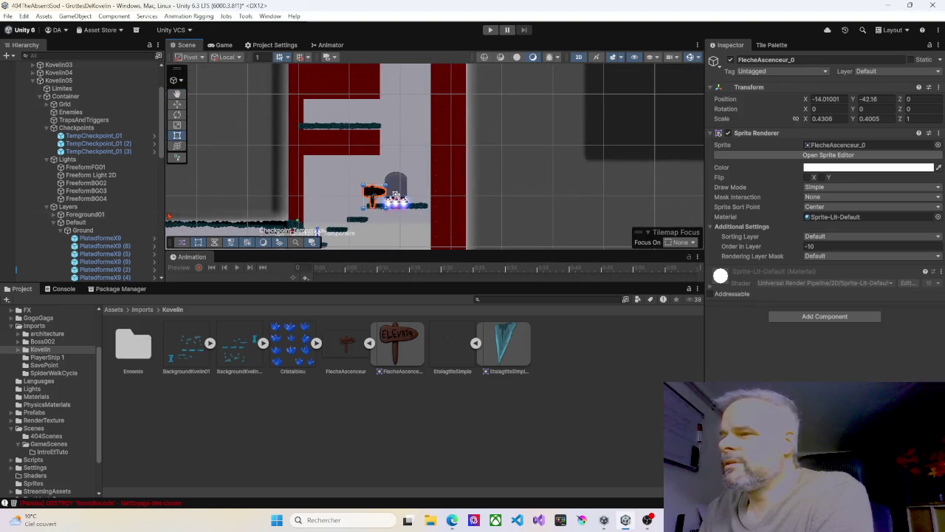
{"action": "scroll", "coordinate": [115, 242], "scroll_direction": "down", "scroll_amount": 3}
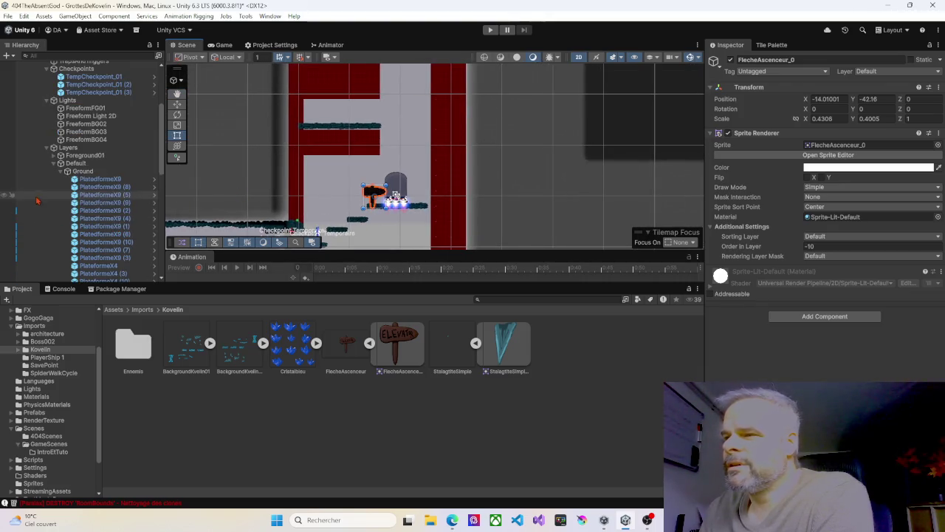
{"action": "left_click", "coordinate": [61, 171]}
{"action": "left_click", "coordinate": [78, 179]}
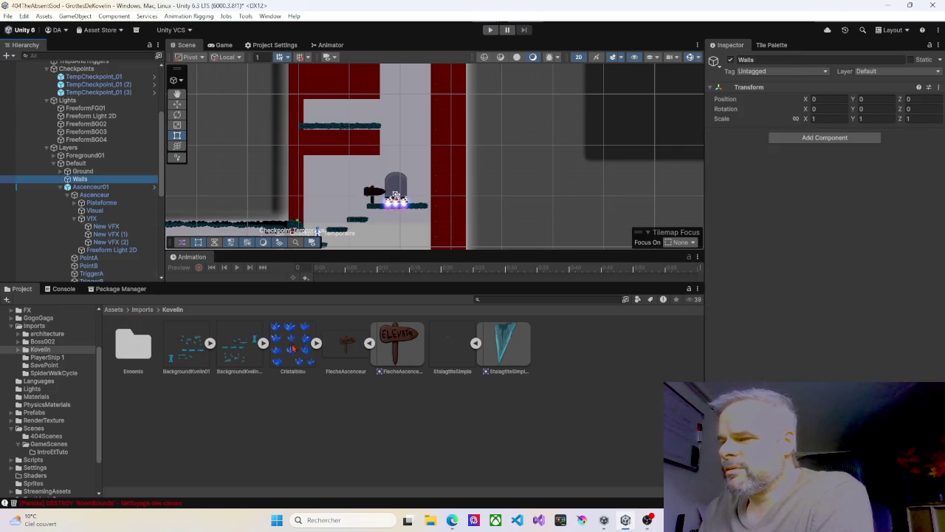
Drag the BackgroundKvelin01_16 rock tile from the Kovelin sprite sheets onto the platform above the elevator.
{"action": "left_click", "coordinate": [263, 343]}
{"action": "left_click", "coordinate": [209, 343]}
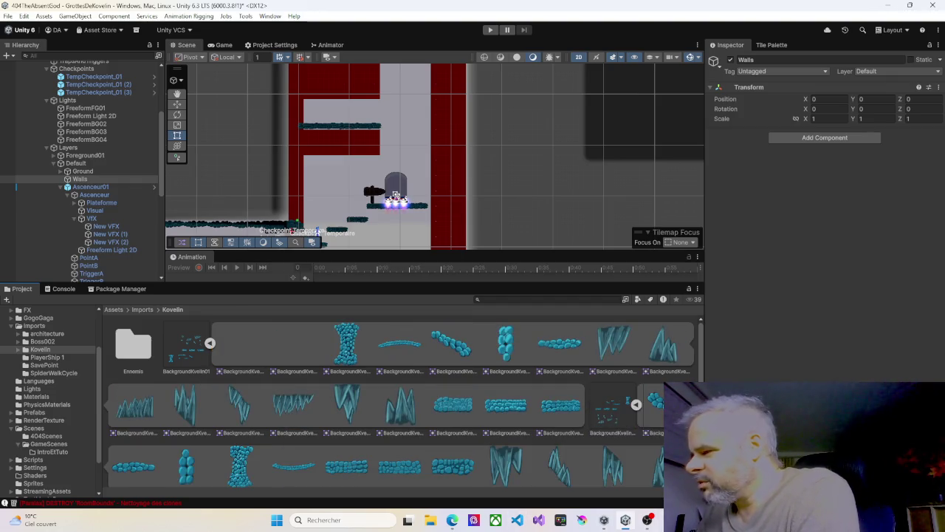
{"action": "mouse_move", "coordinate": [243, 467]}
{"action": "left_mouse_down"}
{"action": "mouse_move", "coordinate": [335, 185]}
{"action": "mouse_move", "coordinate": [301, 122]}
{"action": "mouse_move", "coordinate": [298, 85]}
{"action": "mouse_move", "coordinate": [327, 74]}
{"action": "mouse_move", "coordinate": [281, 204]}
{"action": "mouse_move", "coordinate": [205, 346]}
{"action": "left_mouse_up"}
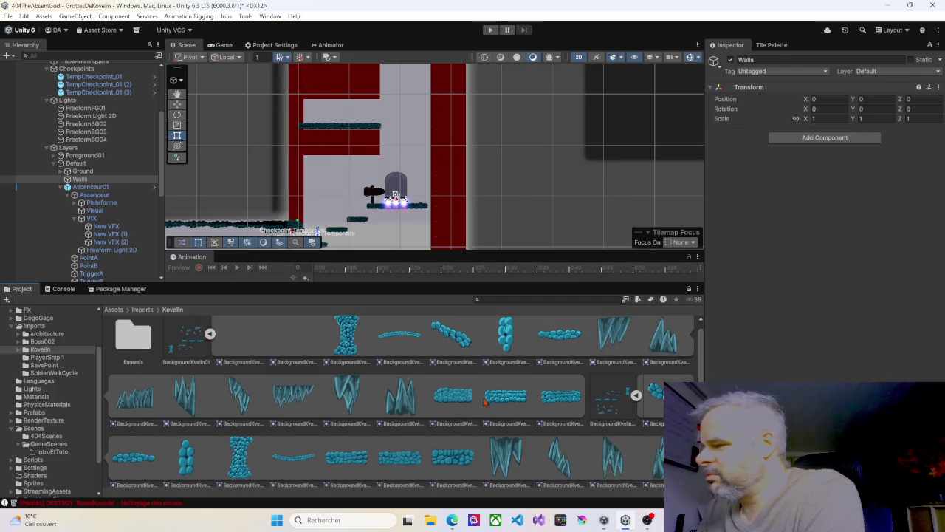
{"action": "mouse_move", "coordinate": [491, 399]}
{"action": "left_mouse_down"}
{"action": "mouse_move", "coordinate": [458, 310]}
{"action": "mouse_move", "coordinate": [320, 133]}
{"action": "mouse_move", "coordinate": [362, 134]}
{"action": "mouse_move", "coordinate": [359, 184]}
{"action": "left_mouse_up"}
{"action": "scroll", "coordinate": [349, 161], "scroll_direction": "up", "scroll_amount": 3}
{"action": "scroll", "coordinate": [355, 155], "scroll_direction": "up", "scroll_amount": 2}
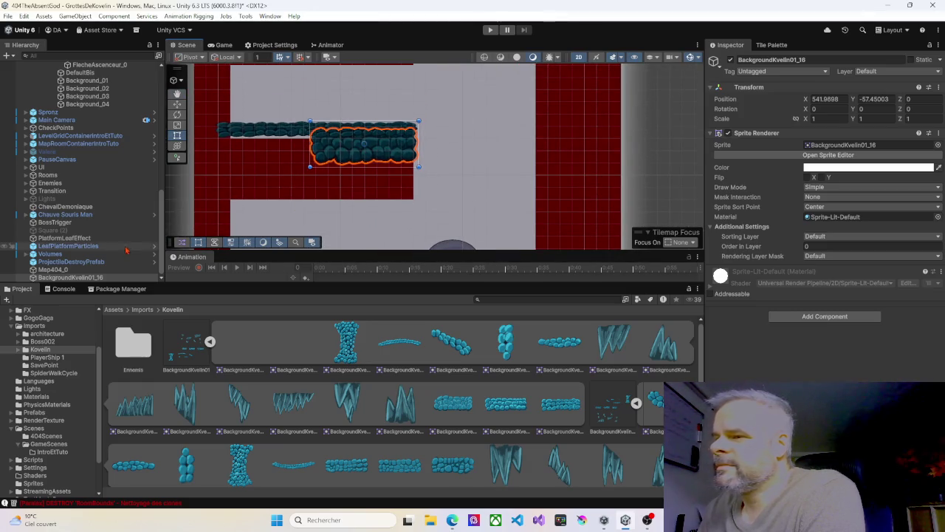
Parent BackgroundKvelin01_16 under Walls, compare both platforms' Order in Layer, and duplicate the tile.
{"action": "mouse_move", "coordinate": [70, 277]}
{"action": "left_mouse_down"}
{"action": "mouse_move", "coordinate": [76, 282]}
{"action": "mouse_move", "coordinate": [111, 81]}
{"action": "mouse_move", "coordinate": [96, 65]}
{"action": "mouse_move", "coordinate": [69, 130]}
{"action": "mouse_move", "coordinate": [77, 151]}
{"action": "left_mouse_up"}
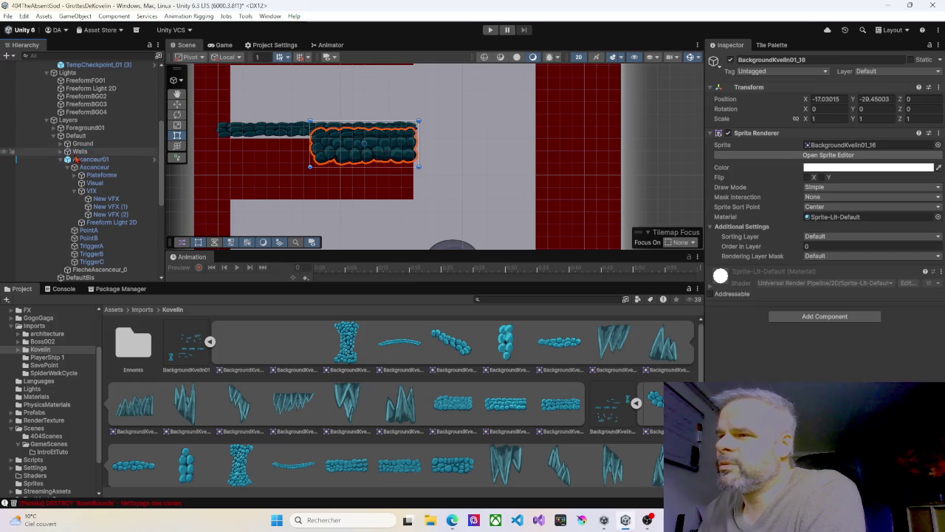
{"action": "left_click", "coordinate": [60, 161]}
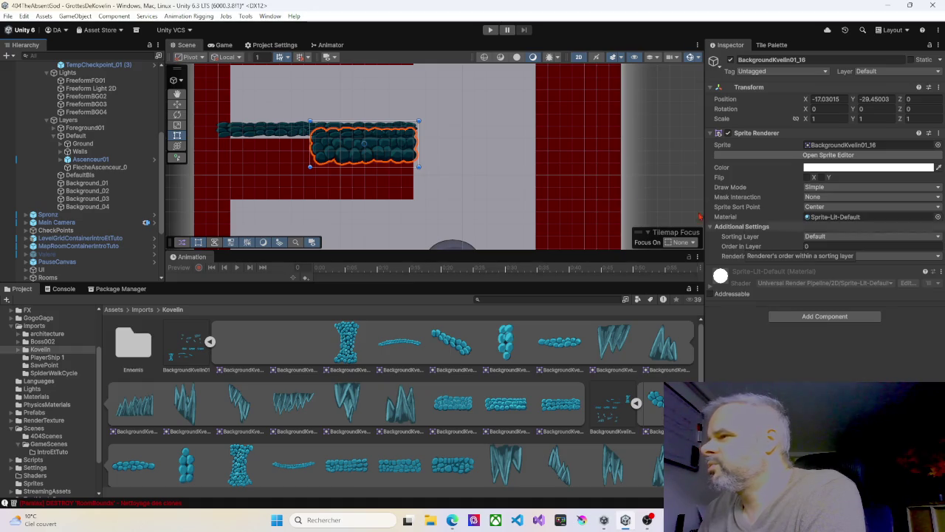
{"action": "left_click", "coordinate": [270, 131]}
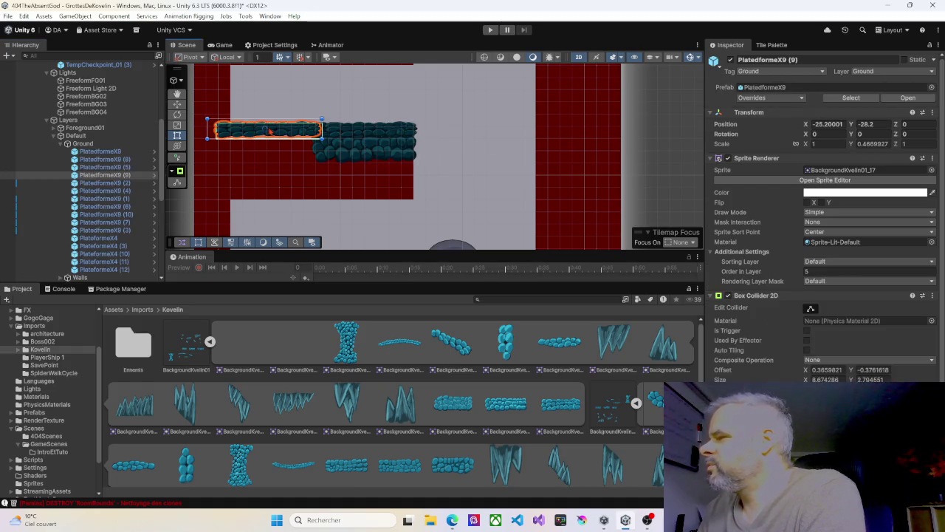
{"action": "left_click", "coordinate": [359, 131]}
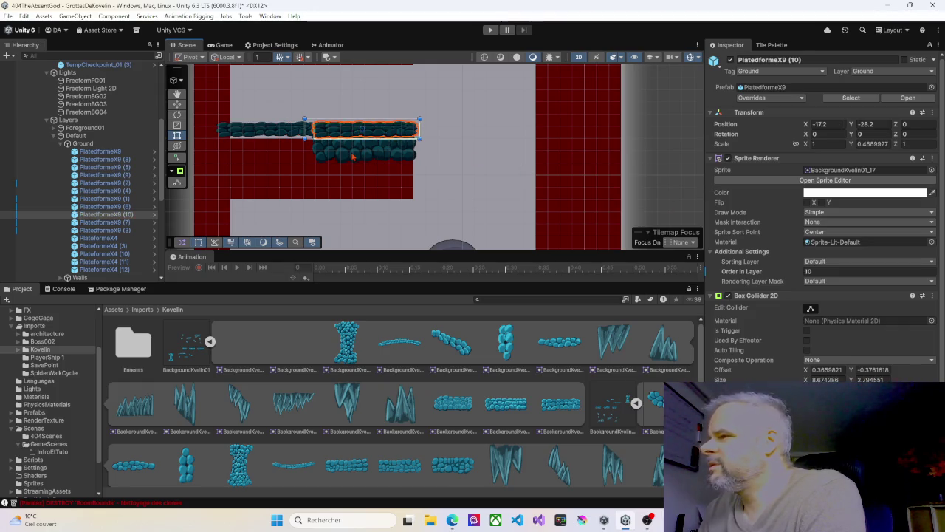
{"action": "left_click", "coordinate": [353, 156]}
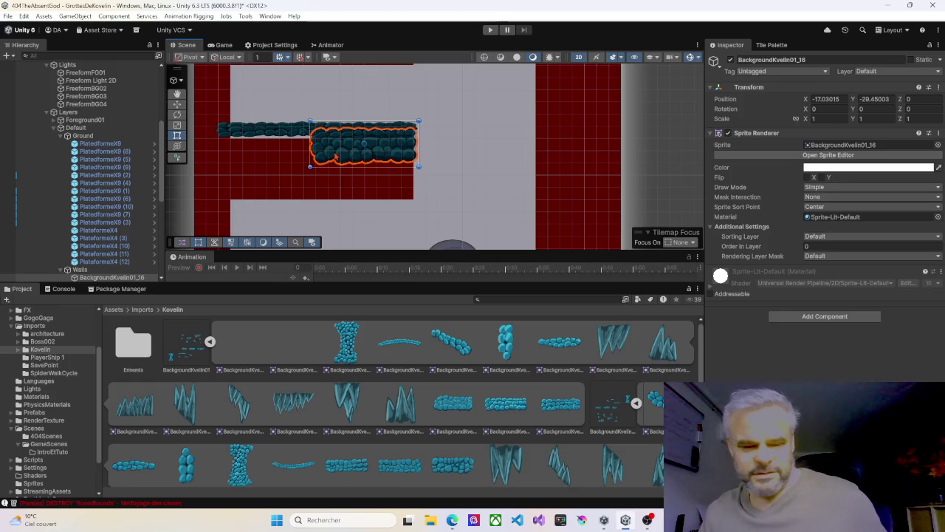
{"action": "key", "text": "ctrl+d"}
Slide the duplicate rock tile left along the axis and set its Order in Layer to 3.
{"action": "mouse_move", "coordinate": [353, 154]}
{"action": "left_mouse_down"}
{"action": "mouse_move", "coordinate": [240, 155]}
{"action": "mouse_move", "coordinate": [252, 155]}
{"action": "left_mouse_up"}
{"action": "key", "text": "ctrl+z"}
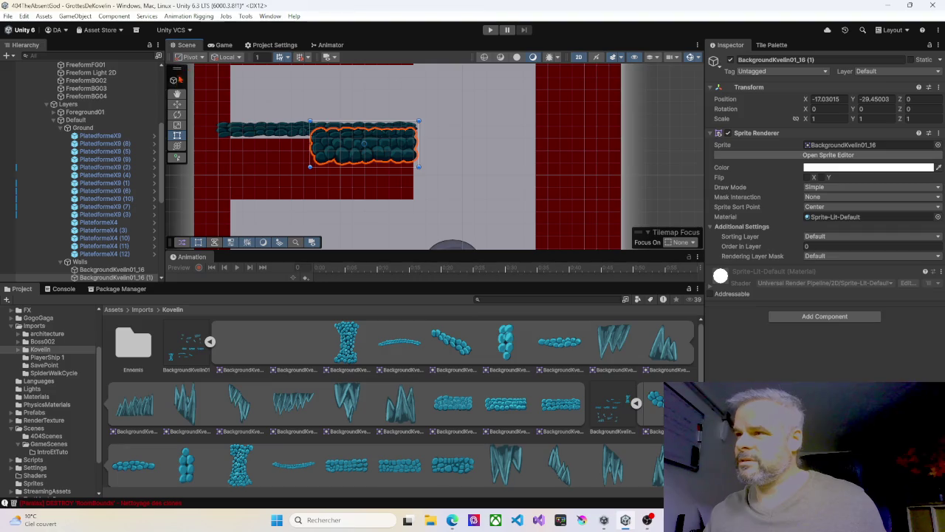
{"action": "left_click", "coordinate": [177, 104]}
{"action": "left_click_drag", "start_coordinate": [405, 147], "coordinate": [306, 148]}
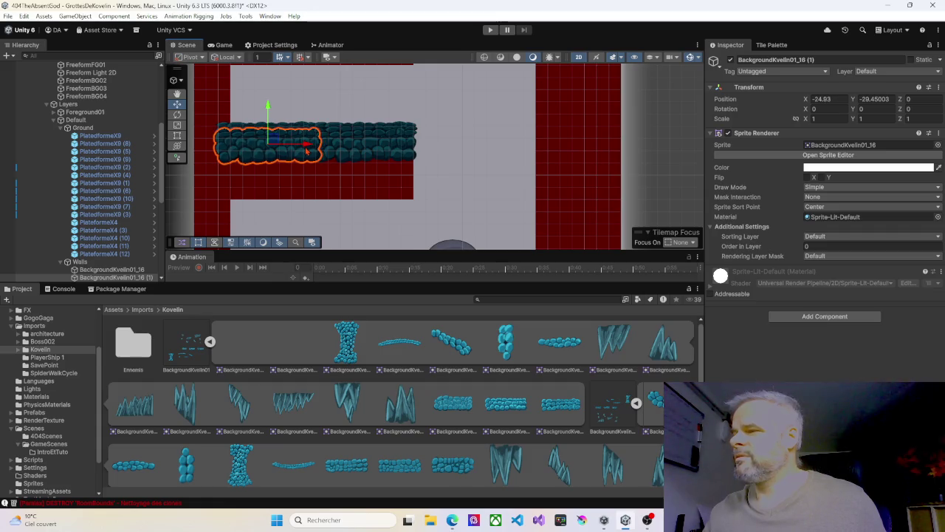
{"action": "left_click", "coordinate": [822, 246]}
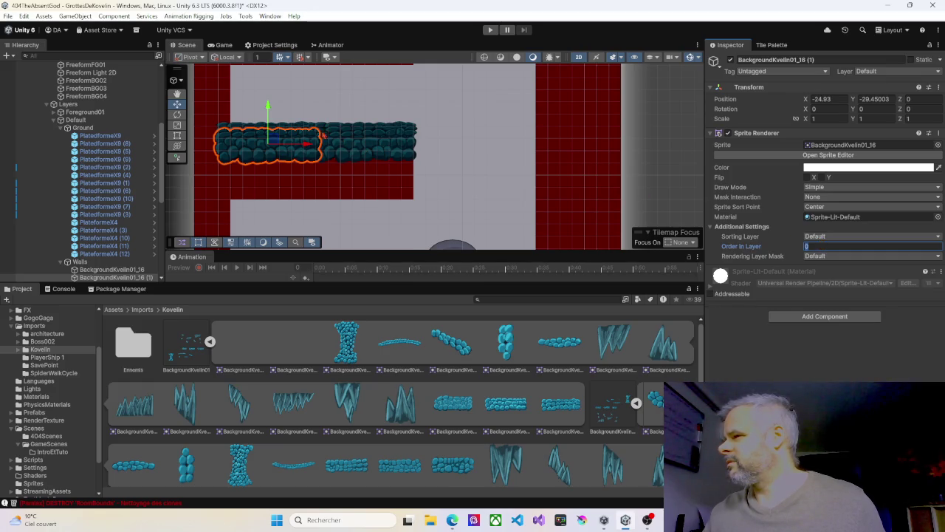
{"action": "type", "text": "3"}
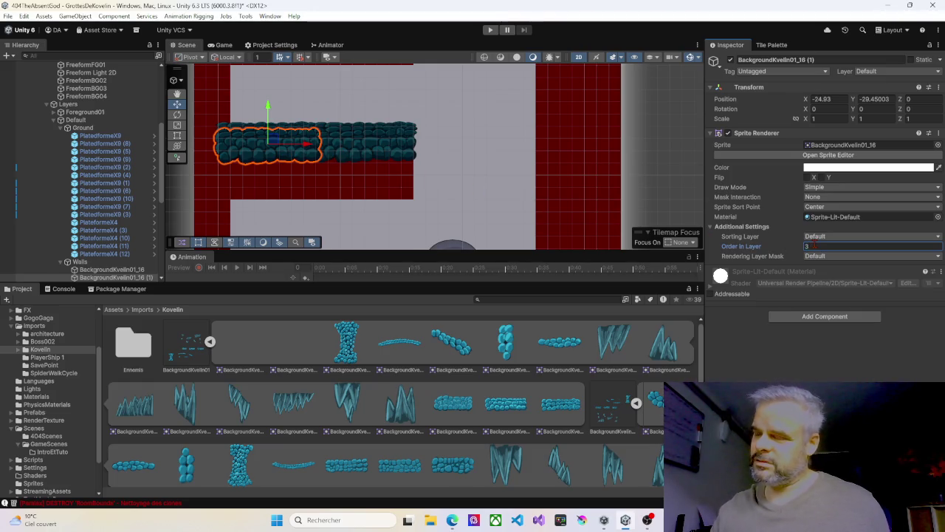
Duplicate both rock pieces, lower the copies beneath the originals, and give the right one order 2.
{"action": "left_click", "coordinate": [357, 155], "text": "shift"}
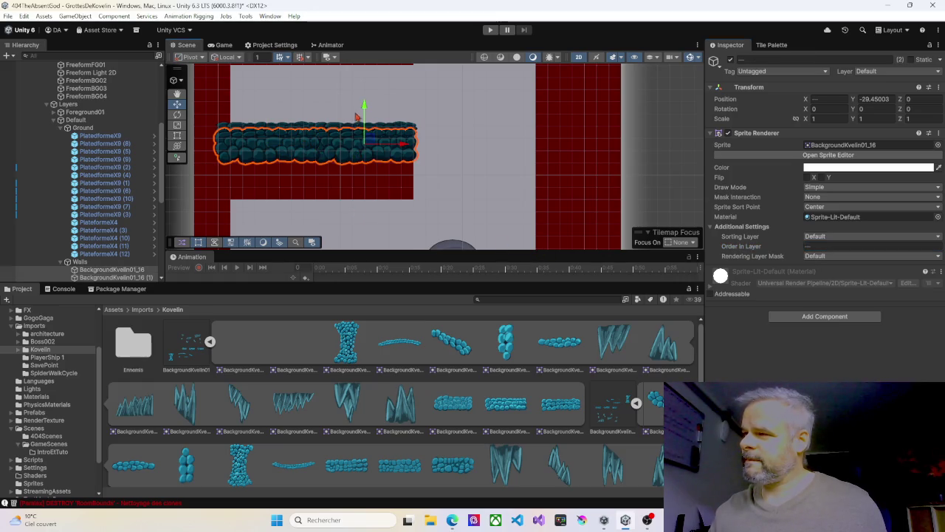
{"action": "key", "text": "ctrl+d"}
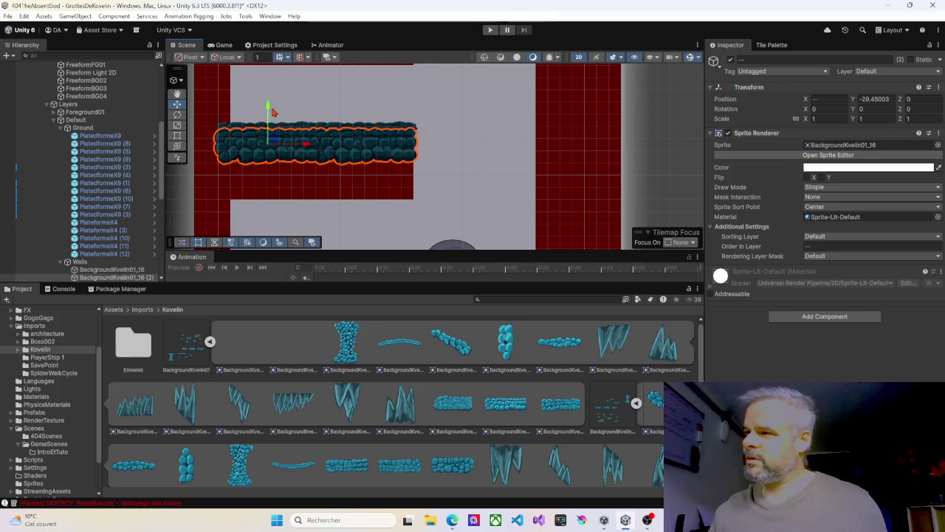
{"action": "left_click_drag", "start_coordinate": [269, 109], "coordinate": [260, 135]}
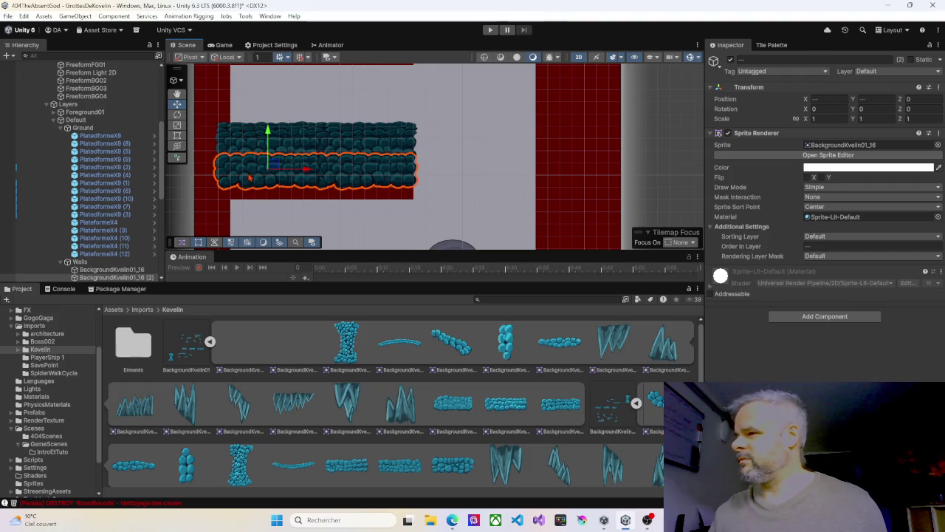
{"action": "left_click", "coordinate": [289, 178]}
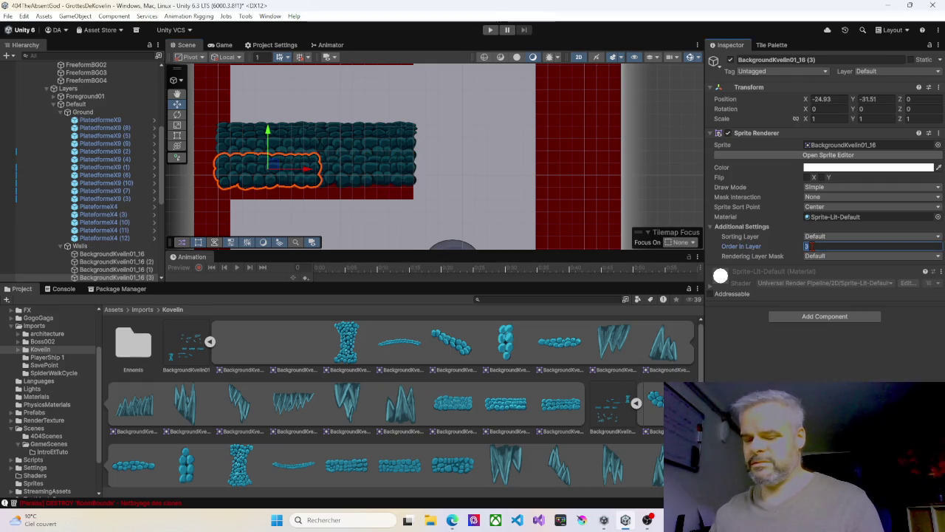
{"action": "left_click", "coordinate": [387, 181]}
{"action": "left_click", "coordinate": [815, 246]}
{"action": "type", "text": "2"}
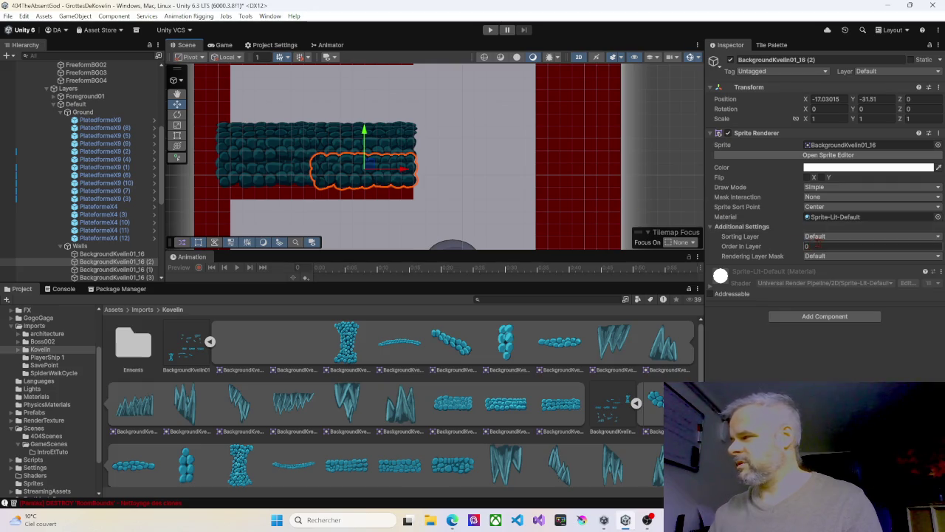
Duplicate the two lower rock pieces again and move the copies down to thicken the ledge.
{"action": "left_click", "coordinate": [277, 153]}
{"action": "left_click", "coordinate": [348, 151], "text": "shift"}
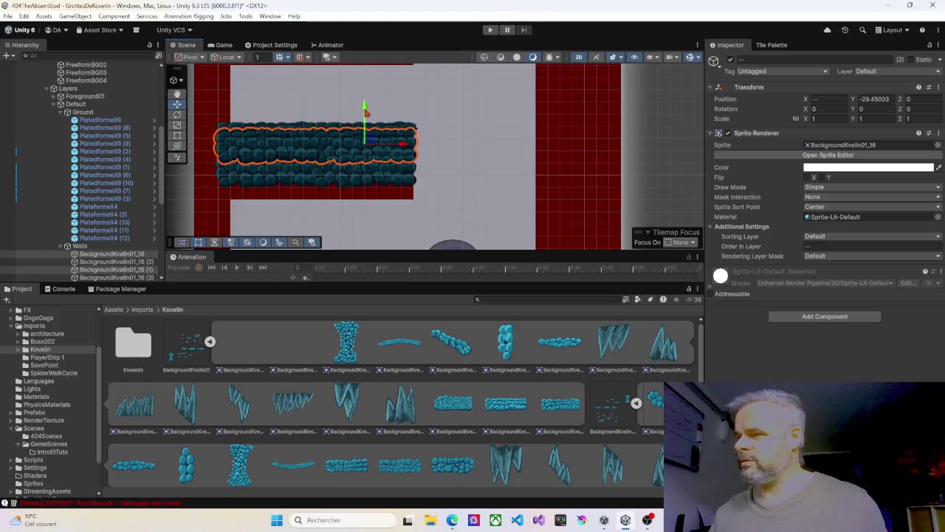
{"action": "key", "text": "ctrl+d"}
{"action": "mouse_move", "coordinate": [268, 105]}
{"action": "left_mouse_down"}
{"action": "mouse_move", "coordinate": [268, 141]}
{"action": "mouse_move", "coordinate": [253, 149]}
{"action": "left_mouse_up"}
With the Rect tool active, drop the BackgroundKvelin01_15 sprite onto the left wall above the elevator.
{"action": "scroll", "coordinate": [390, 183], "scroll_direction": "down", "scroll_amount": 5}
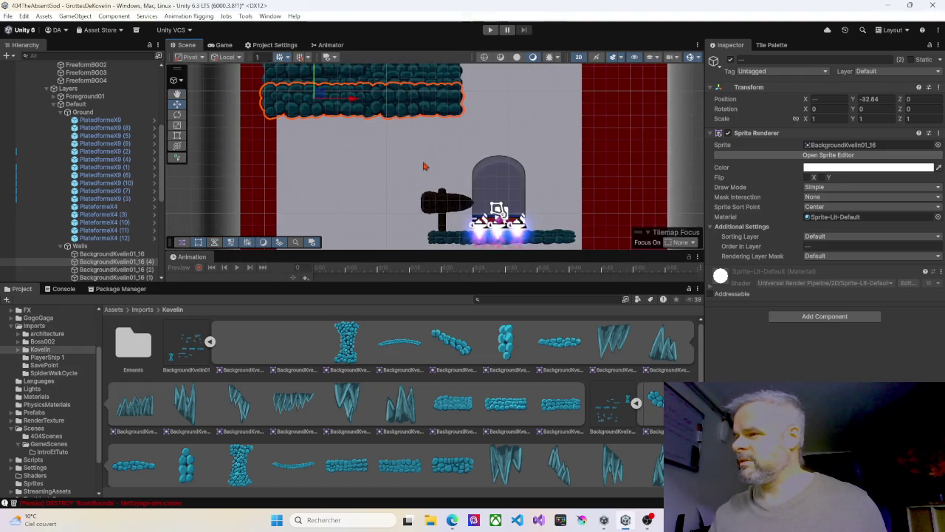
{"action": "scroll", "coordinate": [377, 170], "scroll_direction": "up", "scroll_amount": 5}
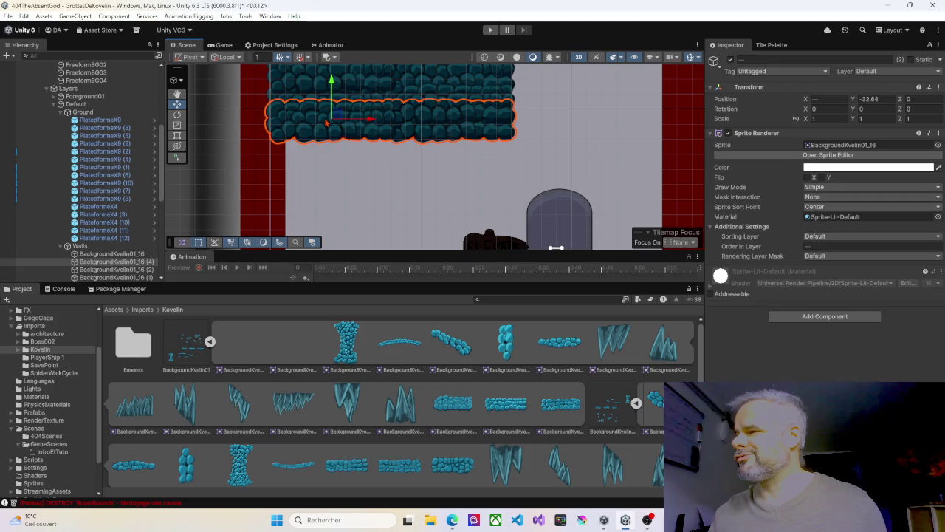
{"action": "scroll", "coordinate": [326, 123], "scroll_direction": "down", "scroll_amount": 2}
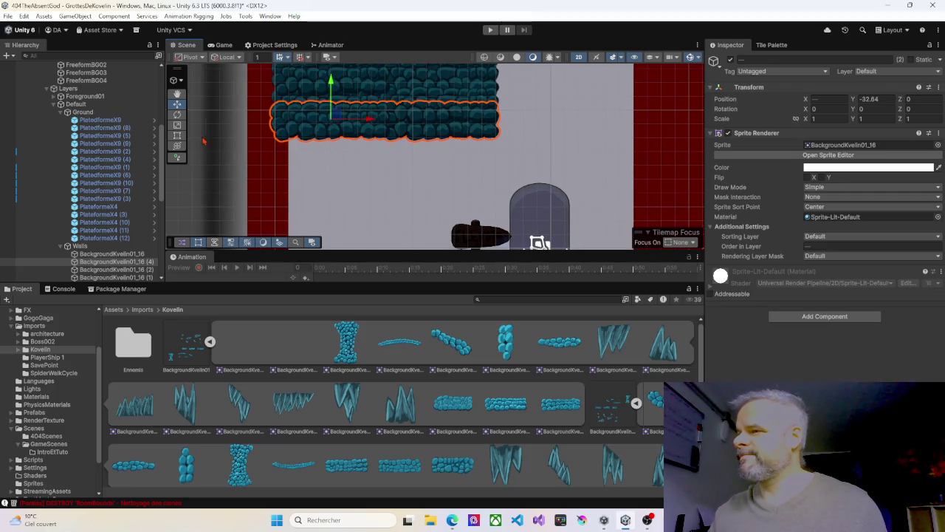
{"action": "left_click", "coordinate": [177, 135]}
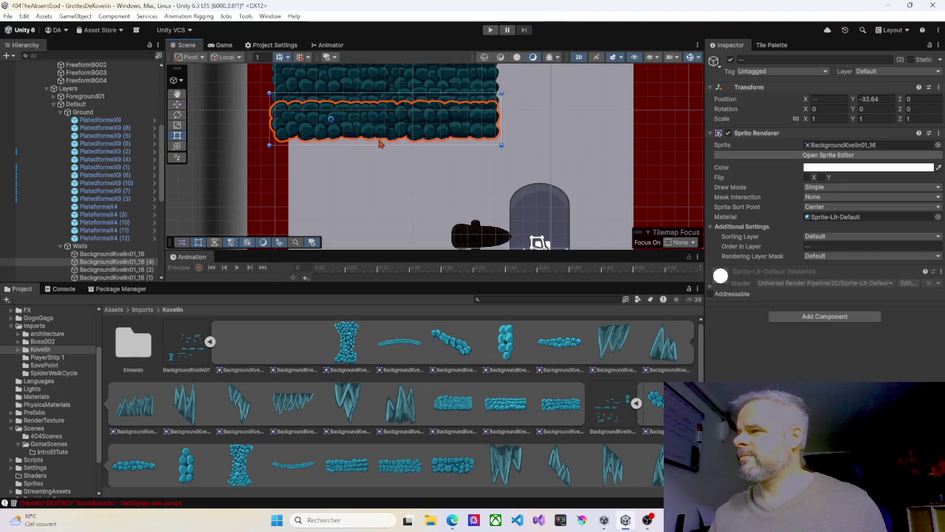
{"action": "scroll", "coordinate": [380, 141], "scroll_direction": "down", "scroll_amount": 3}
{"action": "mouse_move", "coordinate": [384, 141]}
{"action": "left_mouse_down"}
{"action": "mouse_move", "coordinate": [359, 180]}
{"action": "mouse_move", "coordinate": [377, 205]}
{"action": "mouse_move", "coordinate": [414, 218]}
{"action": "mouse_move", "coordinate": [434, 111]}
{"action": "left_mouse_up"}
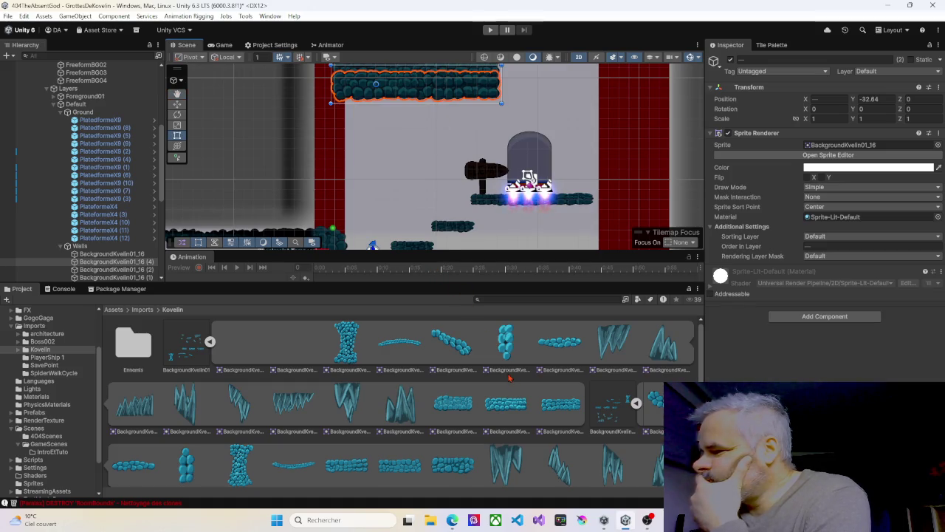
{"action": "mouse_move", "coordinate": [455, 407]}
{"action": "left_mouse_down"}
{"action": "mouse_move", "coordinate": [435, 333]}
{"action": "mouse_move", "coordinate": [331, 155]}
{"action": "mouse_move", "coordinate": [334, 196]}
{"action": "mouse_move", "coordinate": [298, 204]}
{"action": "mouse_move", "coordinate": [329, 141]}
{"action": "left_mouse_up"}
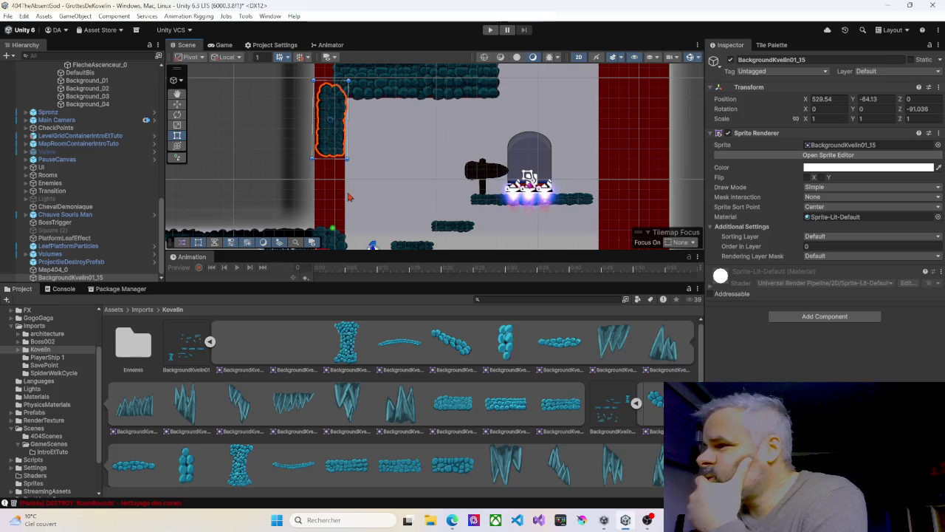
Reposition the tall cobblestone column down and slightly right with the Move tool.
{"action": "scroll", "coordinate": [336, 148], "scroll_direction": "down", "scroll_amount": 3}
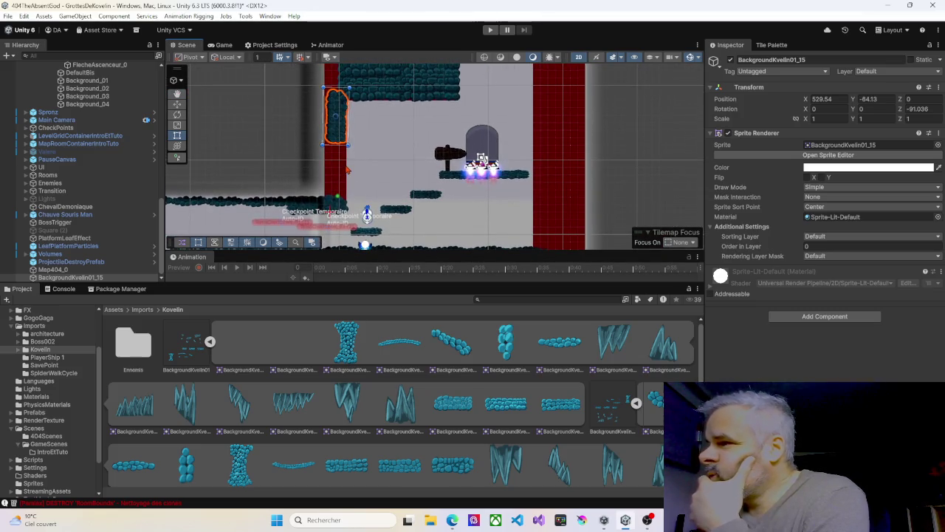
{"action": "key", "text": "w"}
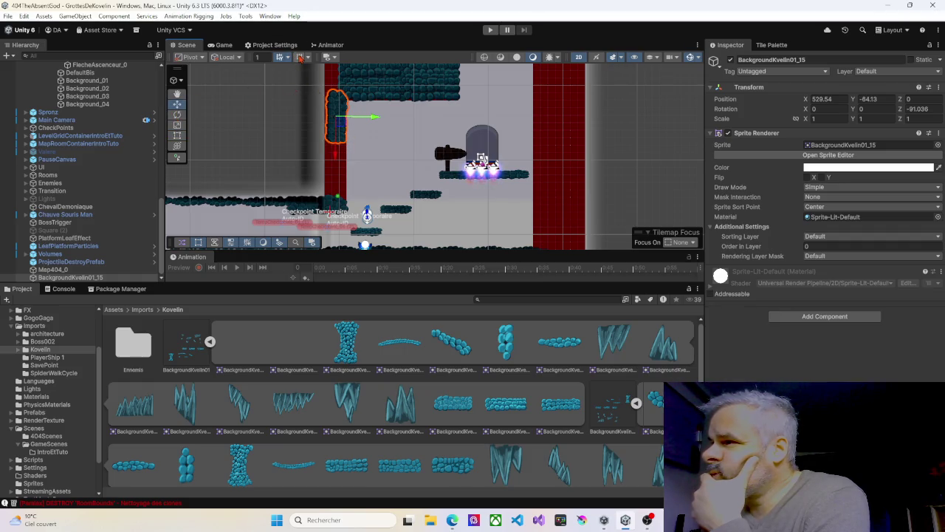
{"action": "left_click_drag", "start_coordinate": [334, 155], "coordinate": [334, 214]}
{"action": "scroll", "coordinate": [350, 187], "scroll_direction": "up", "scroll_amount": 3}
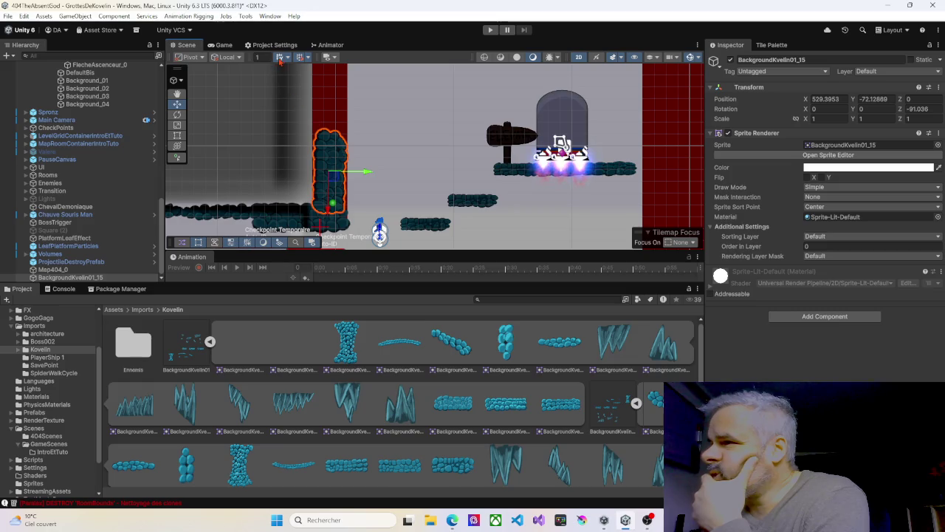
{"action": "left_click_drag", "start_coordinate": [371, 174], "coordinate": [364, 209]}
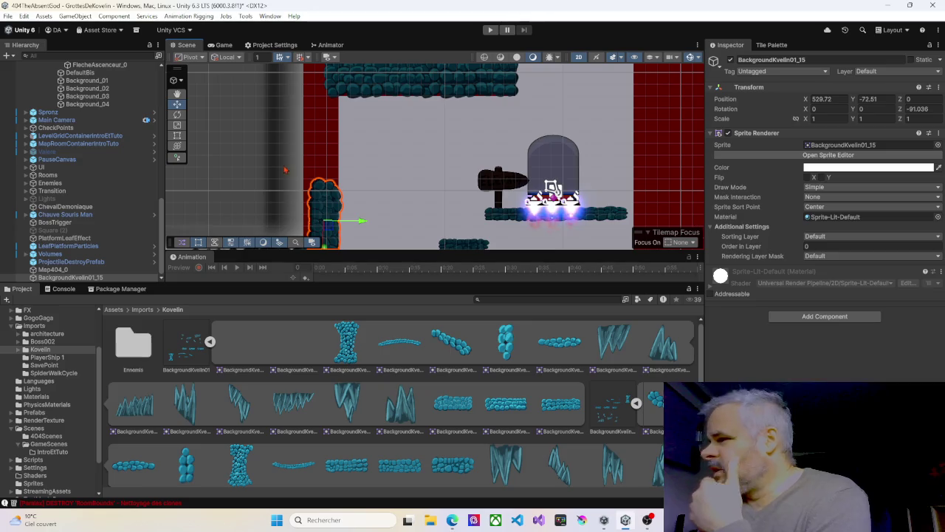
Duplicate the column, raise the copy above the original, and set its Order in Layer to 6.
{"action": "key", "text": "ctrl+d"}
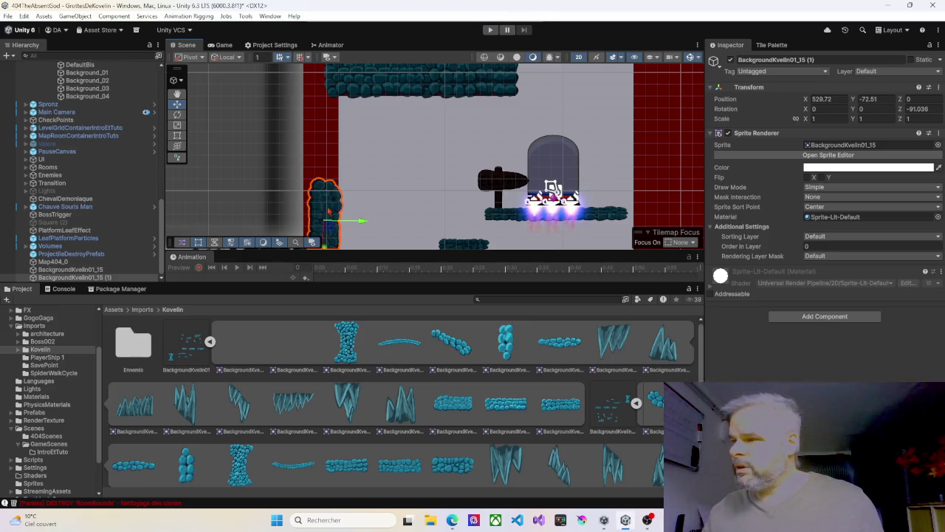
{"action": "scroll", "coordinate": [329, 215], "scroll_direction": "down", "scroll_amount": 1}
{"action": "left_click_drag", "start_coordinate": [342, 213], "coordinate": [344, 179]}
{"action": "mouse_move", "coordinate": [327, 211]}
{"action": "left_mouse_down"}
{"action": "mouse_move", "coordinate": [327, 137]}
{"action": "mouse_move", "coordinate": [327, 151]}
{"action": "left_mouse_up"}
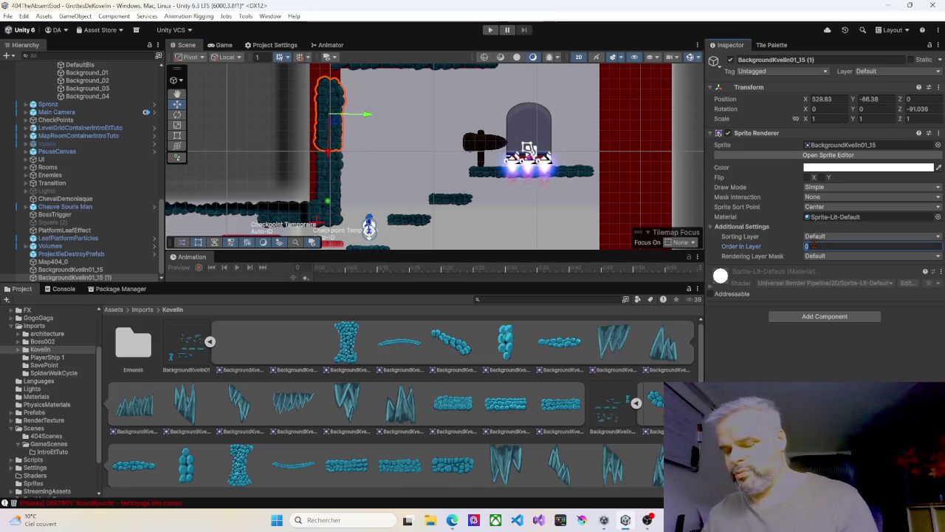
{"action": "type", "text": "6"}
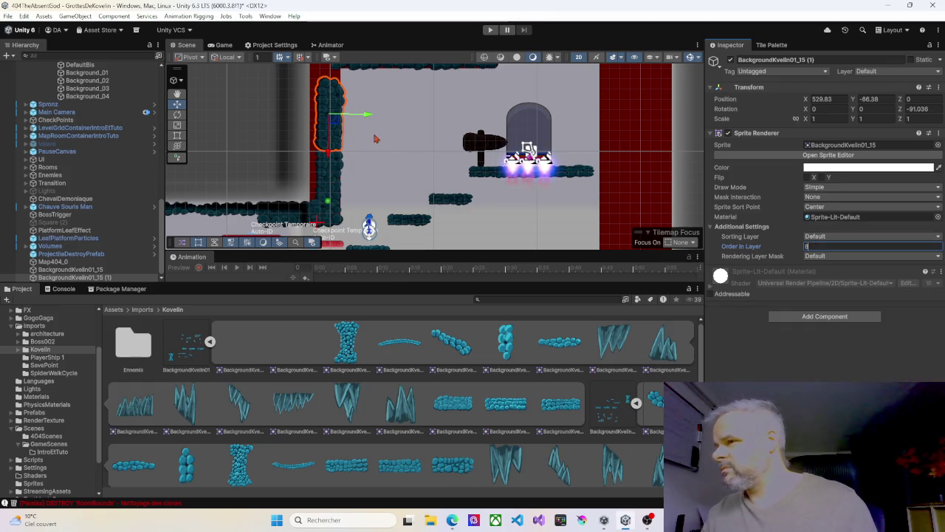
{"action": "scroll", "coordinate": [381, 136], "scroll_direction": "up", "scroll_amount": 5}
Inspect the upper platform block, copied column and cobblestone strips by selecting each.
{"action": "left_click", "coordinate": [392, 116]}
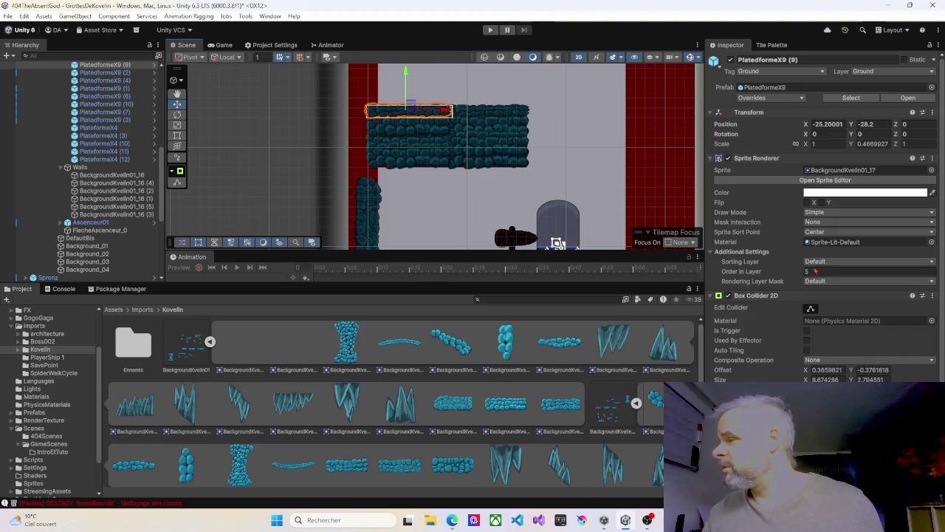
{"action": "left_click", "coordinate": [378, 209]}
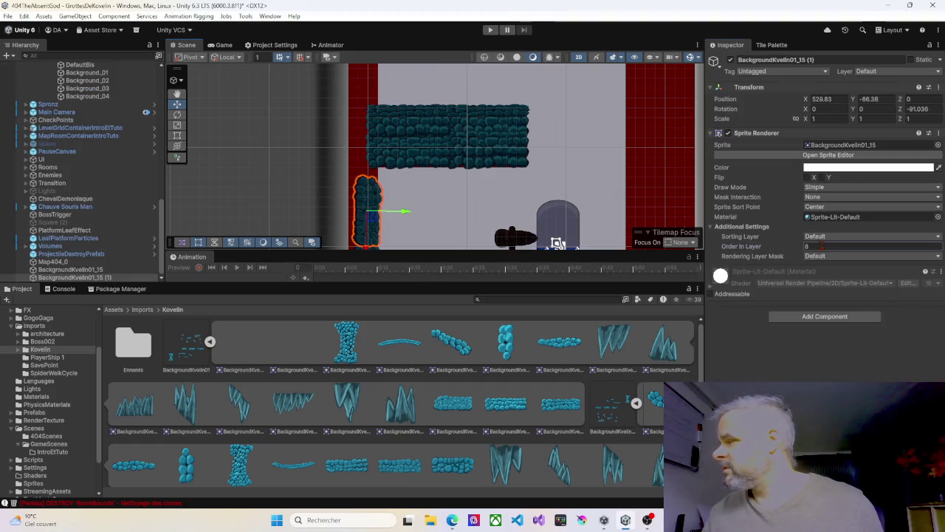
{"action": "left_click", "coordinate": [393, 158]}
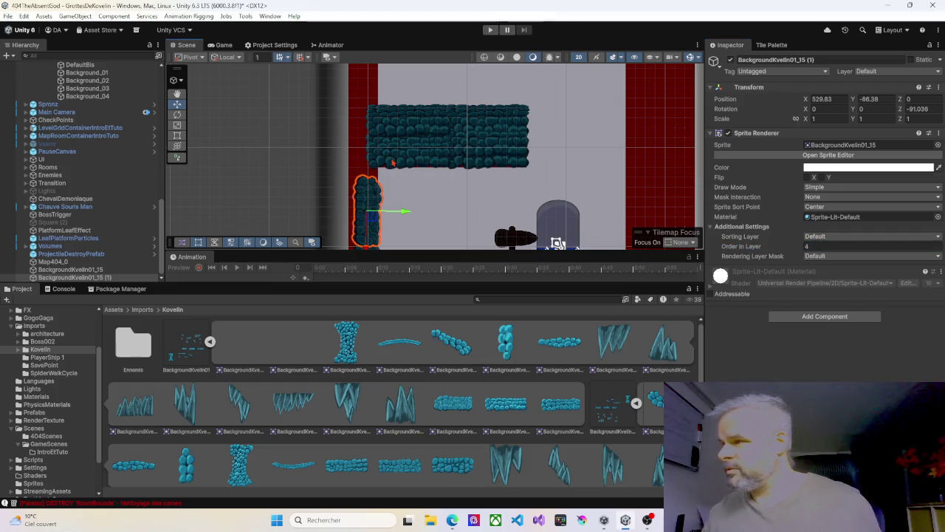
{"action": "left_click", "coordinate": [388, 138]}
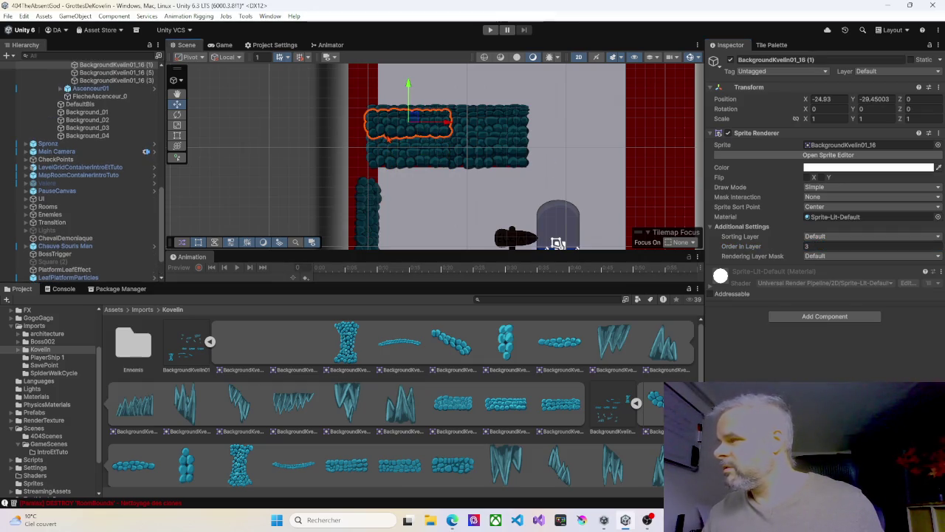
{"action": "left_click", "coordinate": [388, 142]}
{"action": "left_click_drag", "start_coordinate": [380, 169], "coordinate": [402, 103]}
Duplicate both column pieces, raise the copies higher up the wall, then select the upper ledge strip.
{"action": "left_click", "coordinate": [388, 148]}
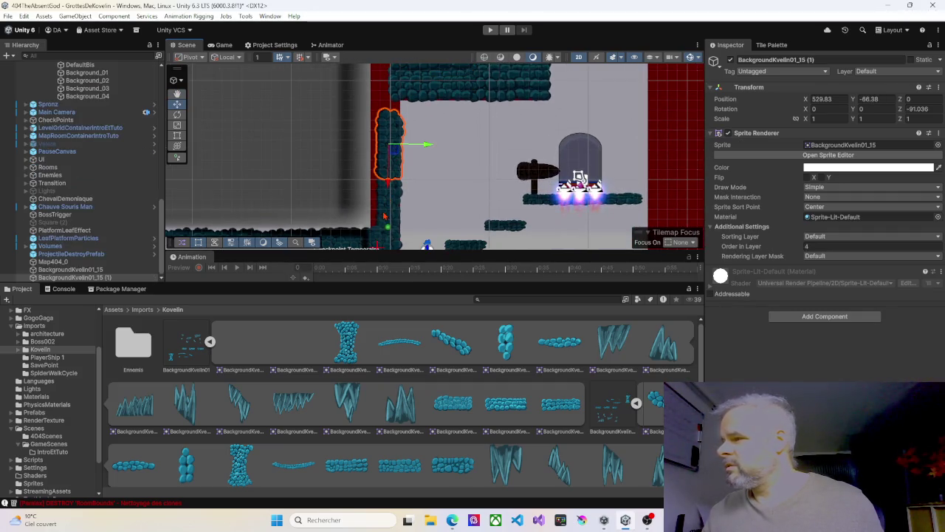
{"action": "left_click", "coordinate": [384, 214], "text": "shift"}
{"action": "scroll", "coordinate": [399, 178], "scroll_direction": "down", "scroll_amount": 2}
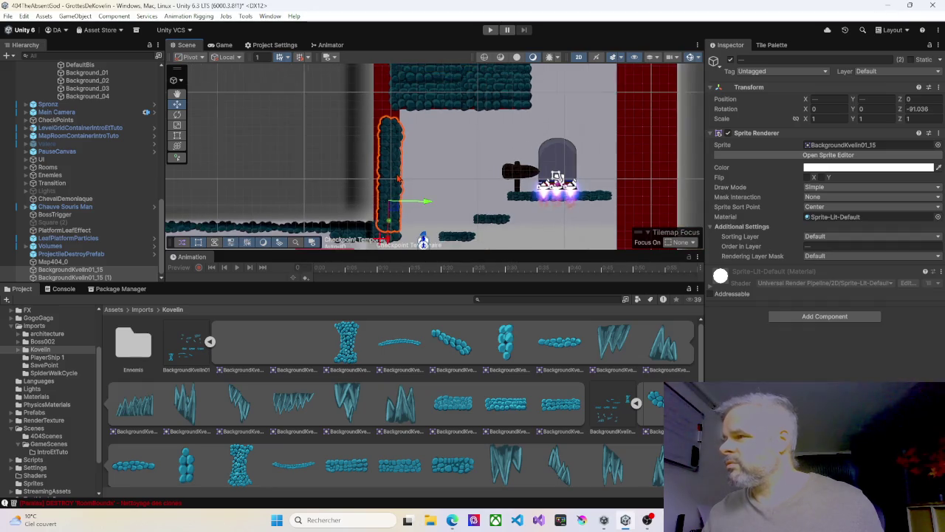
{"action": "key", "text": "ctrl+d"}
{"action": "scroll", "coordinate": [407, 170], "scroll_direction": "down", "scroll_amount": 3}
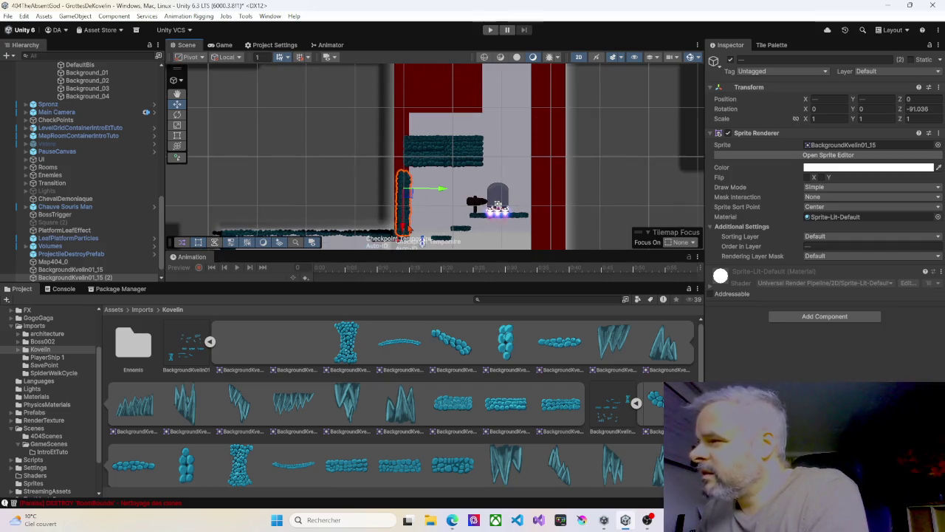
{"action": "left_click_drag", "start_coordinate": [404, 228], "coordinate": [403, 171]}
{"action": "scroll", "coordinate": [411, 175], "scroll_direction": "up", "scroll_amount": 3}
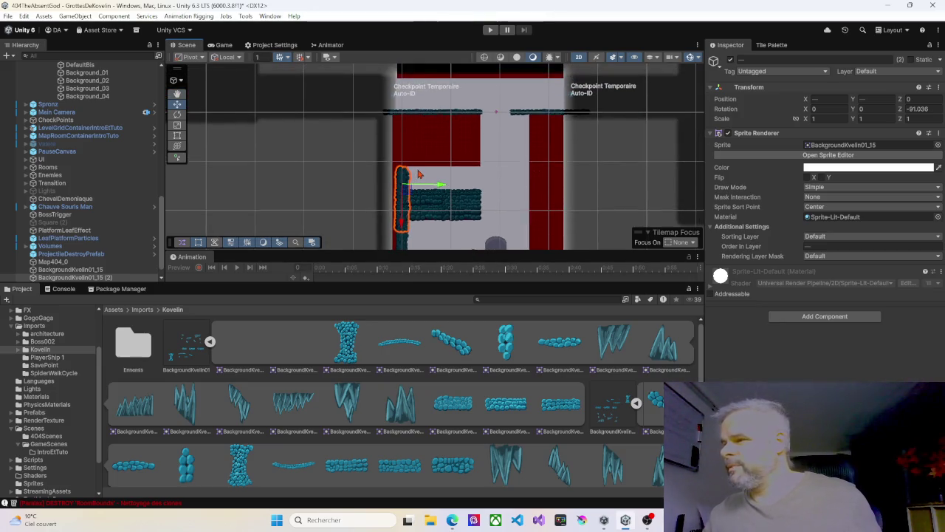
{"action": "scroll", "coordinate": [419, 174], "scroll_direction": "up", "scroll_amount": 5}
{"action": "left_click_drag", "start_coordinate": [399, 213], "coordinate": [419, 145]}
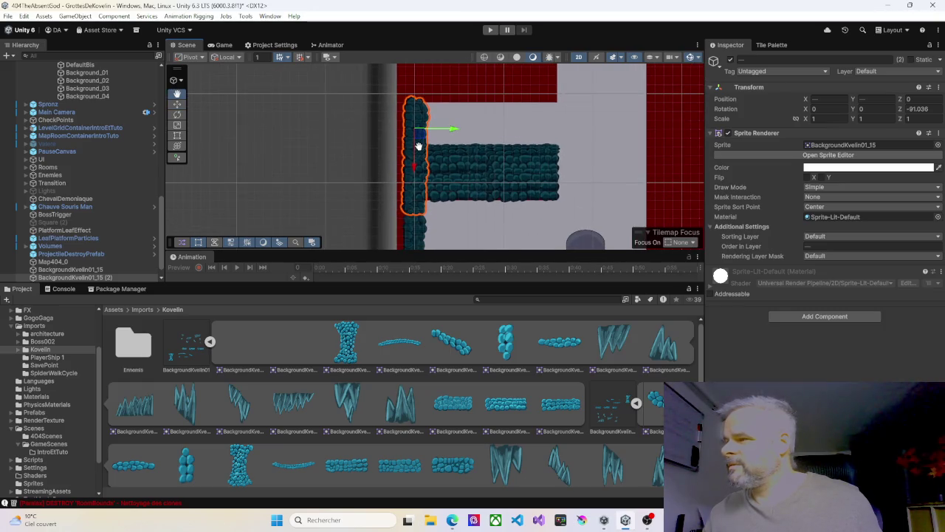
{"action": "left_click", "coordinate": [449, 226]}
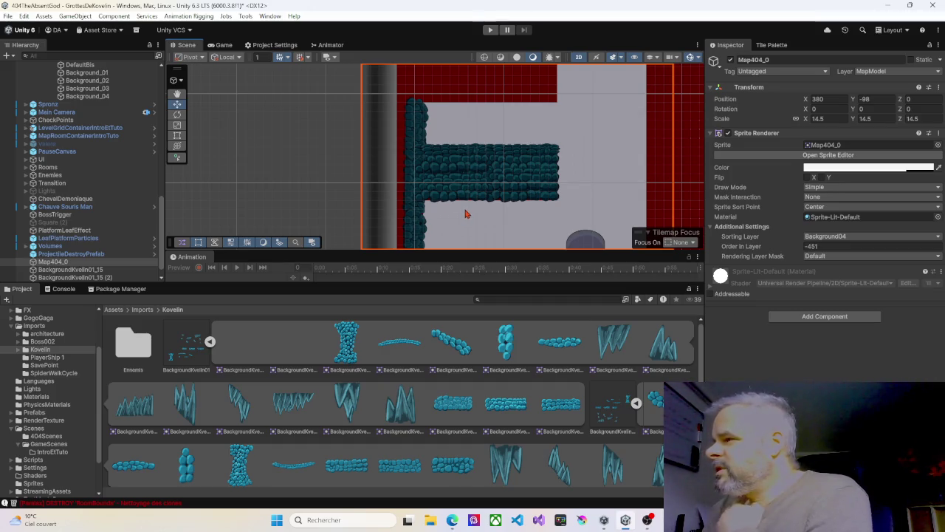
{"action": "left_click", "coordinate": [453, 171]}
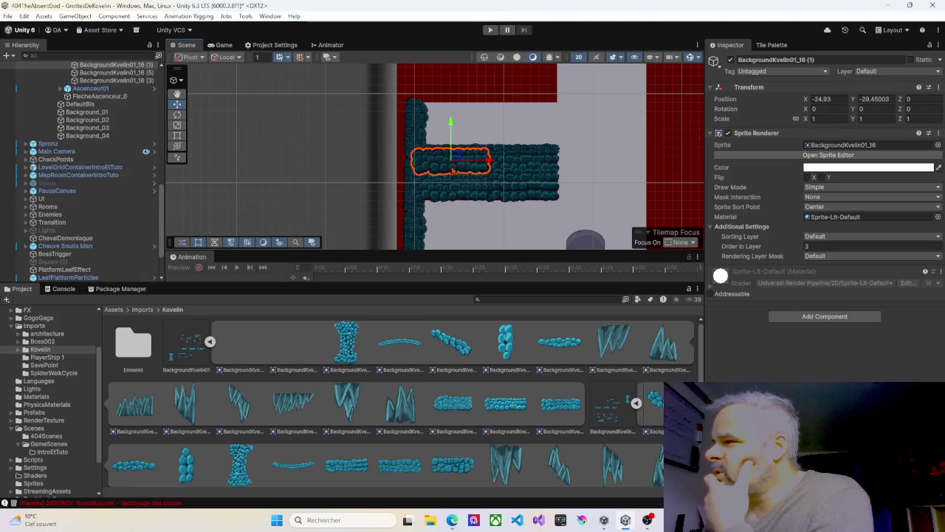
Duplicate both ledge strips and flip the copy upside down along the room's top as a ceiling.
{"action": "left_click", "coordinate": [526, 168], "text": "shift"}
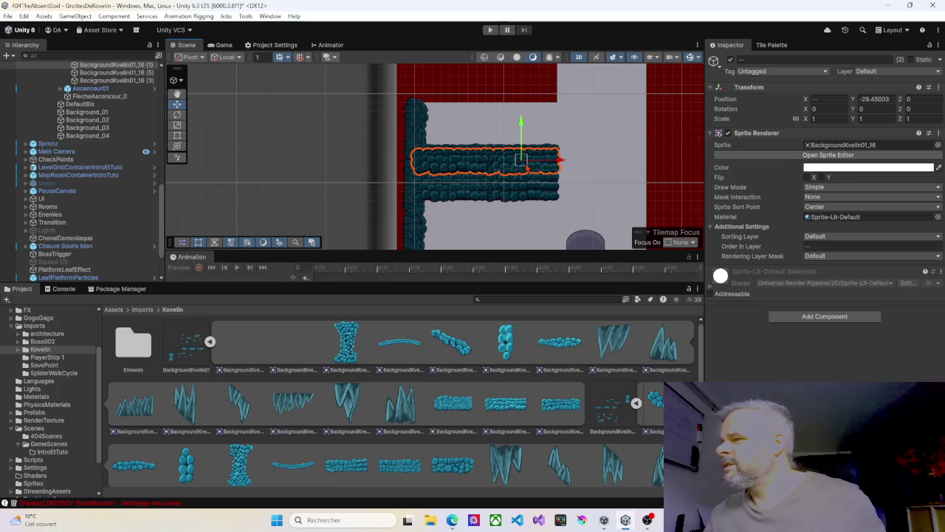
{"action": "mouse_move", "coordinate": [500, 129]}
{"action": "left_mouse_down"}
{"action": "mouse_move", "coordinate": [458, 225]}
{"action": "mouse_move", "coordinate": [455, 176]}
{"action": "mouse_move", "coordinate": [480, 95]}
{"action": "mouse_move", "coordinate": [480, 105]}
{"action": "left_mouse_up"}
{"action": "key", "text": "ctrl+d"}
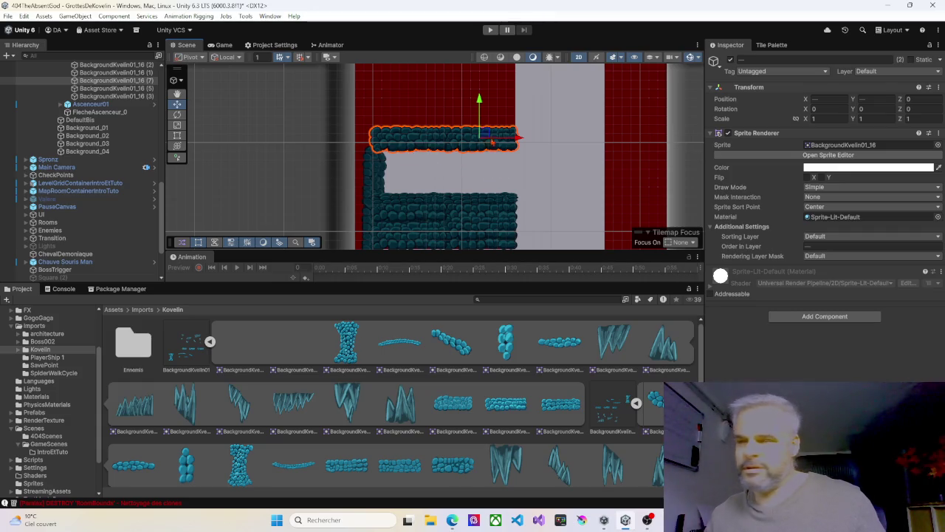
{"action": "left_click", "coordinate": [178, 146]}
{"action": "left_click", "coordinate": [177, 136]}
{"action": "mouse_move", "coordinate": [429, 154]}
{"action": "left_mouse_down"}
{"action": "mouse_move", "coordinate": [431, 80]}
{"action": "mouse_move", "coordinate": [436, 142]}
{"action": "mouse_move", "coordinate": [444, 122]}
{"action": "left_mouse_up"}
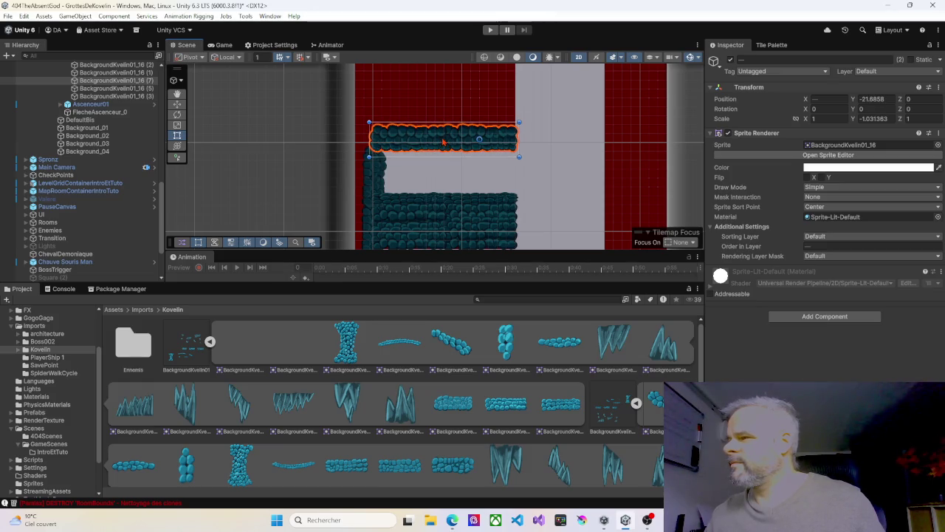
Select pairs of the flipped ceiling strip pieces to find the top ones.
{"action": "left_click", "coordinate": [437, 171]}
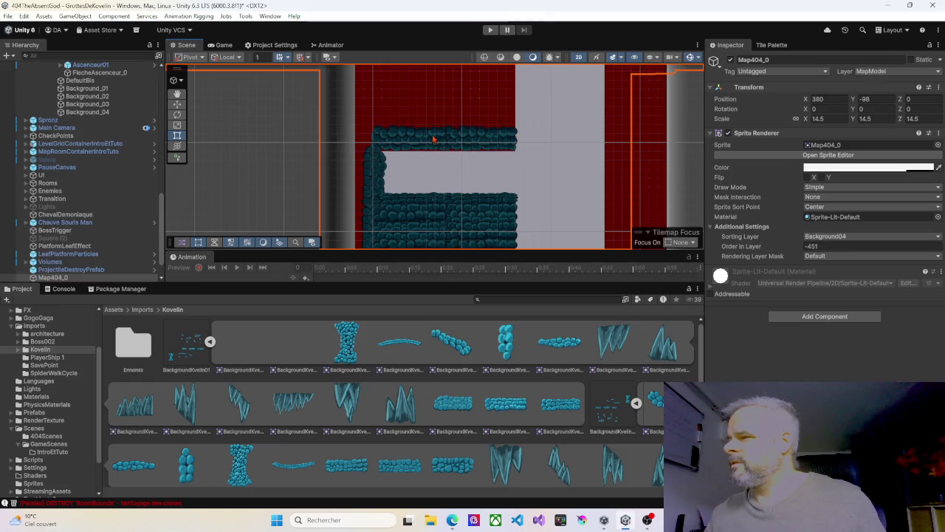
{"action": "left_click", "coordinate": [433, 139]}
{"action": "left_click", "coordinate": [466, 138], "text": "shift"}
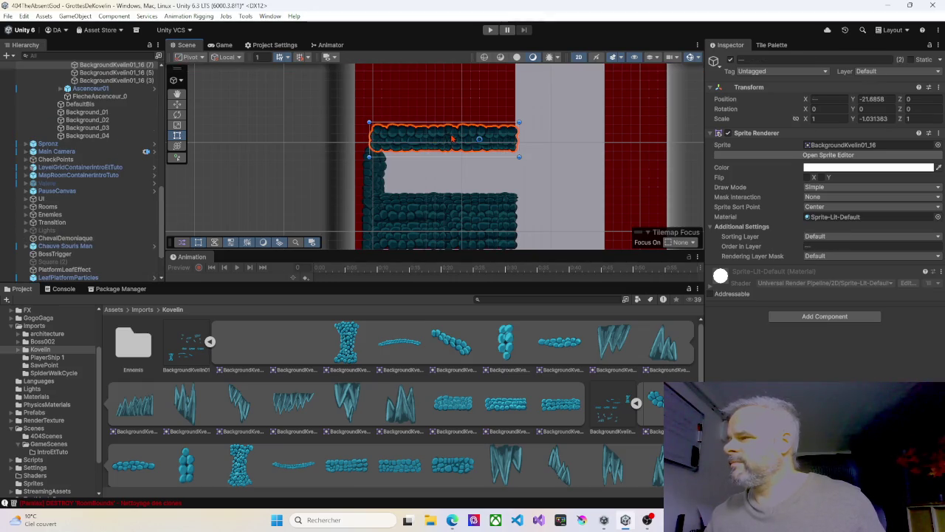
{"action": "left_click", "coordinate": [463, 171]}
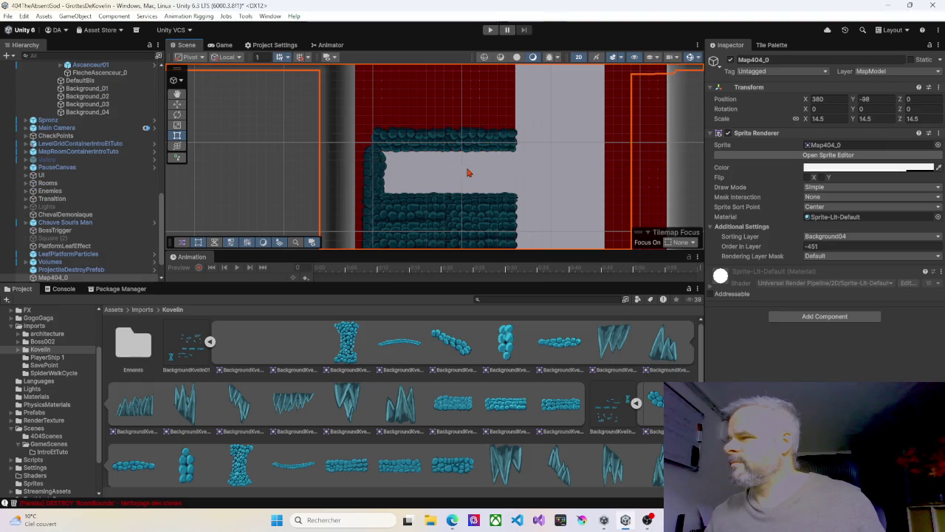
{"action": "left_click", "coordinate": [471, 148]}
{"action": "left_click", "coordinate": [424, 143], "text": "shift"}
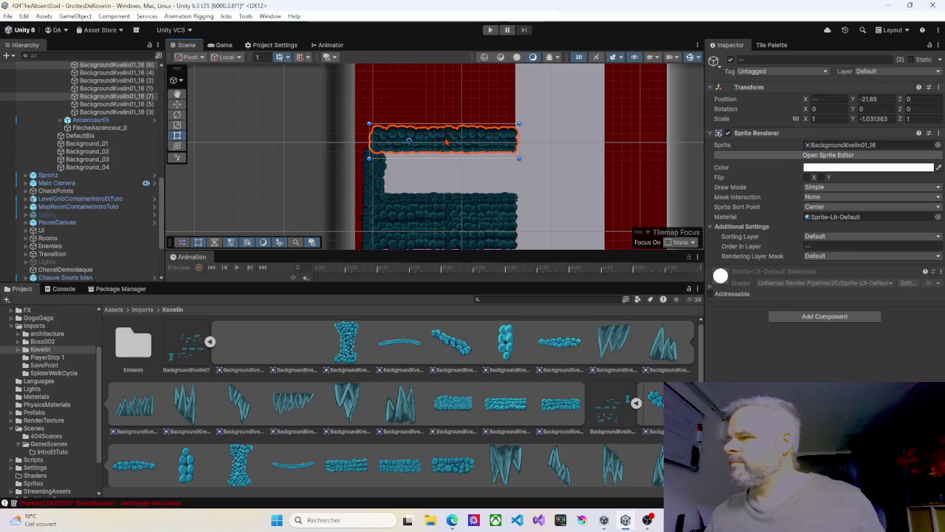
{"action": "left_click", "coordinate": [455, 181]}
Select the two top ceiling pieces at the room's left and return to the Rect tool.
{"action": "mouse_move", "coordinate": [485, 173]}
{"action": "left_mouse_down"}
{"action": "mouse_move", "coordinate": [435, 135]}
{"action": "mouse_move", "coordinate": [406, 141]}
{"action": "left_mouse_up"}
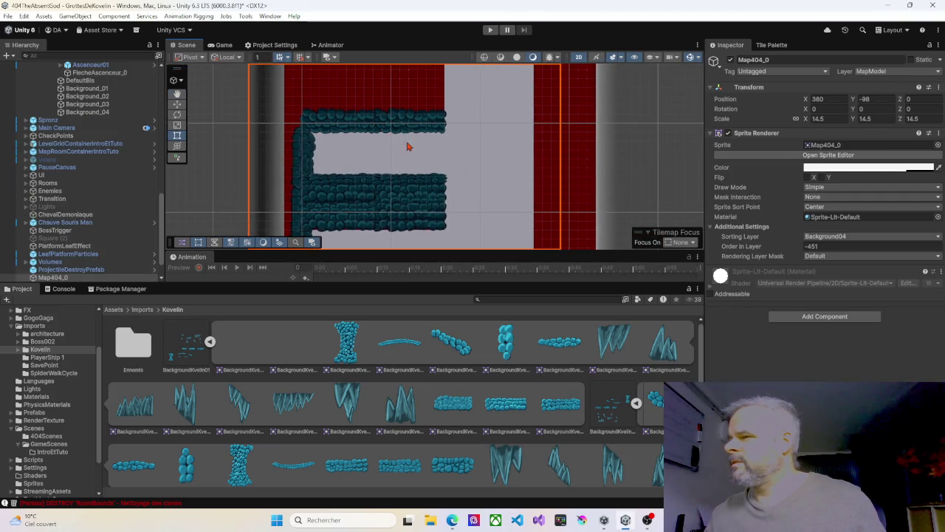
{"action": "left_click", "coordinate": [351, 129]}
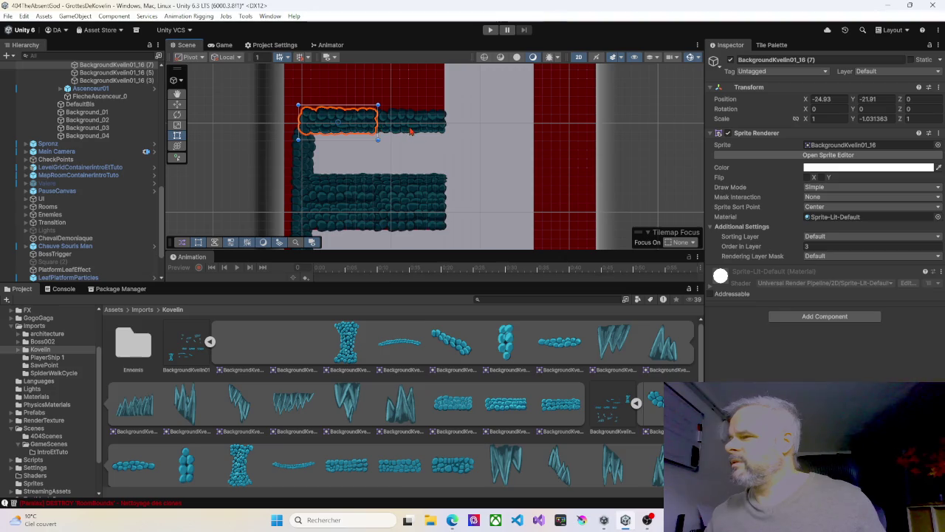
{"action": "left_click", "coordinate": [412, 133], "text": "shift"}
{"action": "key", "text": "q"}
{"action": "mouse_move", "coordinate": [437, 158]}
{"action": "left_mouse_down"}
{"action": "mouse_move", "coordinate": [395, 152]}
{"action": "mouse_move", "coordinate": [427, 116]}
{"action": "mouse_move", "coordinate": [437, 140]}
{"action": "left_mouse_up"}
{"action": "scroll", "coordinate": [394, 155], "scroll_direction": "down", "scroll_amount": 3}
{"action": "key", "text": "t"}
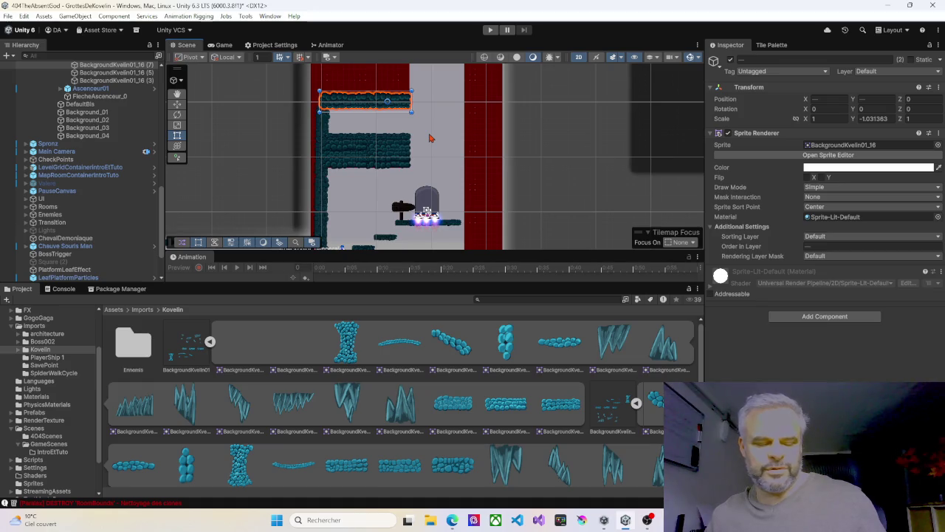
Move the strip right, rotate it upright to about -90°, and place it beside the elevator room.
{"action": "mouse_move", "coordinate": [370, 104]}
{"action": "left_mouse_down"}
{"action": "mouse_move", "coordinate": [452, 102]}
{"action": "mouse_move", "coordinate": [479, 151]}
{"action": "left_mouse_up"}
{"action": "key", "text": "q"}
{"action": "left_click_drag", "start_coordinate": [489, 204], "coordinate": [496, 137]}
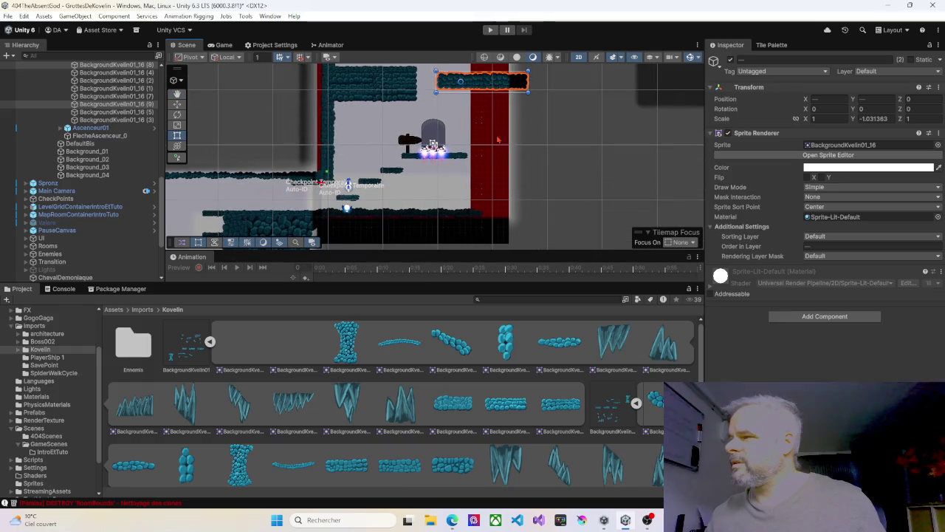
{"action": "left_click_drag", "start_coordinate": [488, 86], "coordinate": [486, 218]}
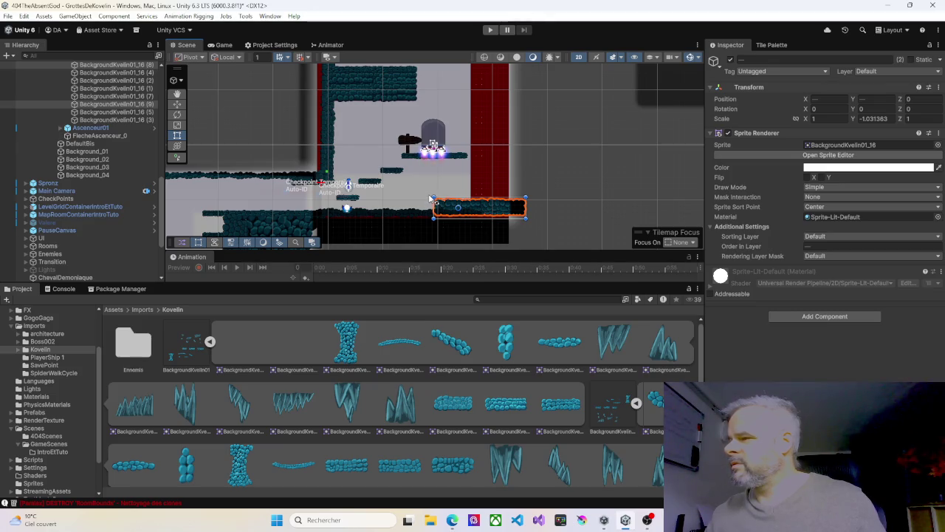
{"action": "mouse_move", "coordinate": [433, 197]}
{"action": "left_mouse_down"}
{"action": "mouse_move", "coordinate": [482, 172]}
{"action": "mouse_move", "coordinate": [474, 183]}
{"action": "left_mouse_up"}
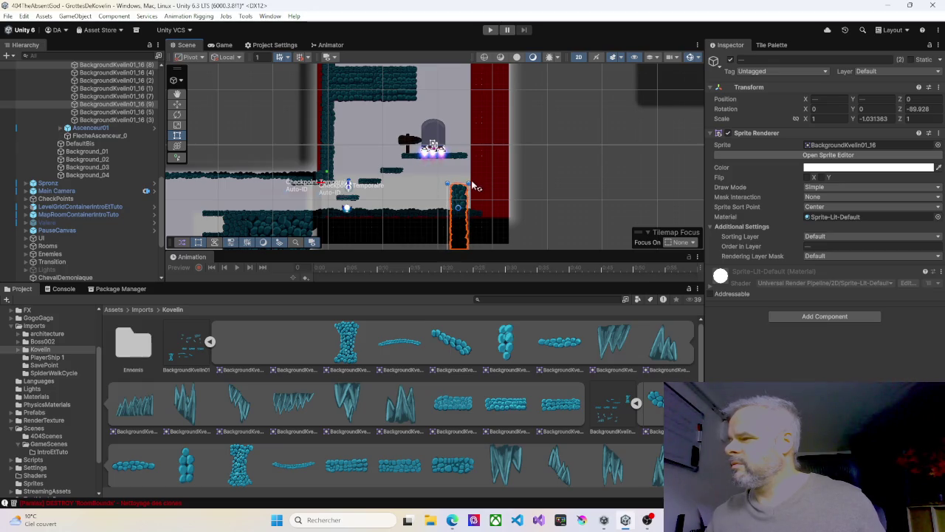
{"action": "left_click_drag", "start_coordinate": [459, 205], "coordinate": [480, 144]}
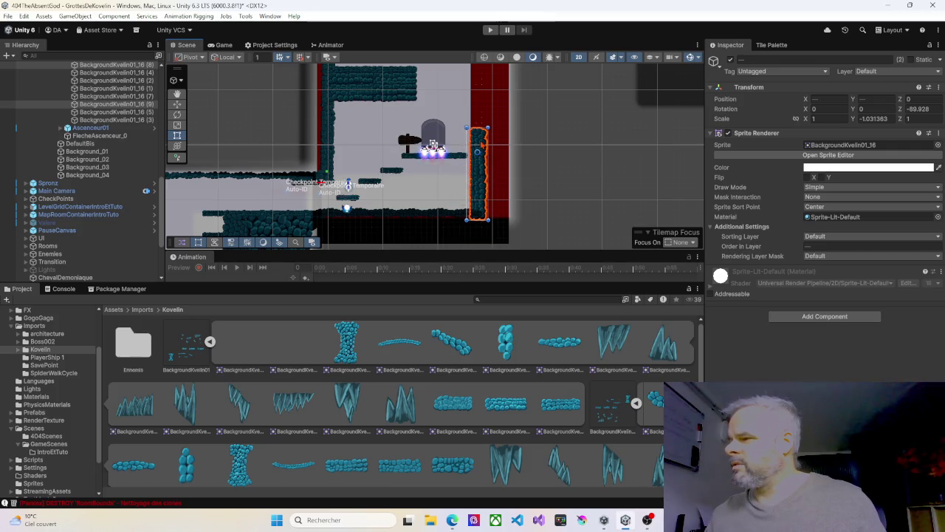
Duplicate the two upright wall pieces and stack the copies above the originals.
{"action": "scroll", "coordinate": [481, 144], "scroll_direction": "up", "scroll_amount": 5}
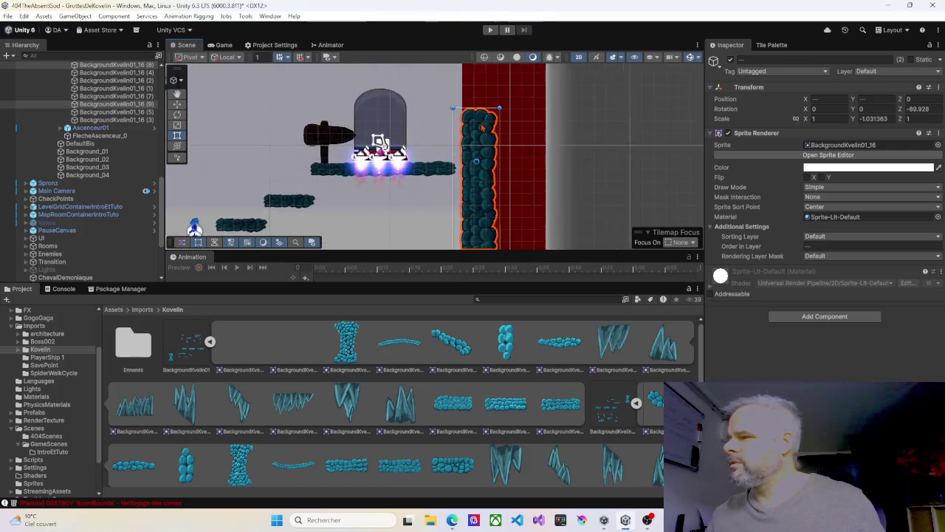
{"action": "scroll", "coordinate": [479, 171], "scroll_direction": "down", "scroll_amount": 4}
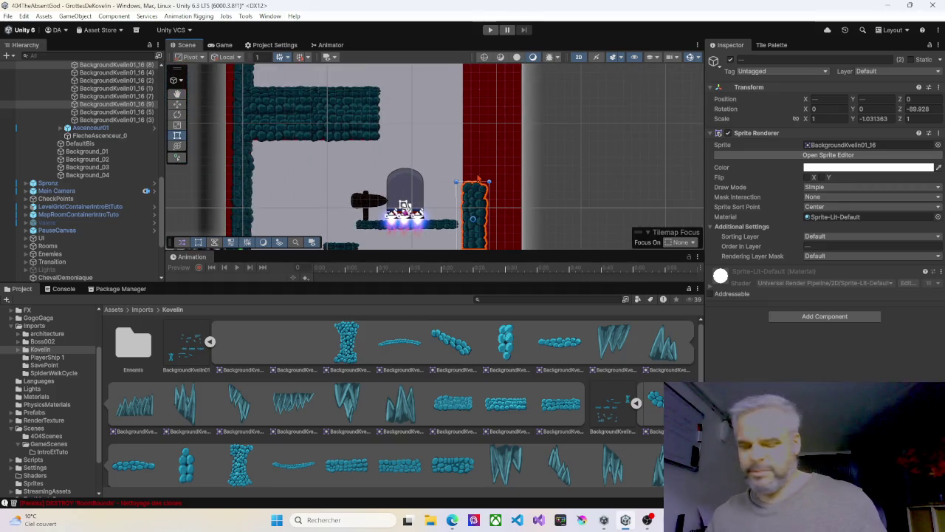
{"action": "key", "text": "ctrl+d"}
{"action": "mouse_move", "coordinate": [479, 180]}
{"action": "left_mouse_down"}
{"action": "mouse_move", "coordinate": [478, 66]}
{"action": "mouse_move", "coordinate": [461, 177]}
{"action": "left_mouse_up"}
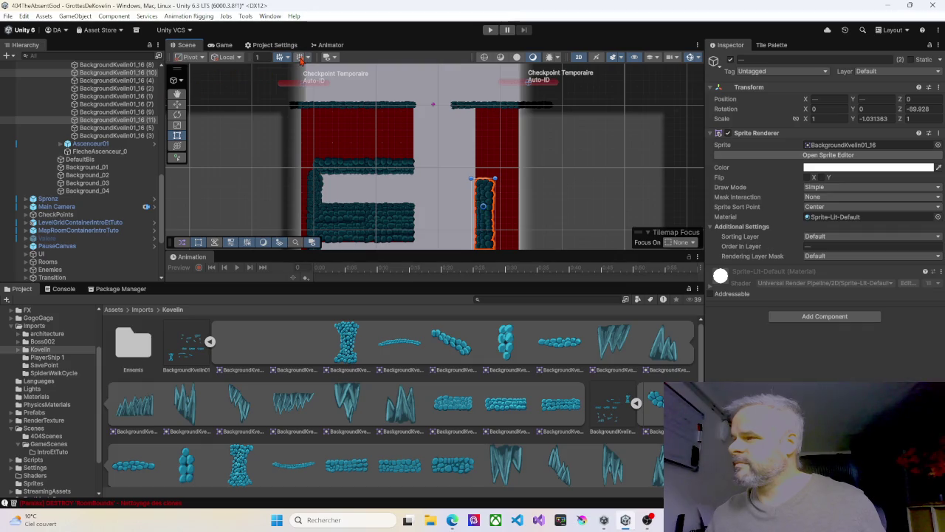
Stack another copy of the two wall pieces higher up the right wall.
{"action": "key", "text": "ctrl+d"}
{"action": "left_click_drag", "start_coordinate": [482, 187], "coordinate": [484, 114]}
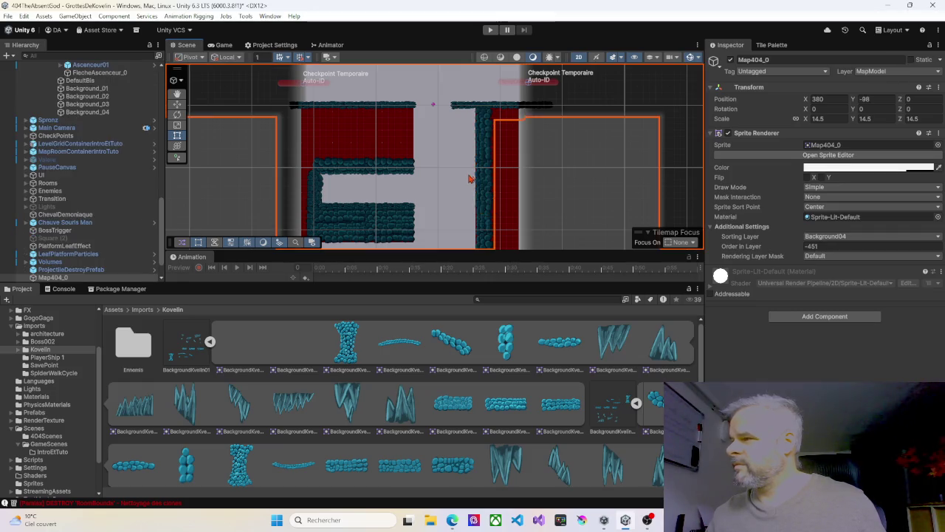
{"action": "mouse_move", "coordinate": [428, 190]}
{"action": "left_mouse_down"}
{"action": "mouse_move", "coordinate": [445, 99]}
{"action": "mouse_move", "coordinate": [433, 177]}
{"action": "mouse_move", "coordinate": [452, 121]}
{"action": "left_mouse_up"}
{"action": "scroll", "coordinate": [452, 120], "scroll_direction": "down", "scroll_amount": 3}
{"action": "mouse_move", "coordinate": [453, 158]}
{"action": "left_mouse_down"}
{"action": "mouse_move", "coordinate": [448, 190]}
{"action": "mouse_move", "coordinate": [438, 141]}
{"action": "left_mouse_up"}
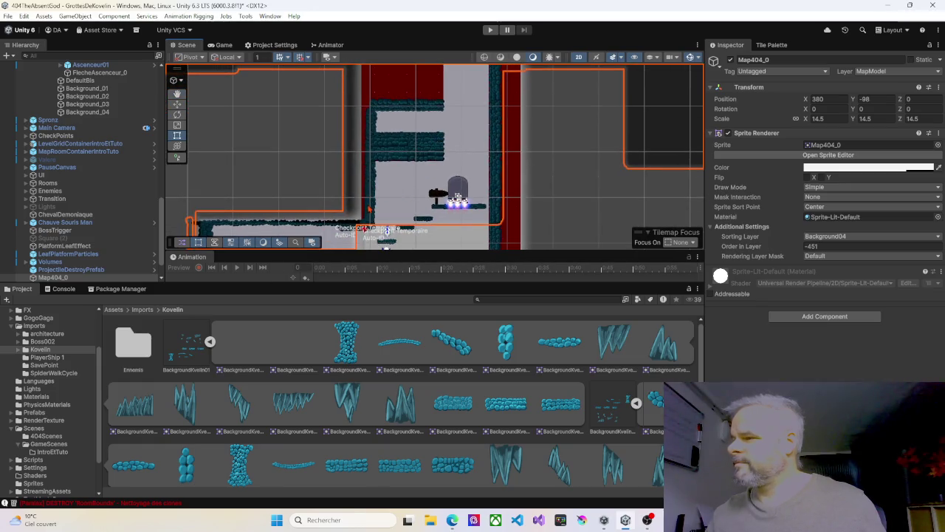
Move the BackgroundKvelin01_15 rock pieces up near the shaft top and lower one slightly.
{"action": "left_click", "coordinate": [368, 218]}
{"action": "left_click", "coordinate": [369, 178], "text": "shift"}
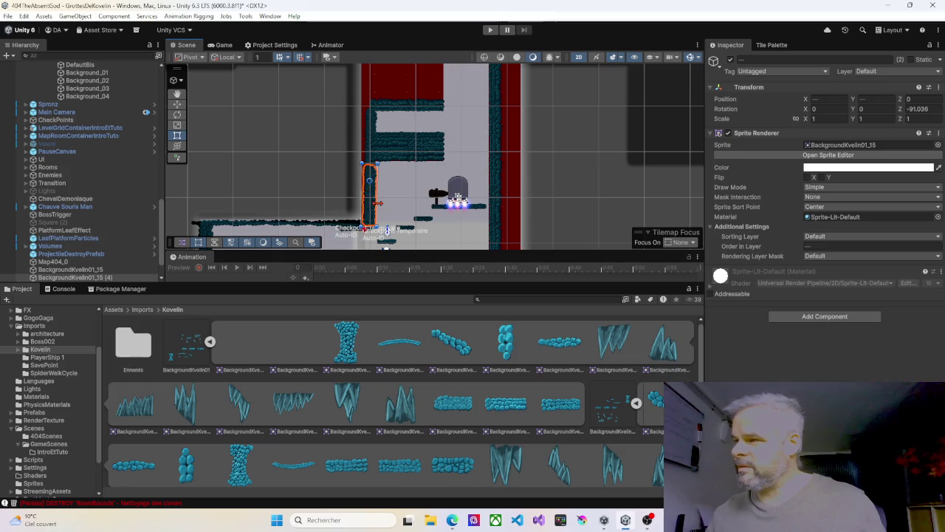
{"action": "mouse_move", "coordinate": [369, 207]}
{"action": "left_mouse_down"}
{"action": "mouse_move", "coordinate": [440, 93]}
{"action": "mouse_move", "coordinate": [449, 177]}
{"action": "left_mouse_up"}
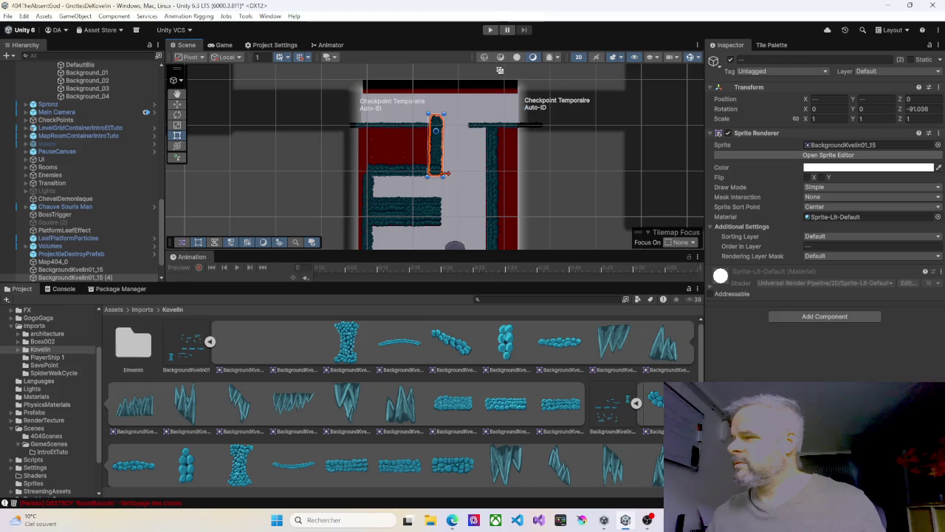
{"action": "scroll", "coordinate": [443, 164], "scroll_direction": "up", "scroll_amount": 3}
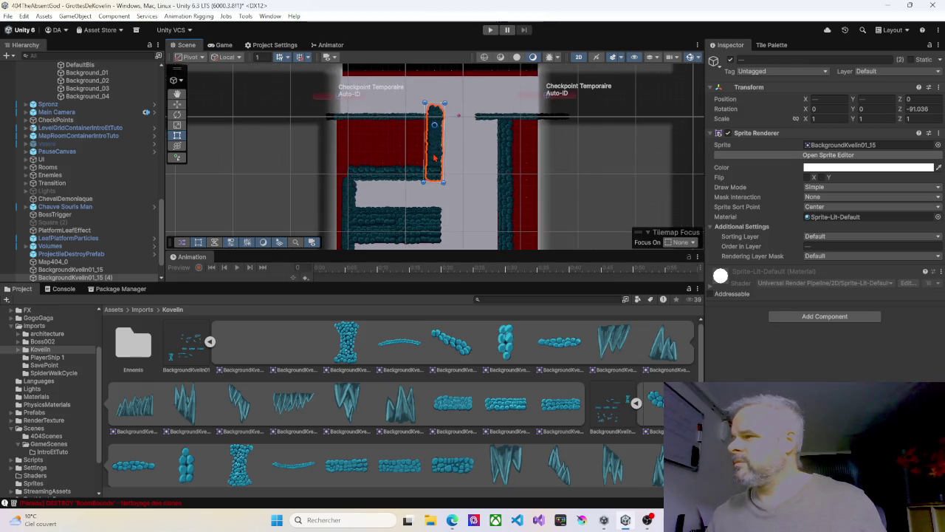
{"action": "left_click", "coordinate": [436, 124]}
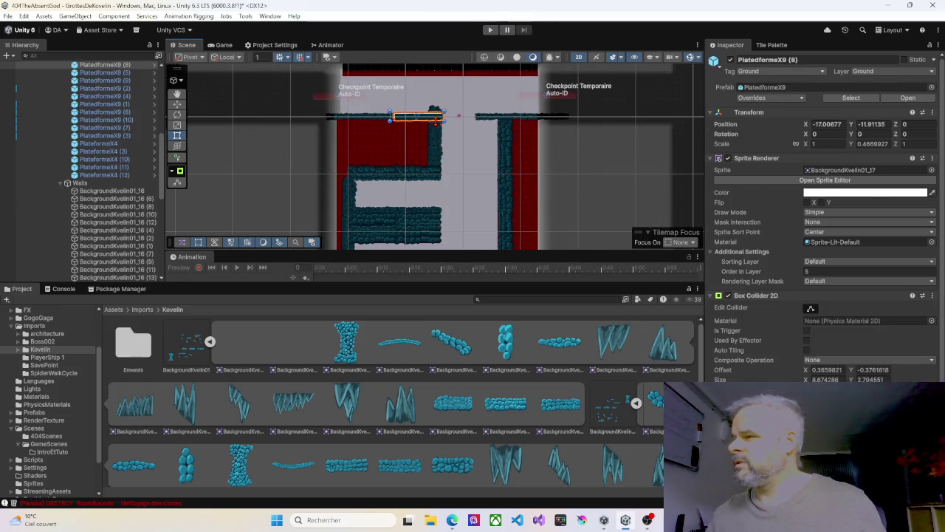
{"action": "left_click_drag", "start_coordinate": [435, 123], "coordinate": [435, 131]}
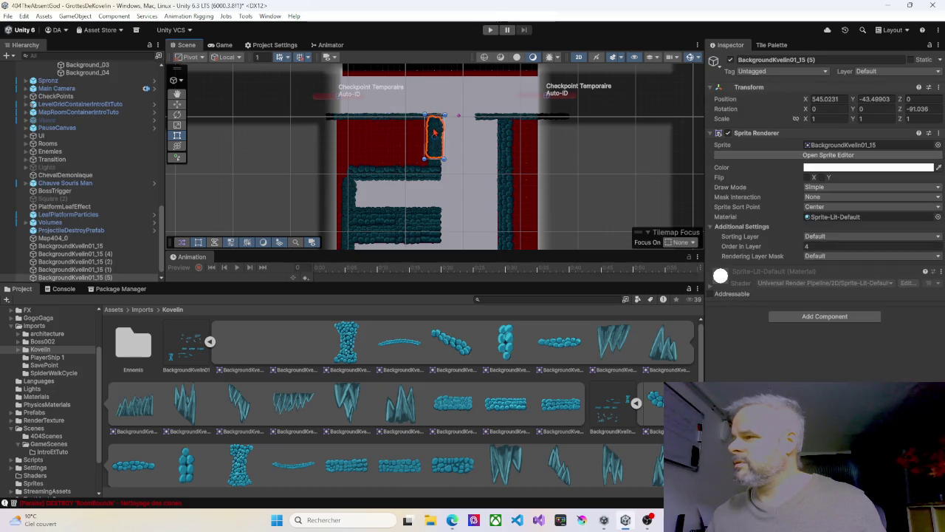
Reframe the lower room and start Play mode to test the level.
{"action": "mouse_move", "coordinate": [466, 150]}
{"action": "left_mouse_down"}
{"action": "mouse_move", "coordinate": [473, 161]}
{"action": "mouse_move", "coordinate": [481, 152]}
{"action": "mouse_move", "coordinate": [477, 125]}
{"action": "left_mouse_up"}
{"action": "scroll", "coordinate": [473, 163], "scroll_direction": "down", "scroll_amount": 2}
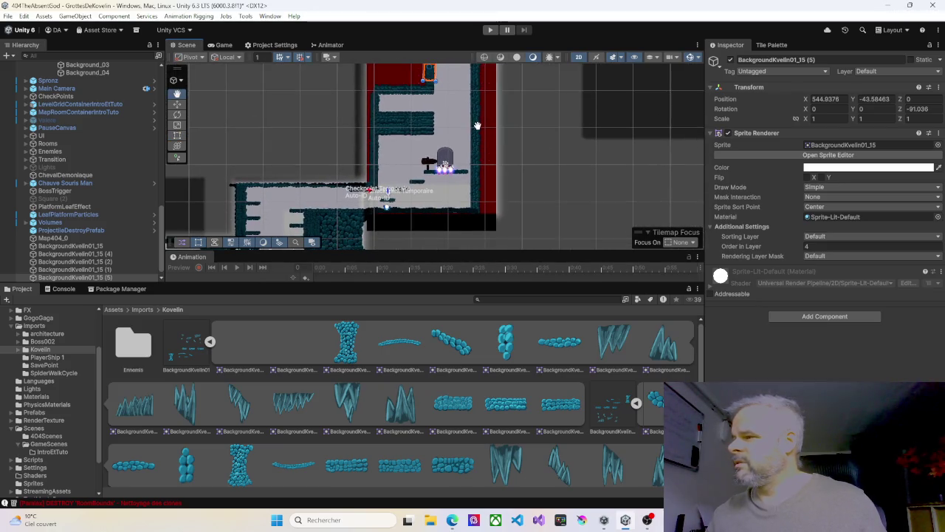
{"action": "scroll", "coordinate": [409, 207], "scroll_direction": "up", "scroll_amount": 5}
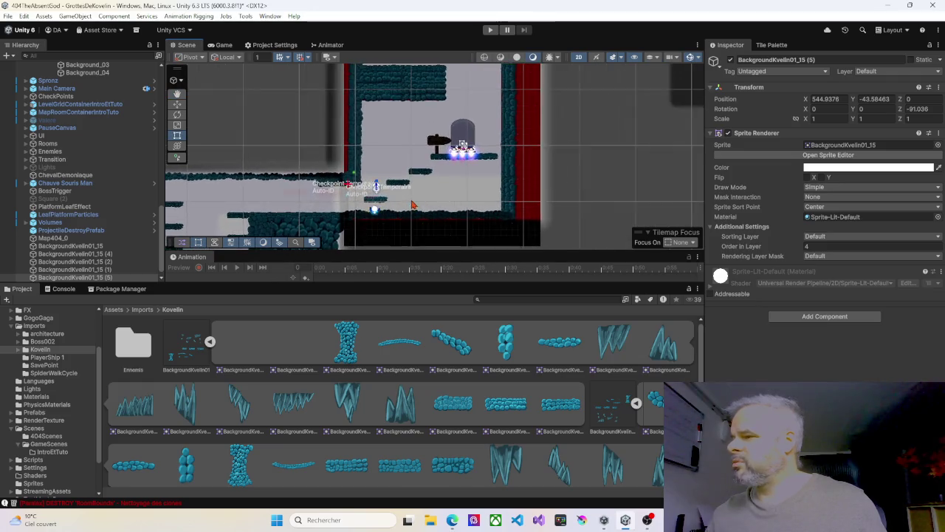
{"action": "left_click", "coordinate": [490, 30]}
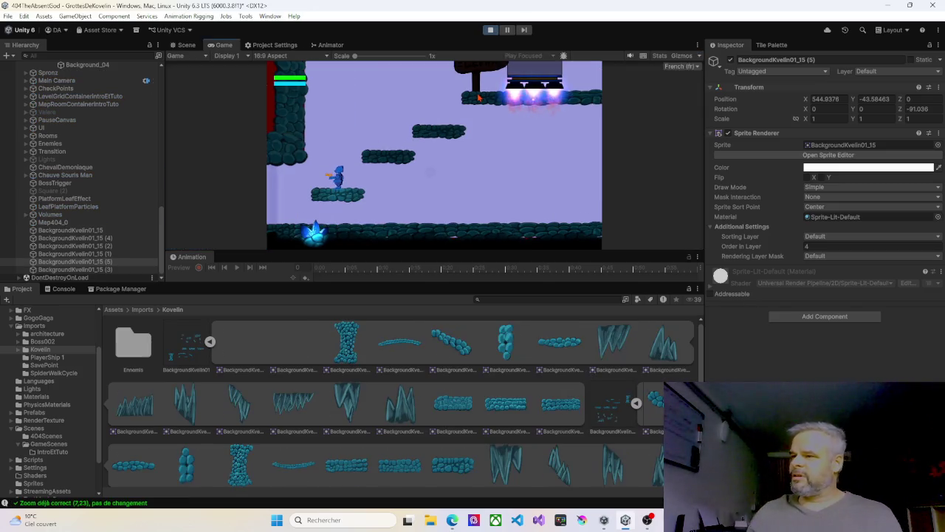
Run and jump the player across the room onto the elevator platform and back.
{"action": "key", "text": "Left"}
{"action": "key", "text": "Right"}
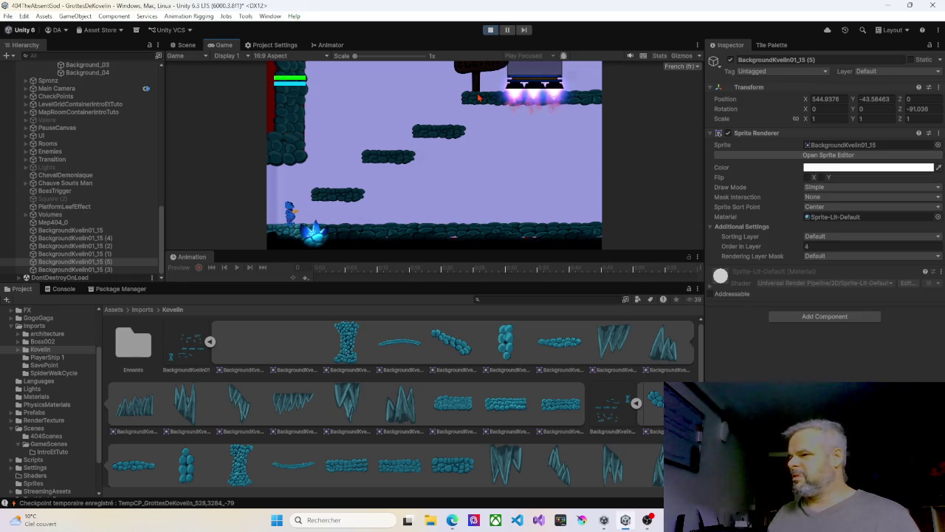
{"action": "key", "text": "space"}
{"action": "key", "text": "space"}
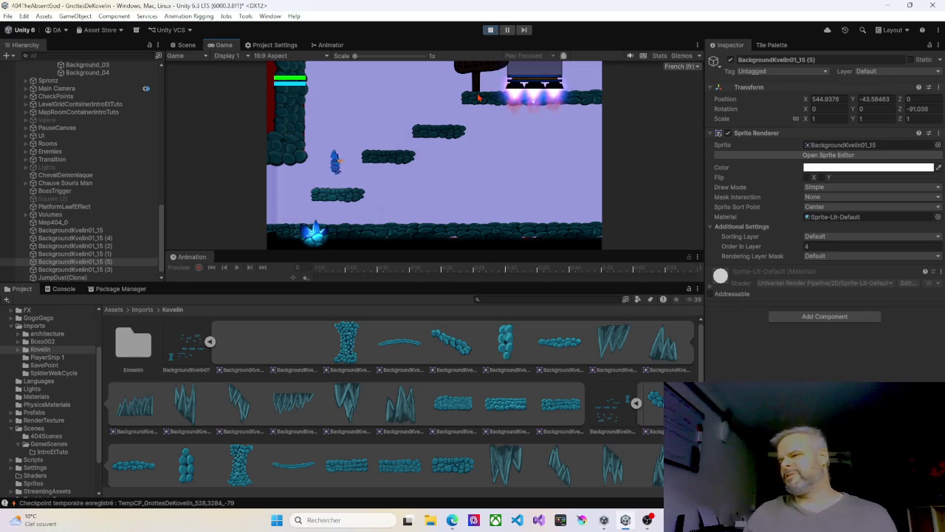
{"action": "key", "text": "Right"}
{"action": "key", "text": "space"}
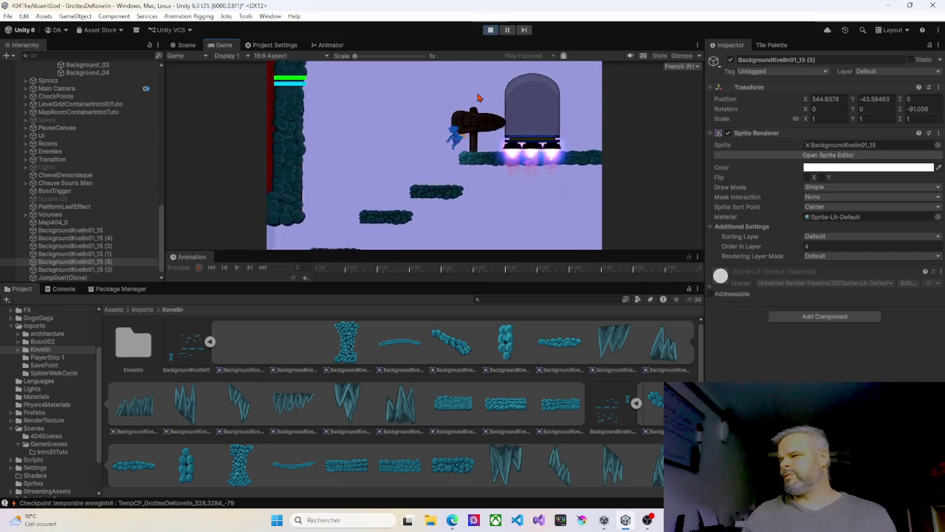
{"action": "key", "text": "Left"}
{"action": "key", "text": "Right"}
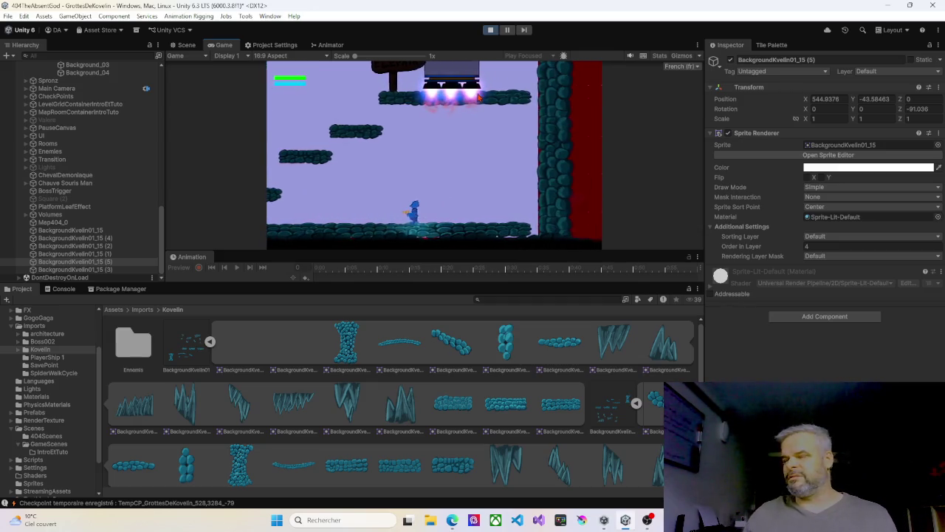
{"action": "key", "text": "Left"}
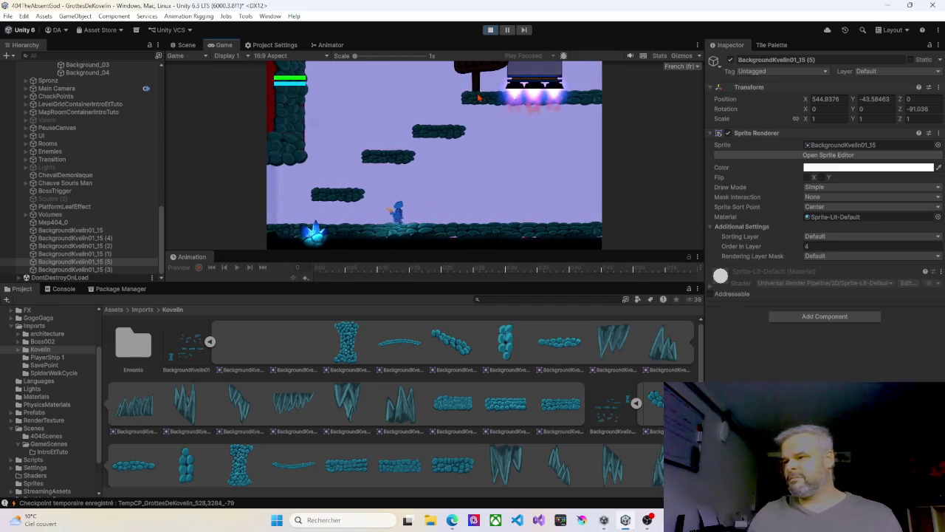
{"action": "key", "text": "Left"}
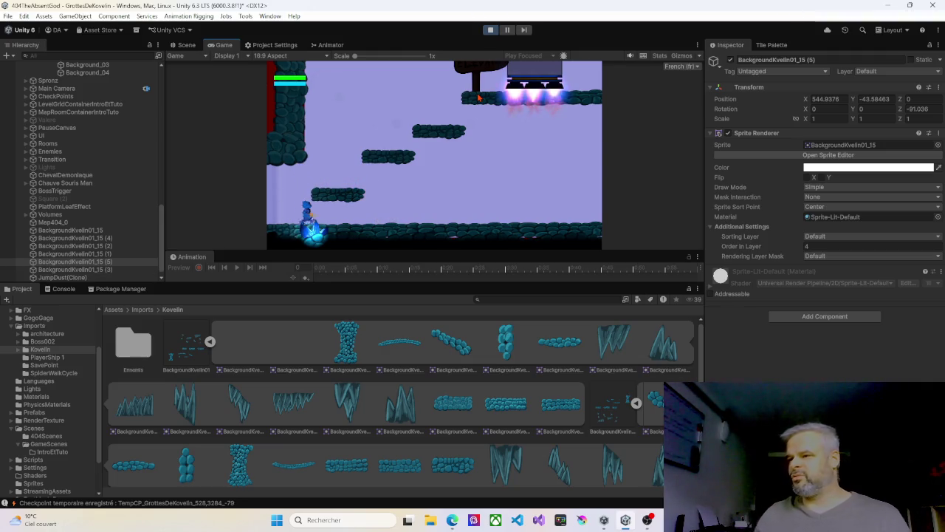
{"action": "key", "text": "Right"}
{"action": "key", "text": "Left"}
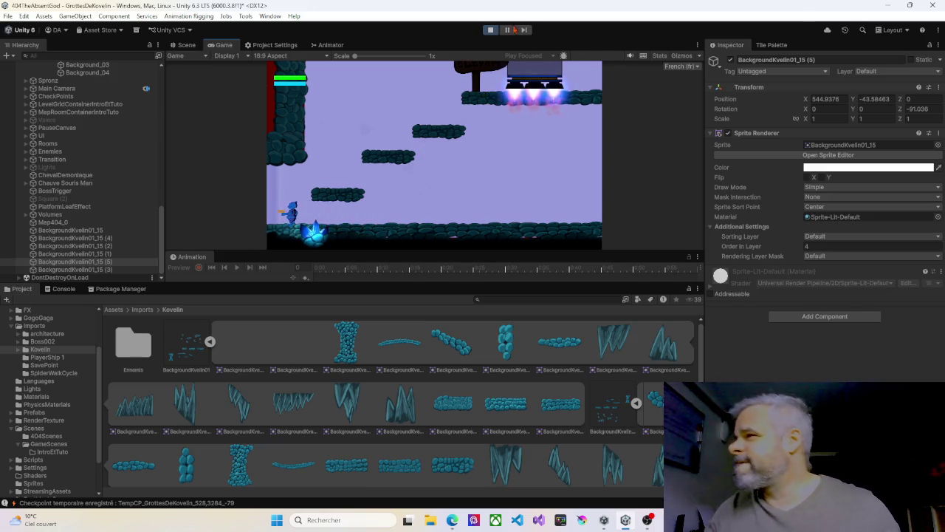
Stop the play test and shift PlateformeX4 (3) right to X -13.37.
{"action": "left_click", "coordinate": [491, 30]}
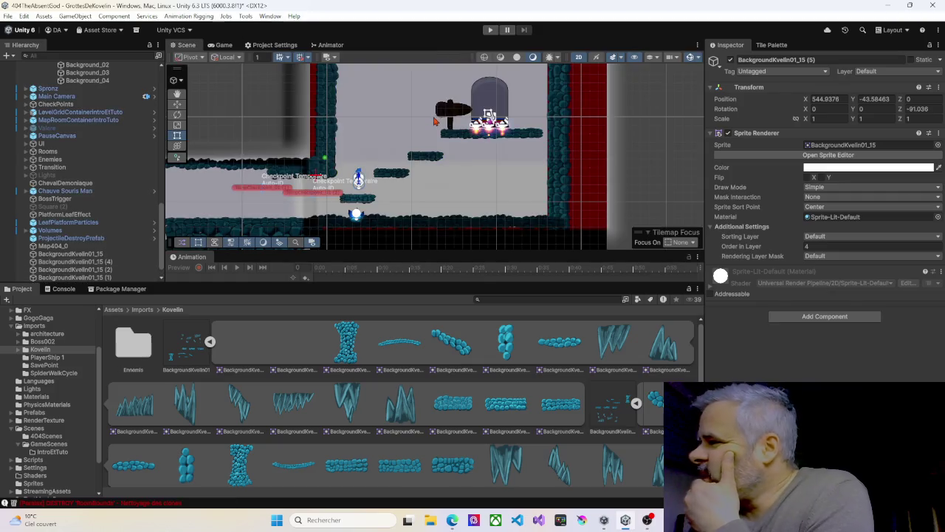
{"action": "left_click", "coordinate": [360, 200]}
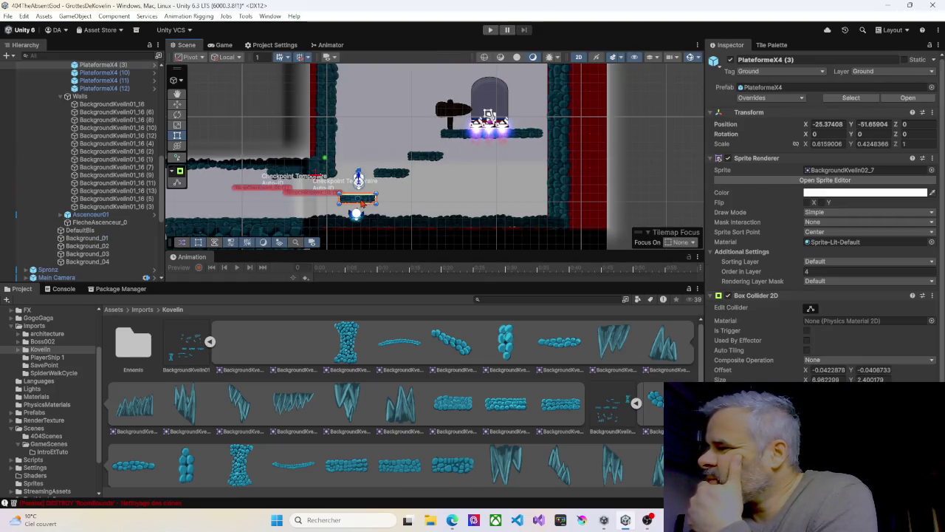
{"action": "left_click", "coordinate": [177, 104]}
{"action": "left_click_drag", "start_coordinate": [397, 201], "coordinate": [497, 206]}
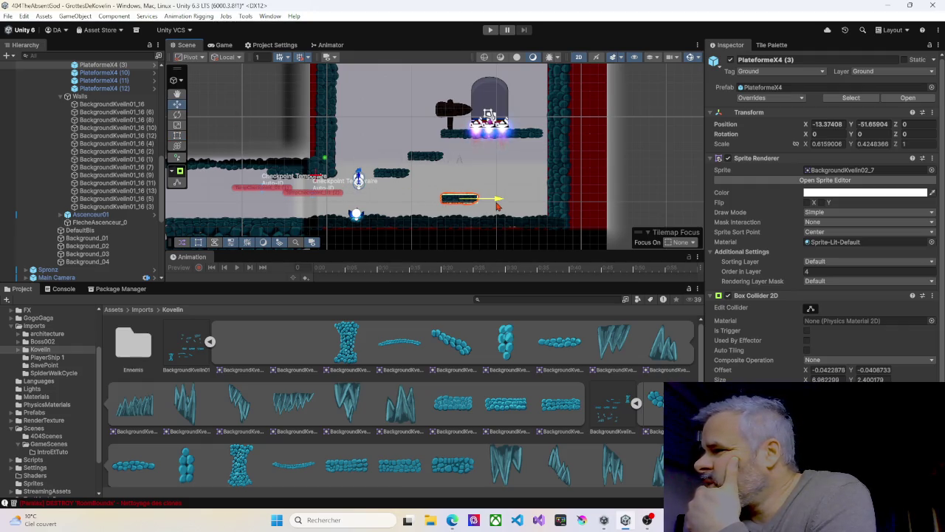
Slide platform PlateformeX4 (11) slightly to the right.
{"action": "left_click", "coordinate": [395, 173]}
{"action": "mouse_move", "coordinate": [432, 180]}
{"action": "left_mouse_down"}
{"action": "mouse_move", "coordinate": [464, 179]}
{"action": "mouse_move", "coordinate": [461, 159]}
{"action": "mouse_move", "coordinate": [472, 160]}
{"action": "mouse_move", "coordinate": [438, 162]}
{"action": "left_mouse_up"}
{"action": "left_click", "coordinate": [415, 158]}
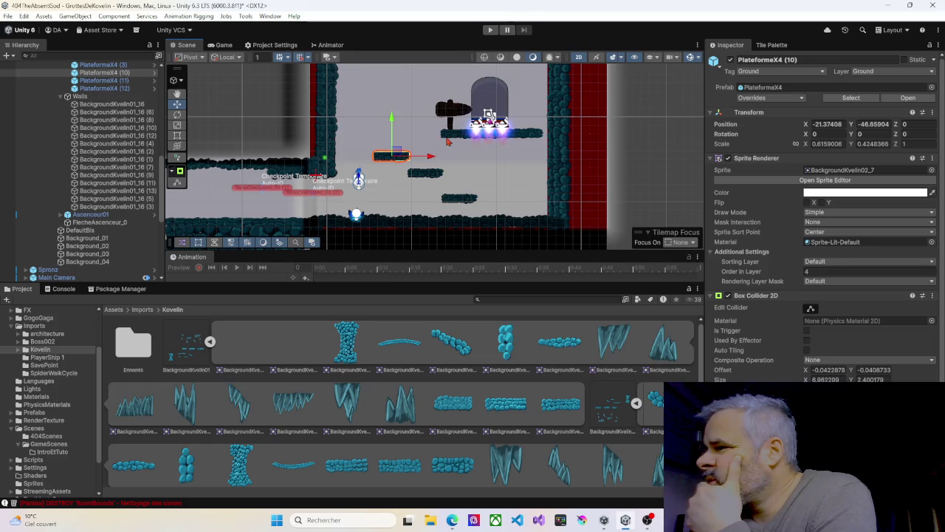
Duplicate the platform below the elevator and shift the copy one unit right.
{"action": "left_click", "coordinate": [454, 136]}
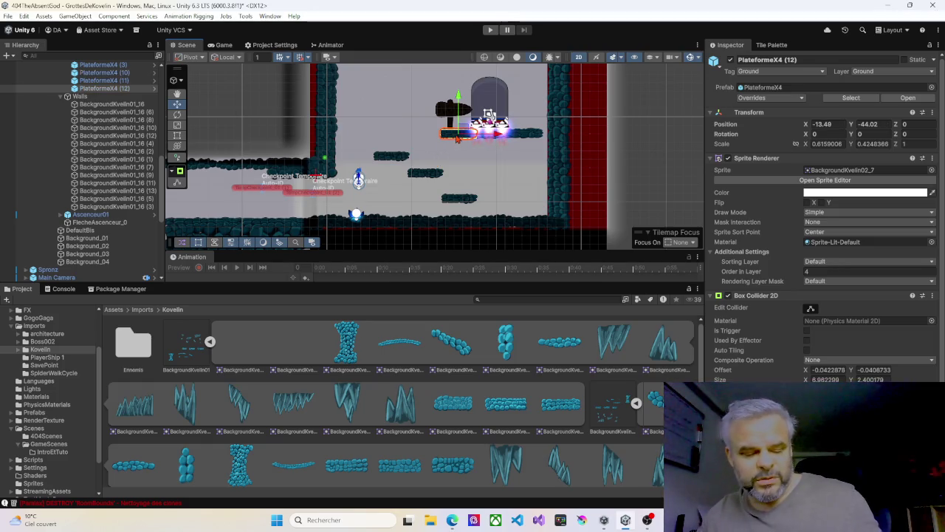
{"action": "key", "text": "ctrl+d"}
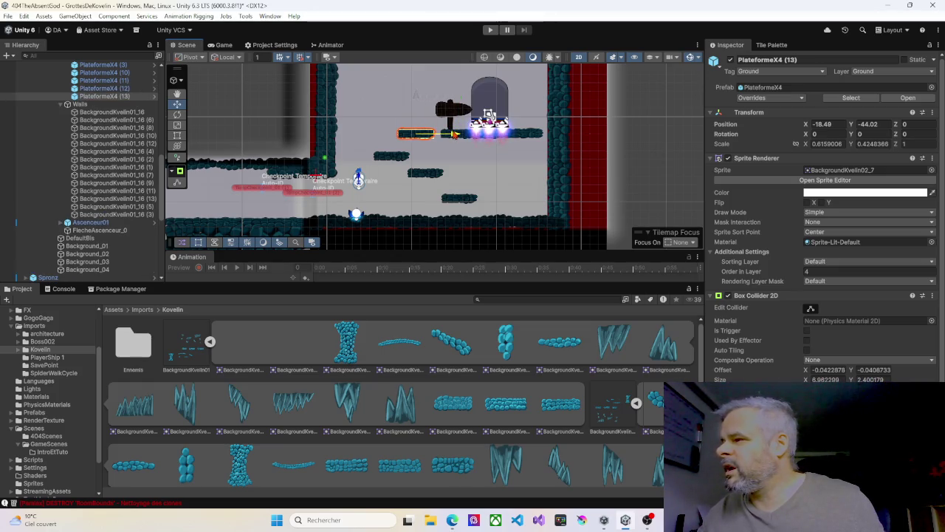
{"action": "left_click_drag", "start_coordinate": [461, 134], "coordinate": [459, 134]}
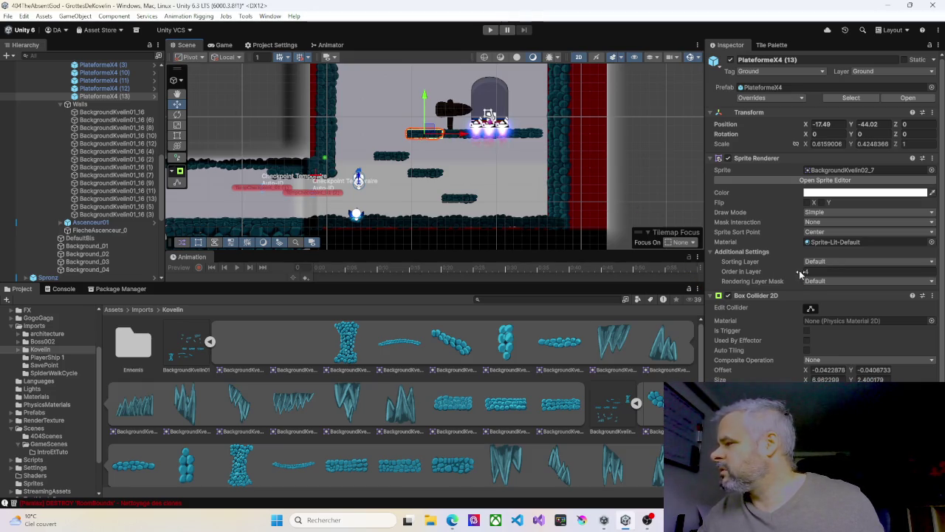
{"action": "type", "text": "-"}
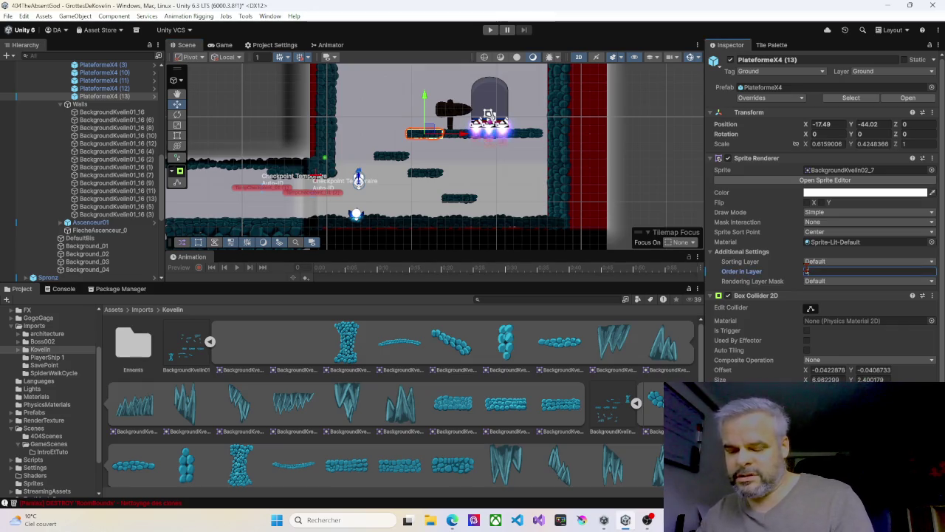
Nudge PlateformeX4 (10) one unit left, select PlateformeX4 (13), and start Play mode.
{"action": "left_click", "coordinate": [393, 161]}
{"action": "left_click_drag", "start_coordinate": [426, 161], "coordinate": [419, 161]}
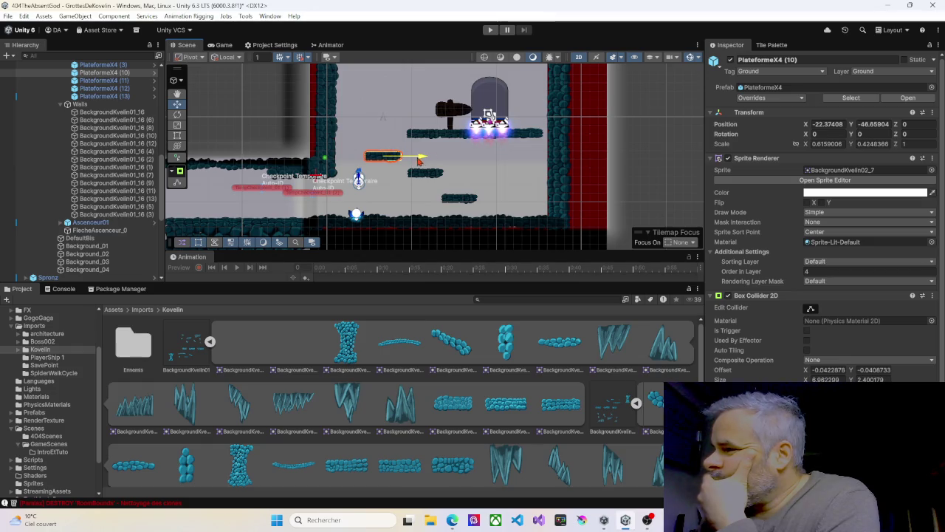
{"action": "left_click", "coordinate": [433, 138]}
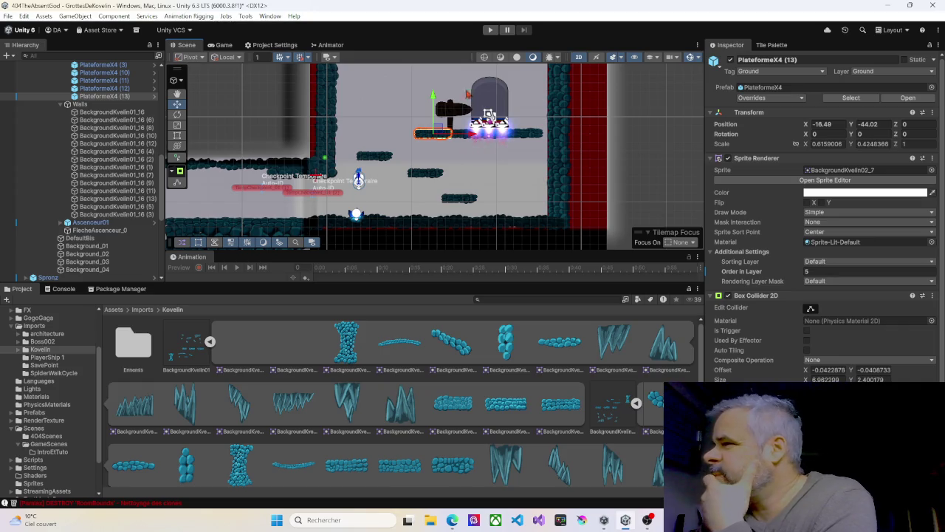
{"action": "left_click", "coordinate": [489, 30]}
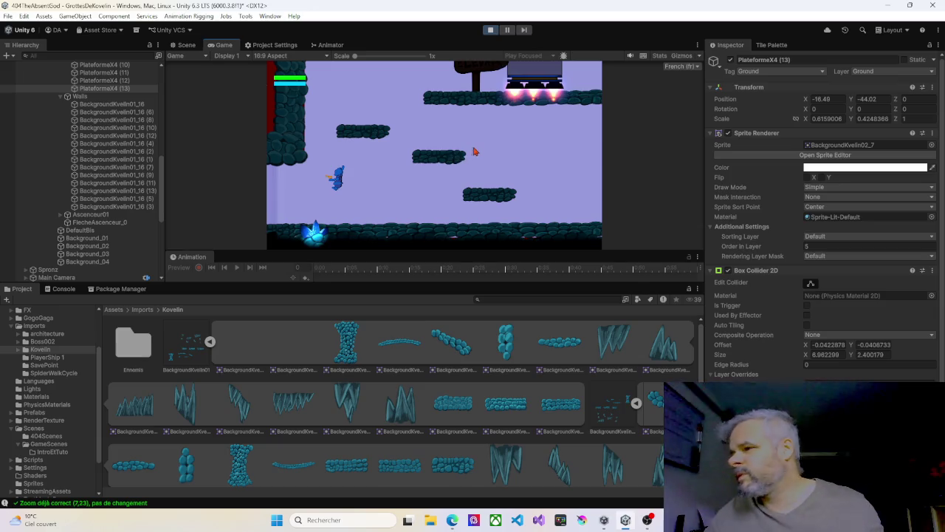
Run and jump the character up the platforms toward the elevator signpost.
{"action": "key", "text": "Right"}
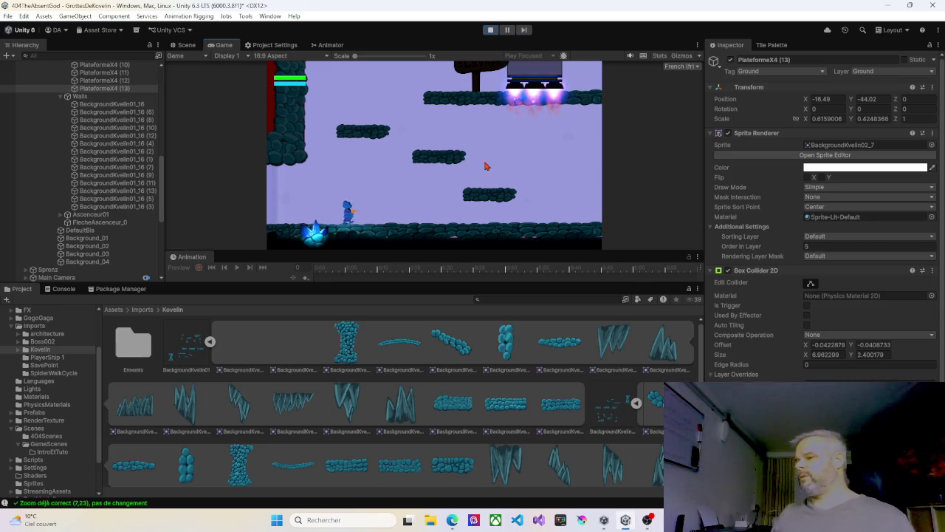
{"action": "key", "text": "space"}
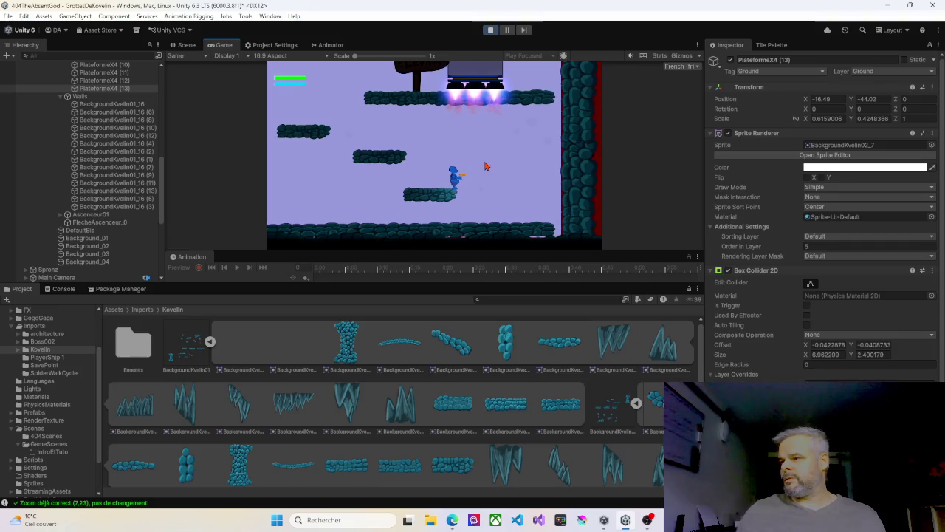
{"action": "key", "text": "Left"}
{"action": "key", "text": "space"}
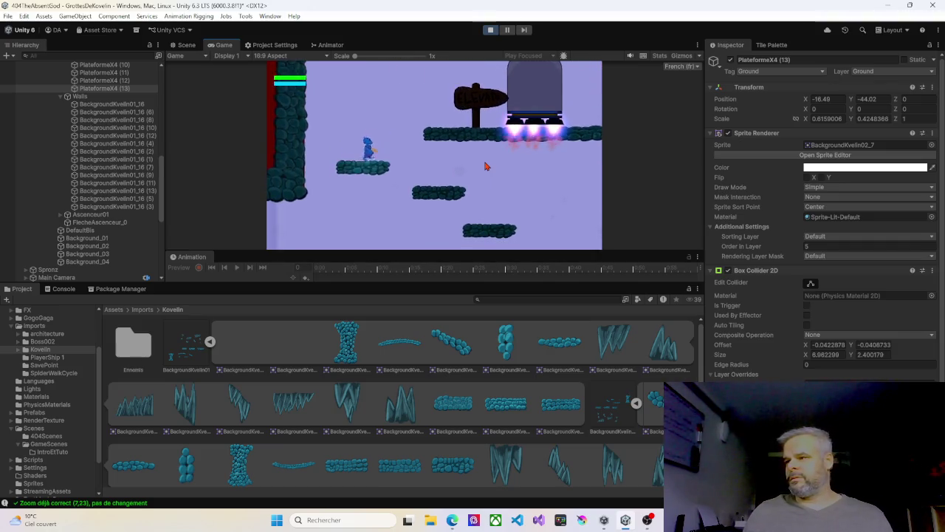
{"action": "key", "text": "space"}
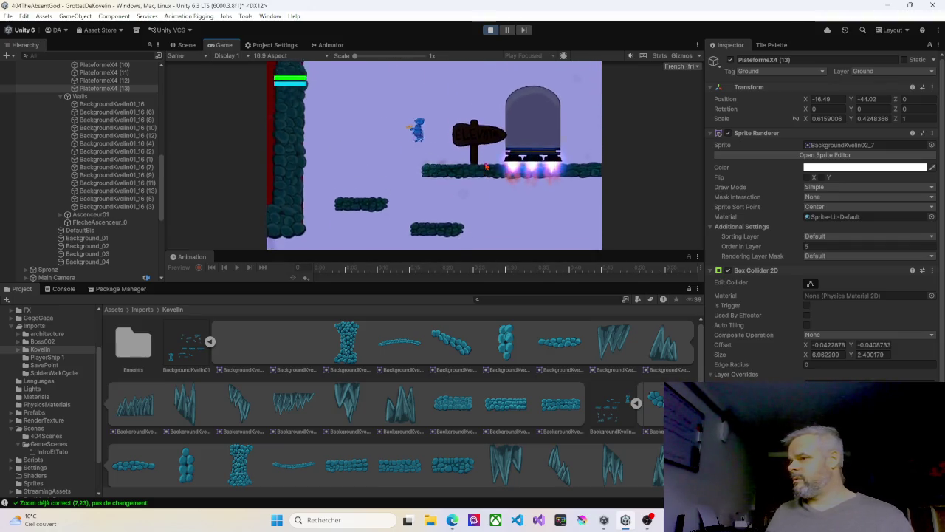
{"action": "key", "text": "Right"}
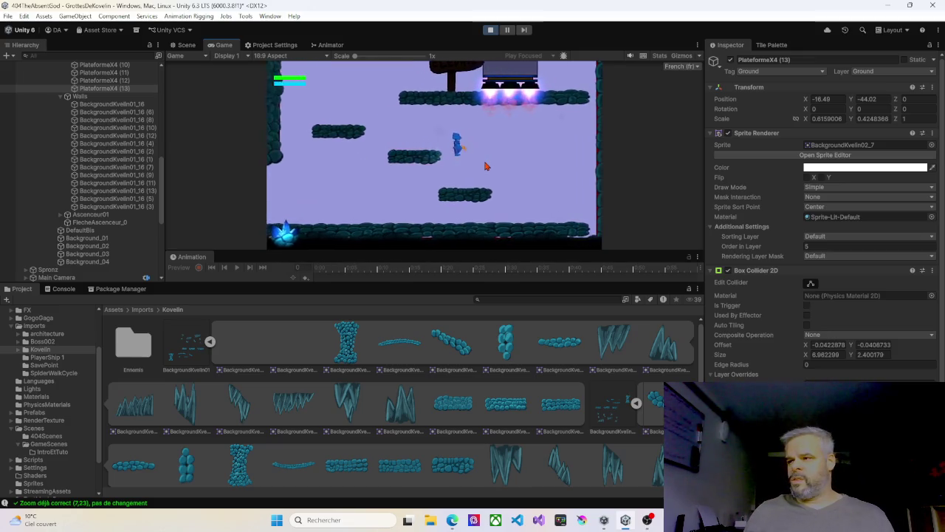
{"action": "key", "text": "Left"}
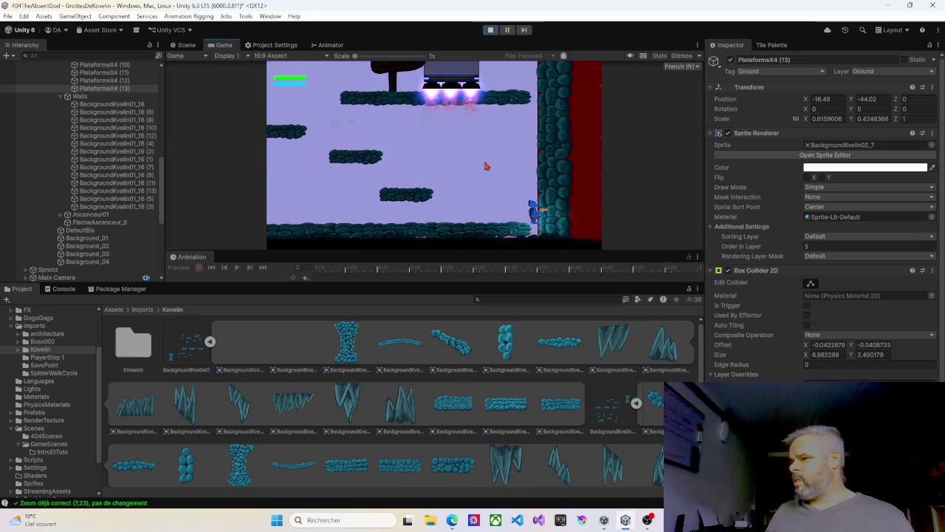
{"action": "key", "text": "space"}
{"action": "key", "text": "space"}
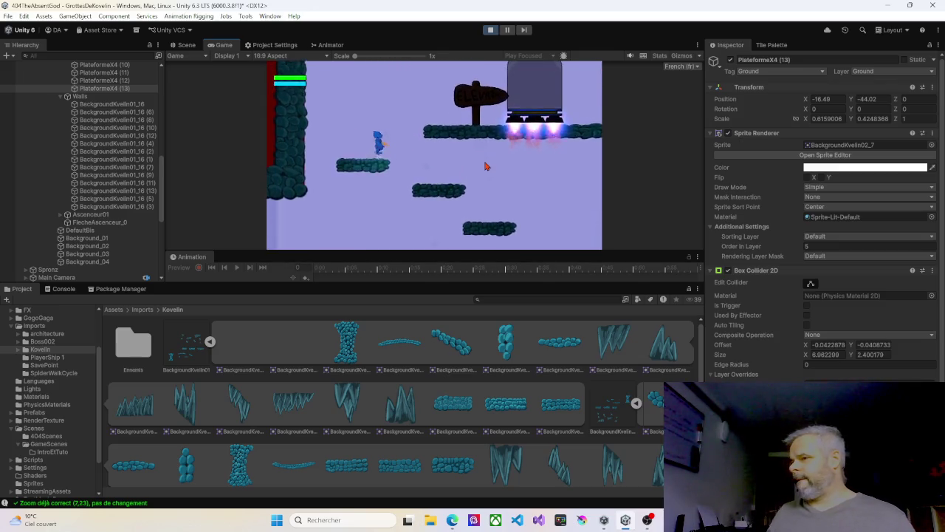
{"action": "key", "text": "Right"}
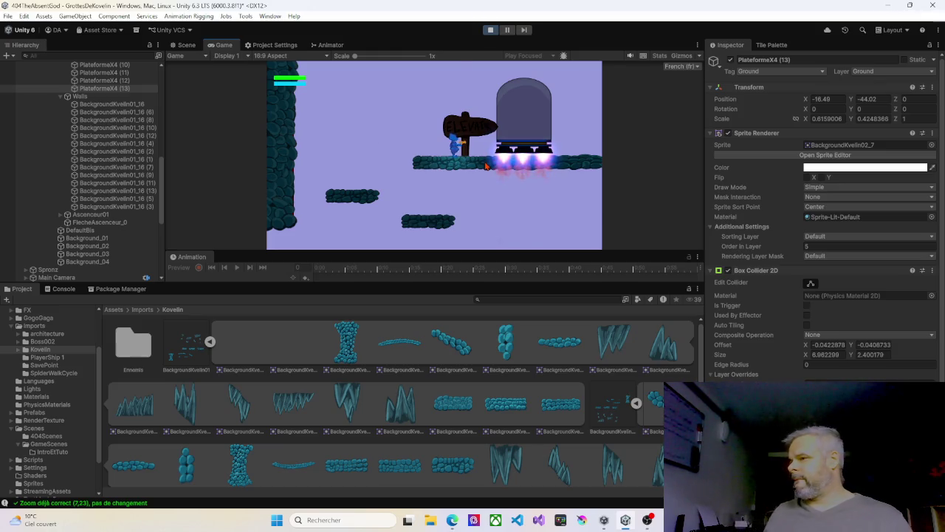
Jump onto the signpost, walk the top platform, drop back down, and stop the test.
{"action": "key", "text": "Left"}
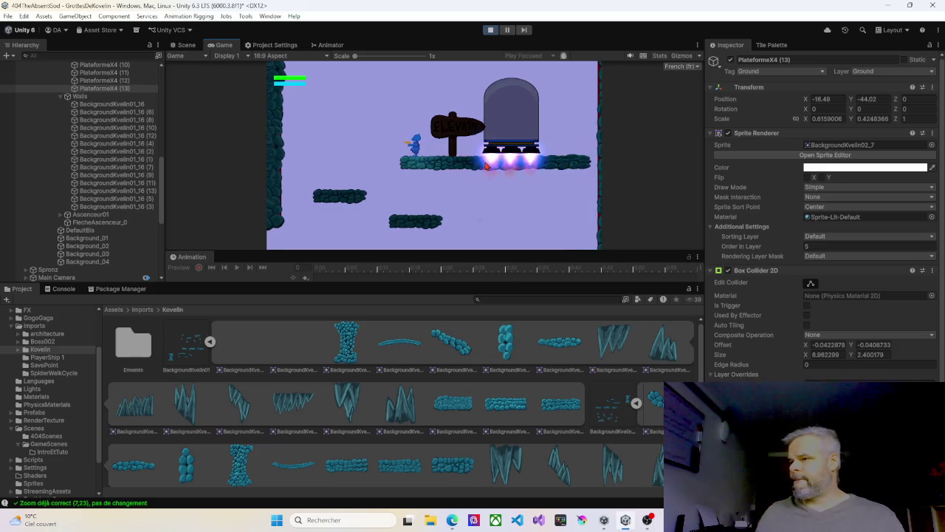
{"action": "key", "text": "space"}
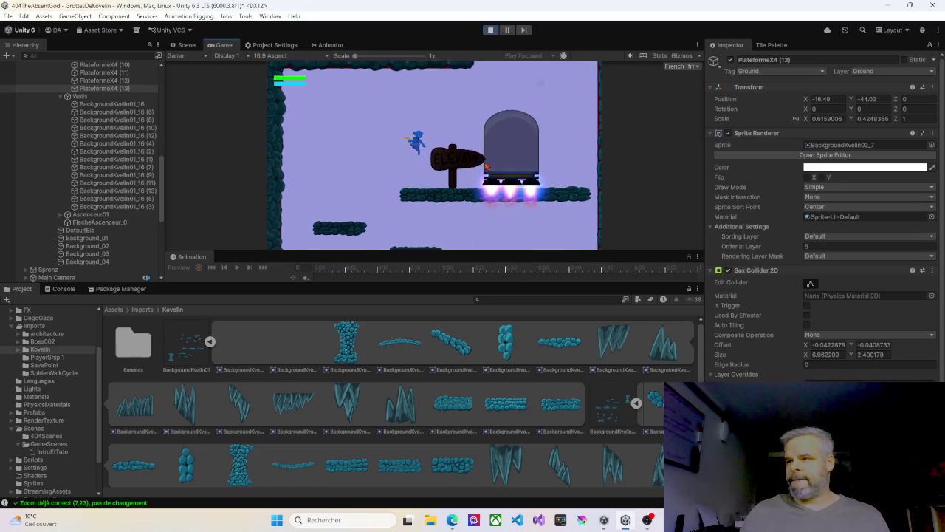
{"action": "key", "text": "Right"}
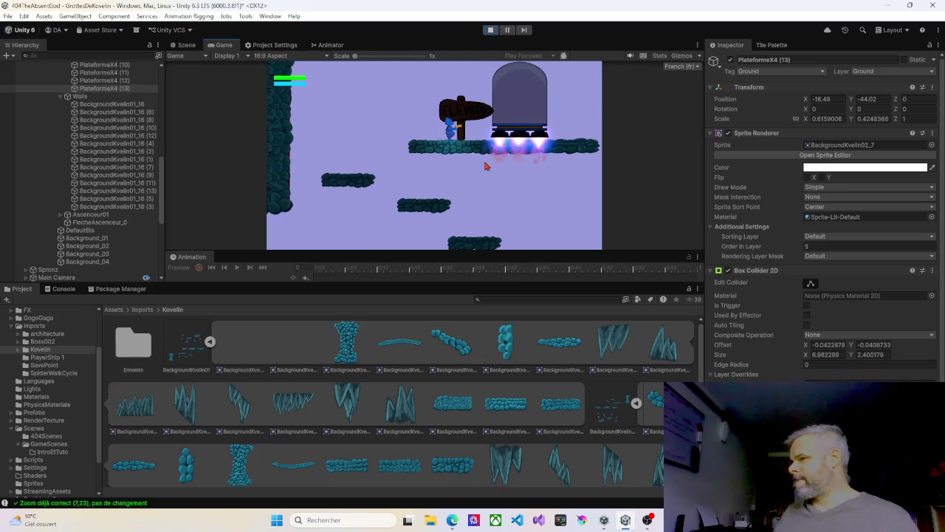
{"action": "key", "text": "Right"}
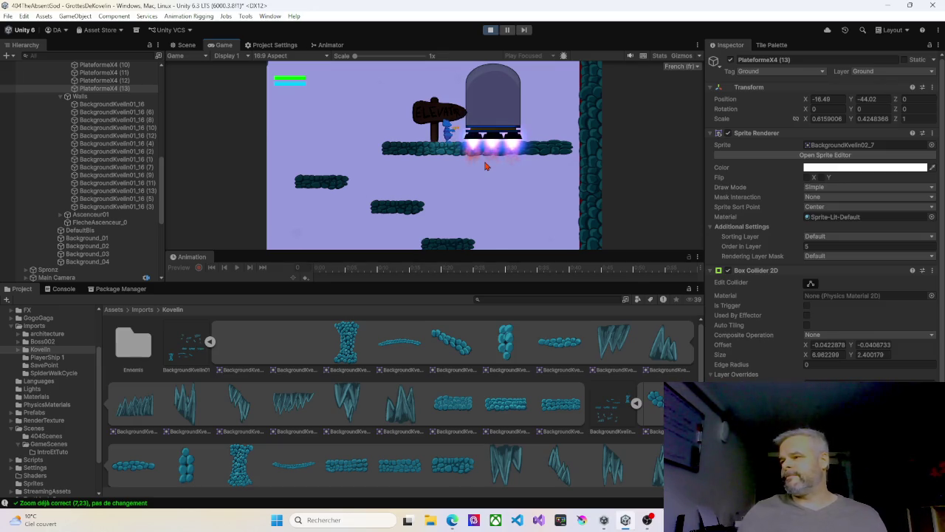
{"action": "key", "text": "Left"}
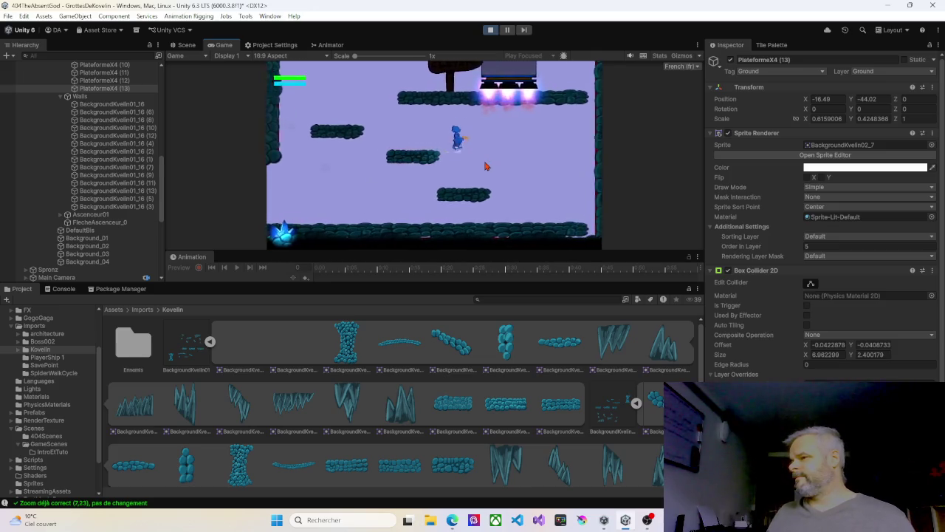
{"action": "key", "text": "Right"}
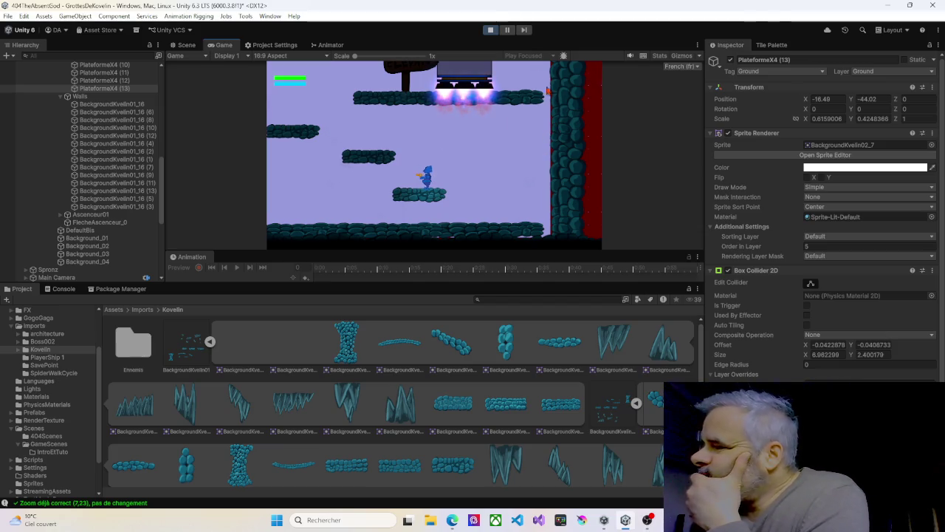
{"action": "left_click", "coordinate": [489, 30]}
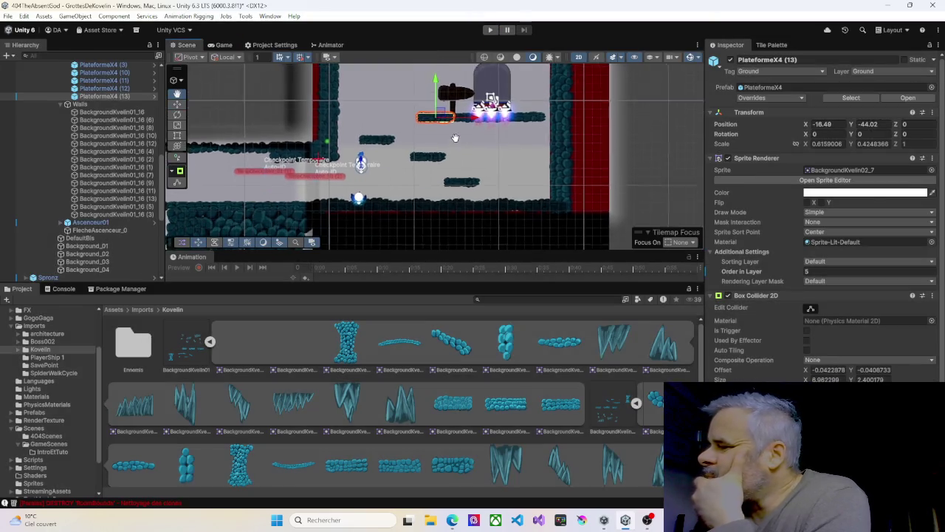
Raise PlateformeX4 (3) slightly to Y -50.66 and start a new play test.
{"action": "left_click", "coordinate": [457, 164]}
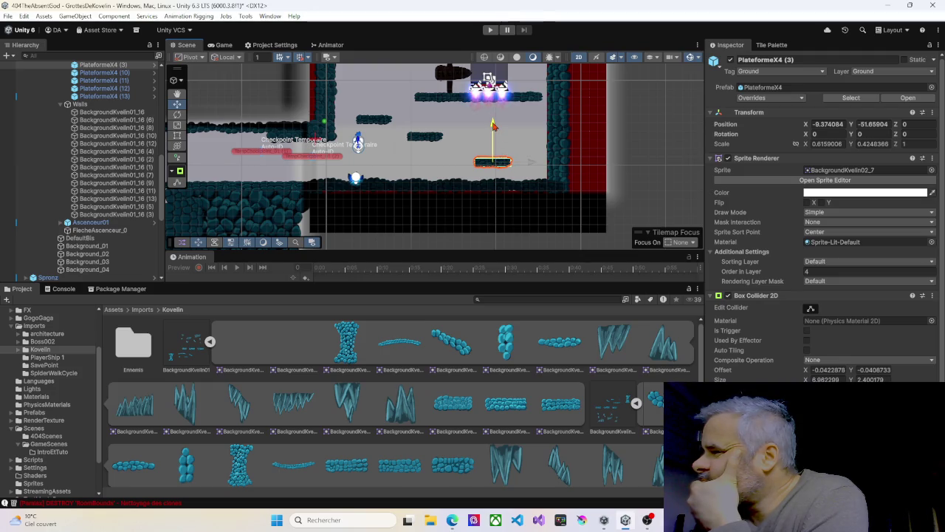
{"action": "left_click_drag", "start_coordinate": [494, 124], "coordinate": [493, 121]}
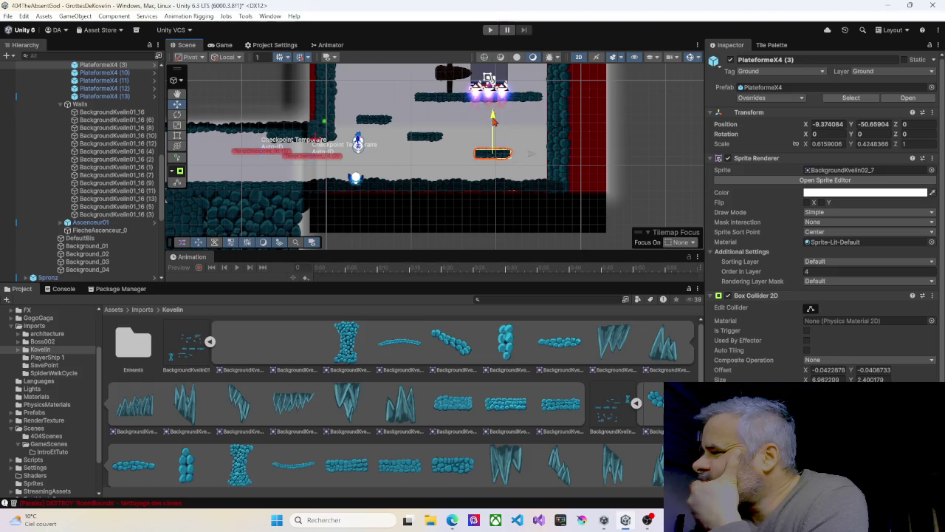
{"action": "left_click", "coordinate": [490, 31]}
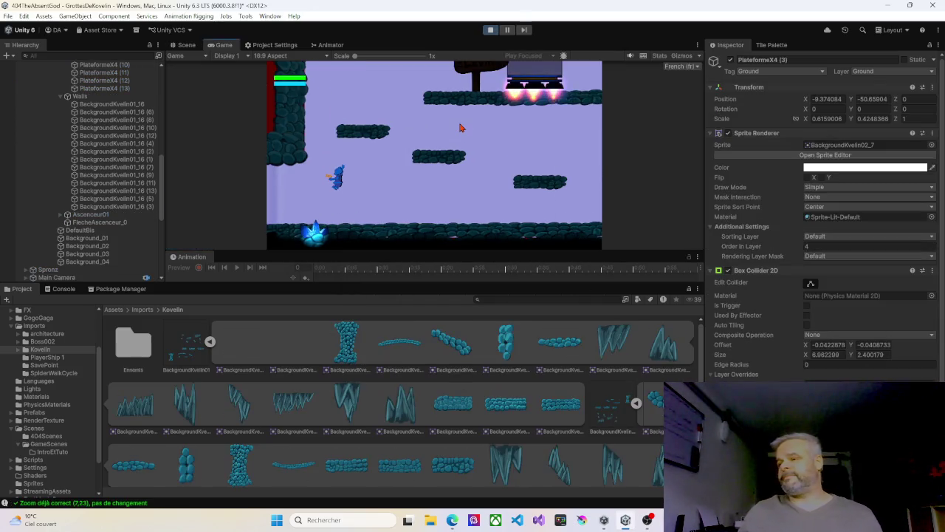
Jump between the floating and lower platforms, then stop Play mode.
{"action": "key", "text": "Right"}
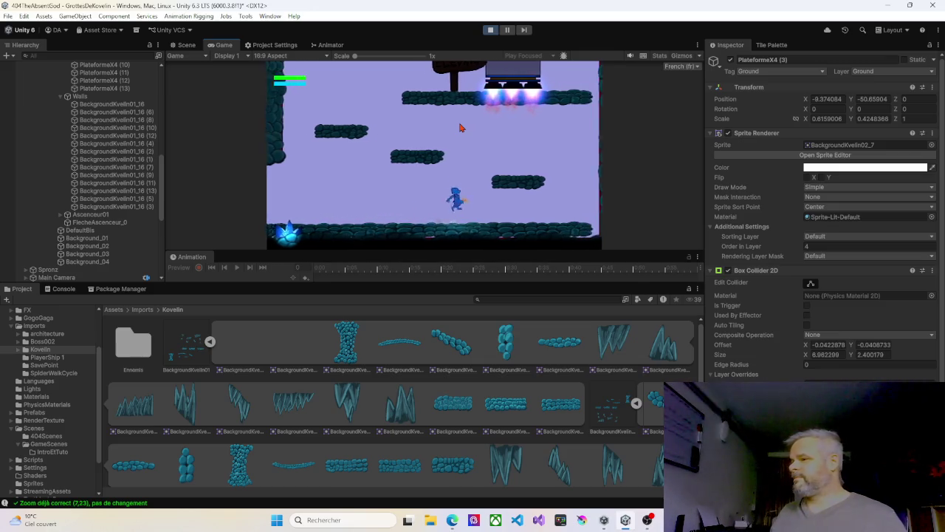
{"action": "key", "text": "space"}
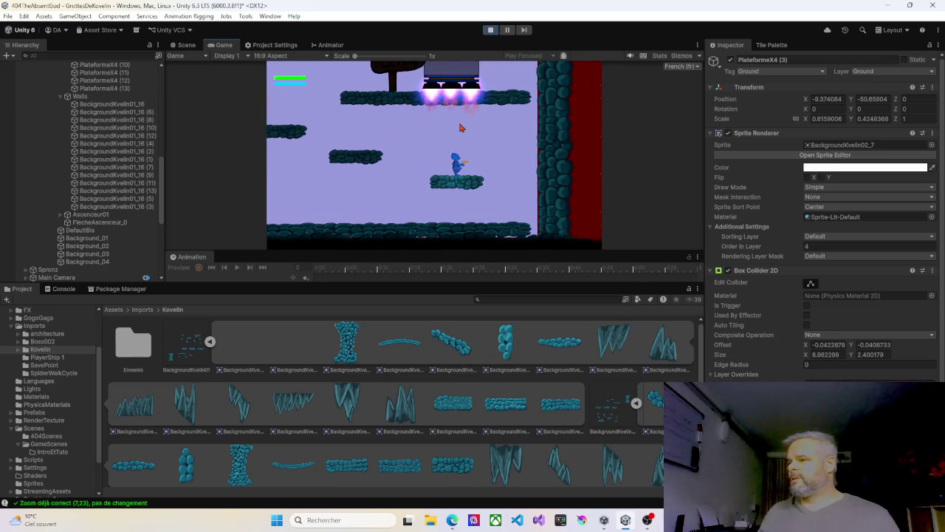
{"action": "key", "text": "Left"}
{"action": "key", "text": "space"}
{"action": "key", "text": "Right"}
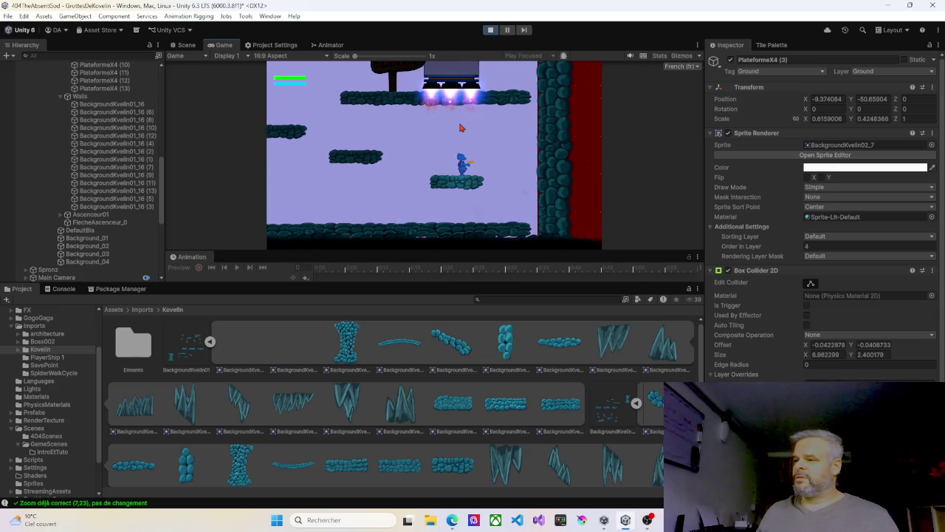
{"action": "left_click", "coordinate": [493, 29]}
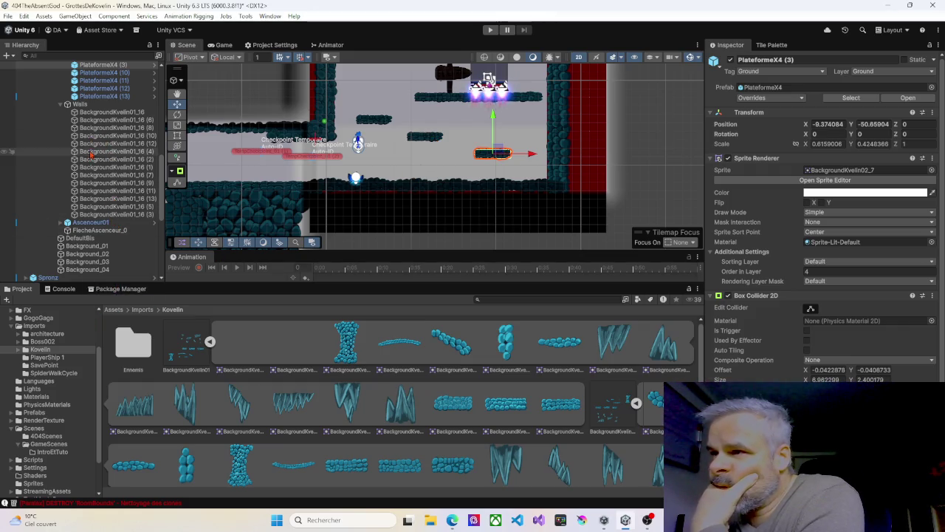
Duplicate PlatedformeX9 (4) and move the copy 3 units up and 8 units left.
{"action": "scroll", "coordinate": [85, 154], "scroll_direction": "up", "scroll_amount": 2}
{"action": "scroll", "coordinate": [85, 154], "scroll_direction": "up", "scroll_amount": 3}
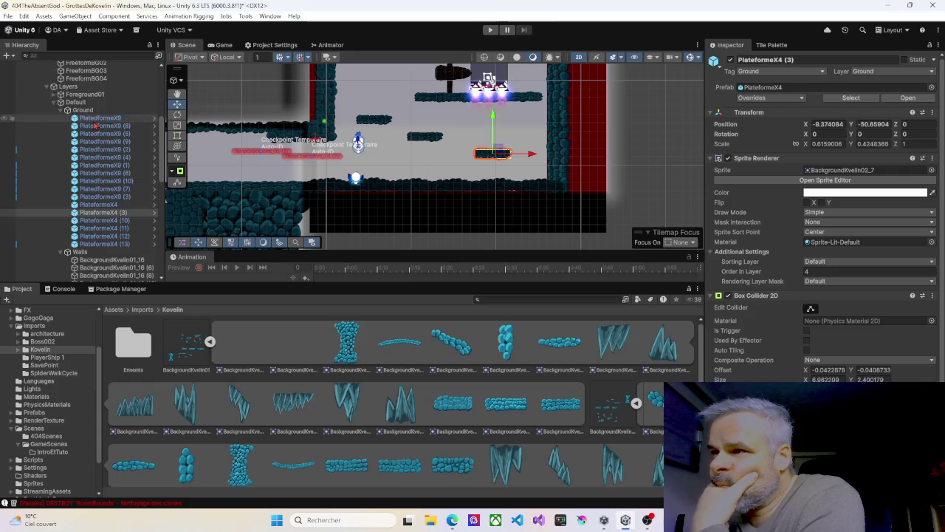
{"action": "left_click", "coordinate": [100, 120]}
{"action": "left_click", "coordinate": [101, 165]}
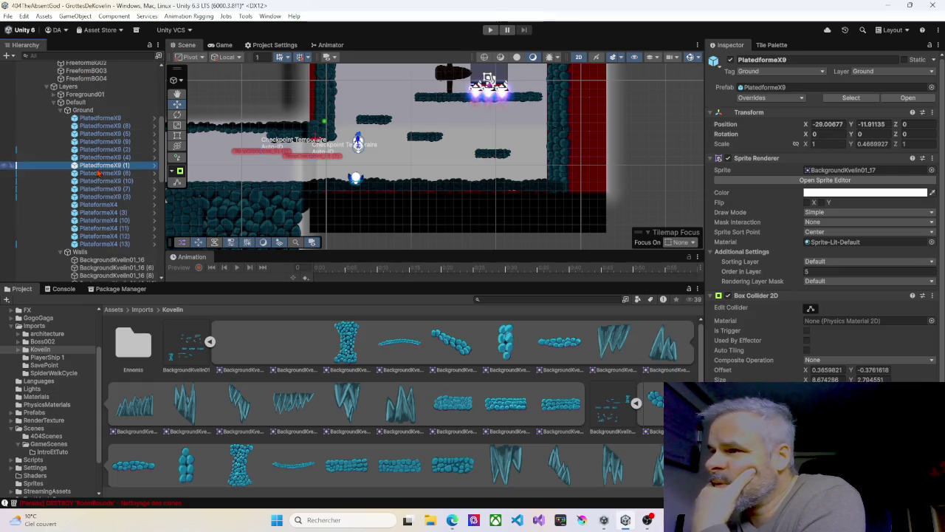
{"action": "left_click", "coordinate": [101, 150]}
{"action": "left_click", "coordinate": [103, 157]}
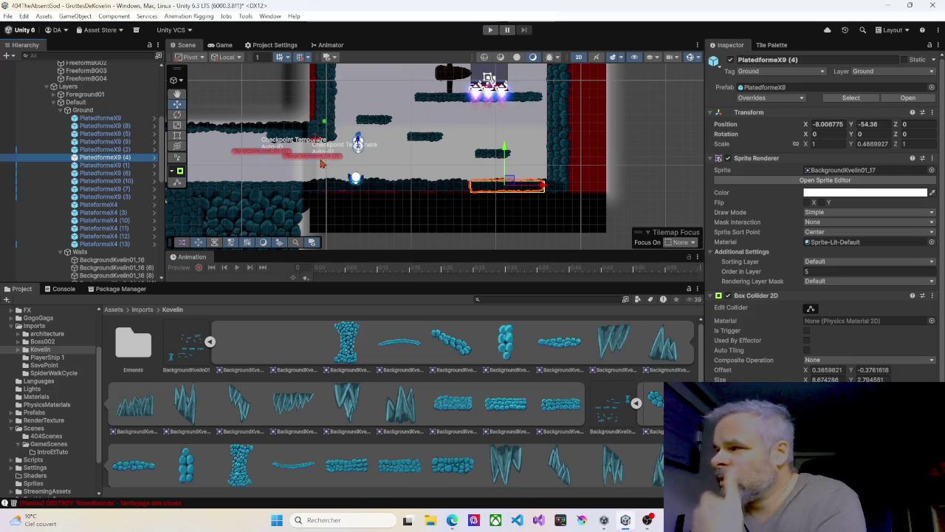
{"action": "key", "text": "ctrl+d"}
{"action": "left_click_drag", "start_coordinate": [505, 155], "coordinate": [507, 122]}
{"action": "mouse_move", "coordinate": [543, 152]}
{"action": "left_mouse_down"}
{"action": "mouse_move", "coordinate": [450, 154]}
{"action": "mouse_move", "coordinate": [476, 154]}
{"action": "left_mouse_up"}
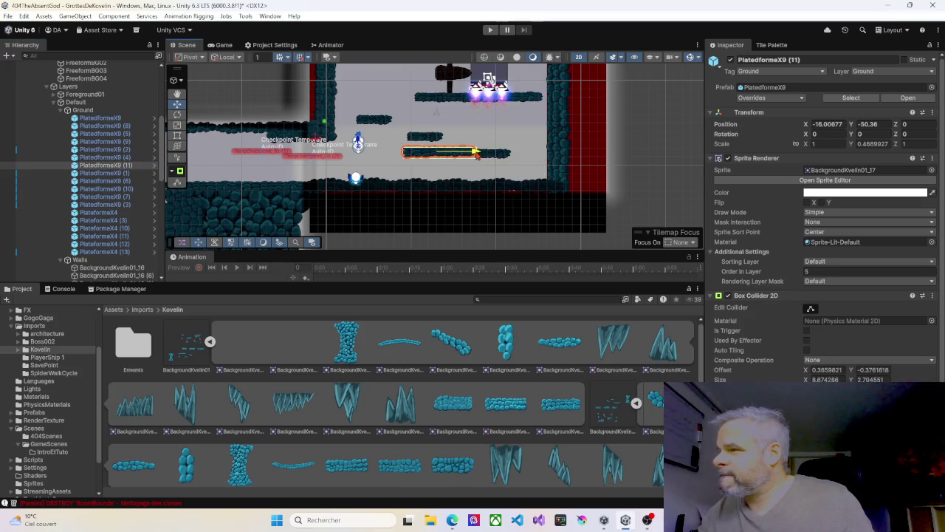
Delete platforms PlateformeX4 (10), PlateformeX4 (11) and PlateformeX4 (3).
{"action": "left_click", "coordinate": [376, 126]}
{"action": "key", "text": "Delete"}
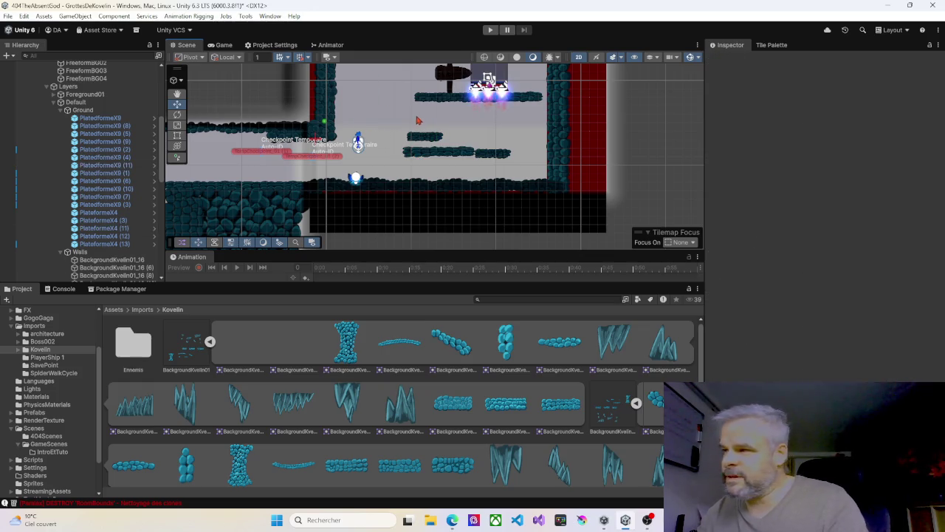
{"action": "left_click", "coordinate": [421, 141]}
{"action": "key", "text": "Delete"}
{"action": "left_click", "coordinate": [486, 157]}
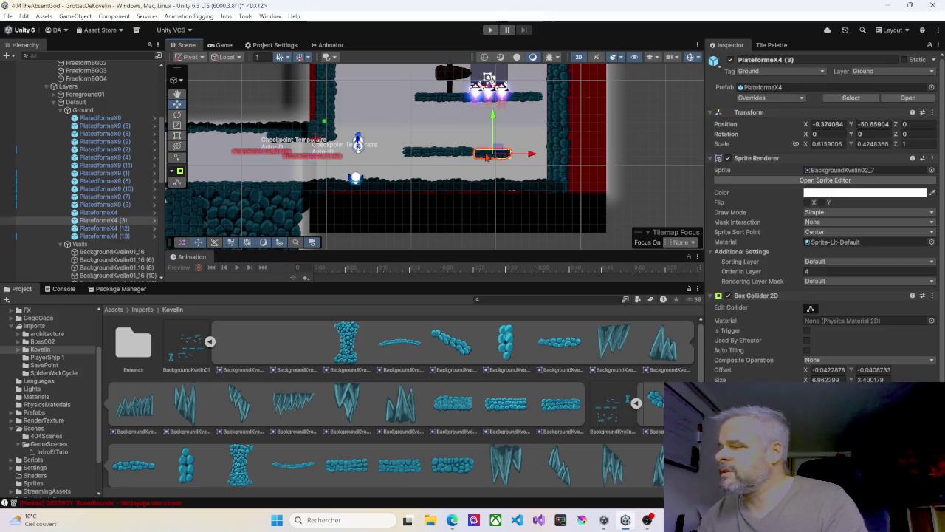
{"action": "key", "text": "Delete"}
Shift PlatedformeX9 (11) four units, duplicate it, and set its Order in Layer to 10.
{"action": "left_click", "coordinate": [465, 153]}
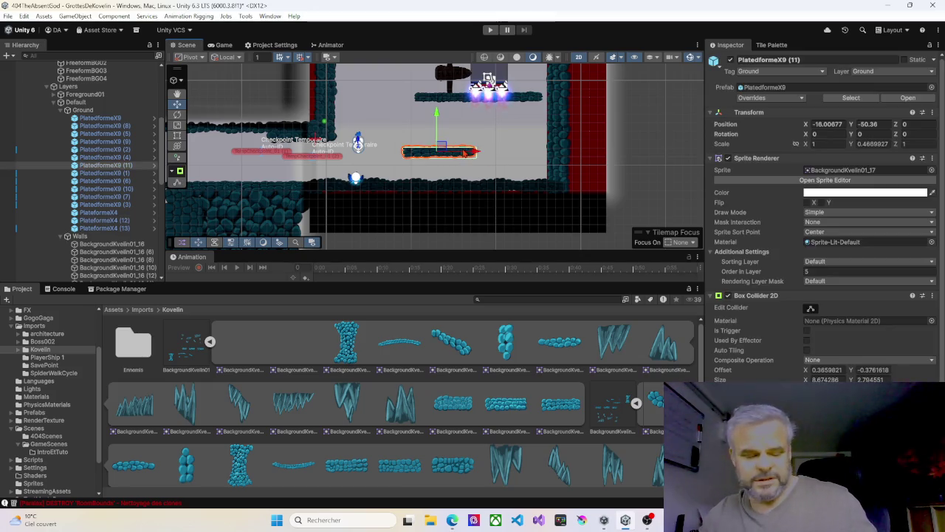
{"action": "mouse_move", "coordinate": [479, 154]}
{"action": "left_mouse_down"}
{"action": "mouse_move", "coordinate": [511, 159]}
{"action": "mouse_move", "coordinate": [384, 154]}
{"action": "mouse_move", "coordinate": [439, 151]}
{"action": "left_mouse_up"}
{"action": "key", "text": "ctrl+d"}
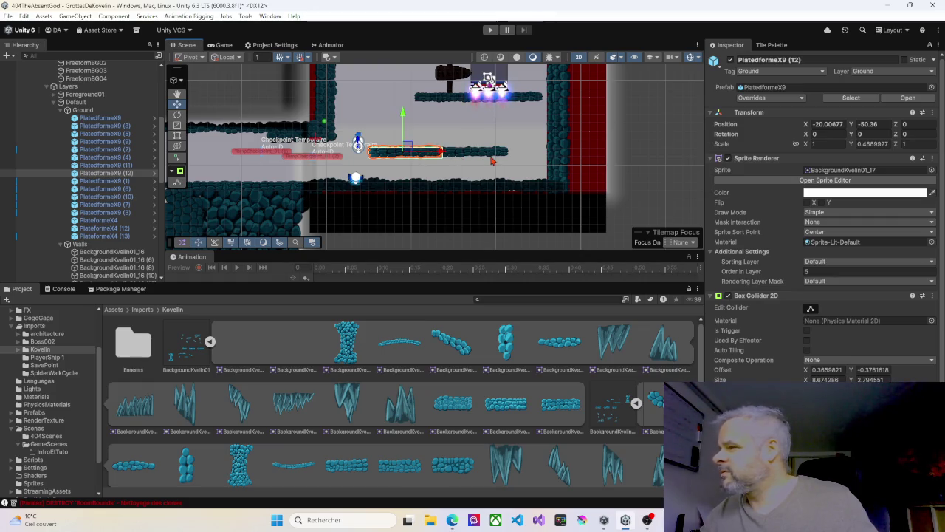
{"action": "left_click", "coordinate": [490, 158]}
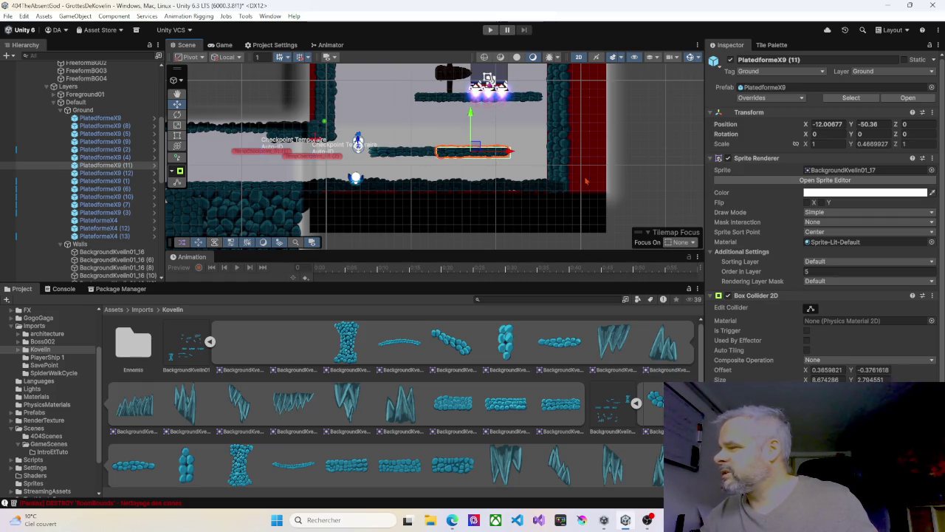
{"action": "left_click", "coordinate": [824, 271]}
{"action": "type", "text": "10"}
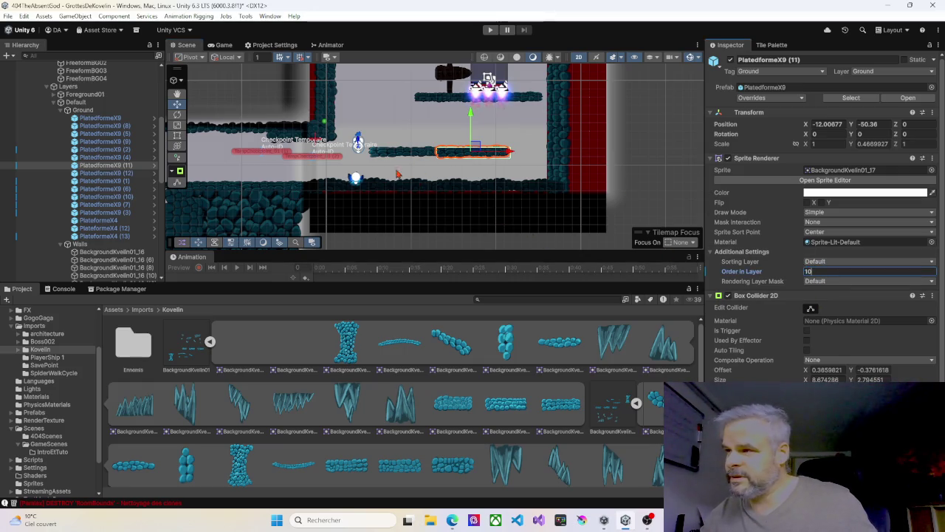
Duplicate the platform and drag the copy left to -25.01, -50.36.
{"action": "left_click_drag", "start_coordinate": [397, 175], "coordinate": [440, 172]}
{"action": "key", "text": "ctrl+d"}
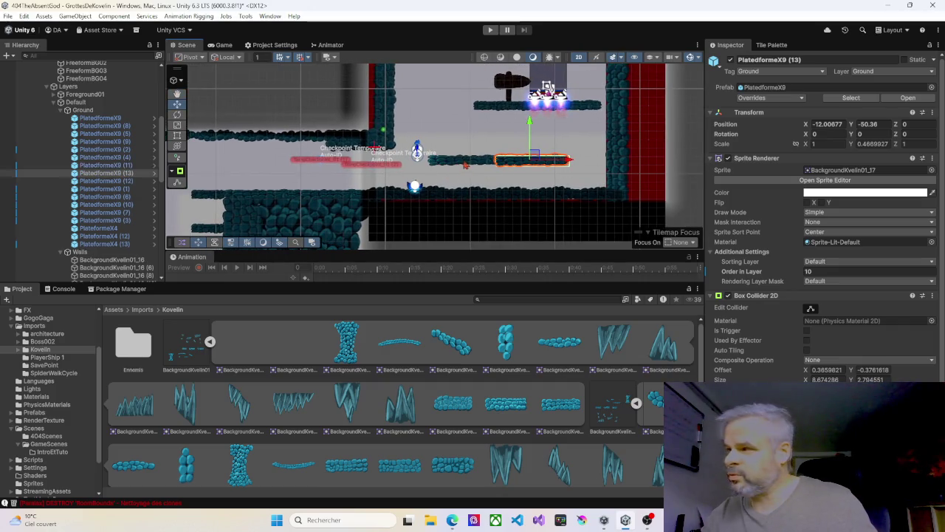
{"action": "left_click_drag", "start_coordinate": [566, 162], "coordinate": [458, 162]}
Drag rock sprite BackgroundKvelin01_5 down from Y -75.92 to -77.92 beside the checkpoint ledge.
{"action": "left_click", "coordinate": [393, 148]}
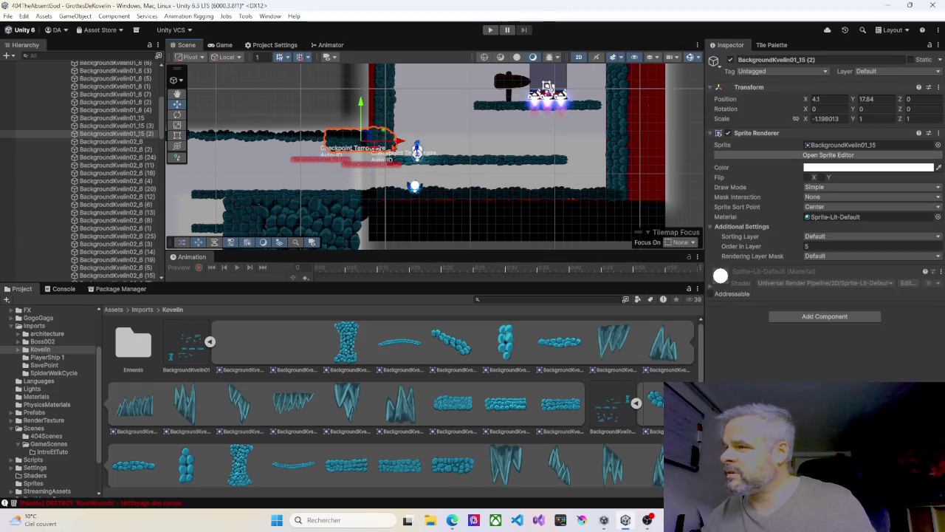
{"action": "left_click", "coordinate": [388, 133]}
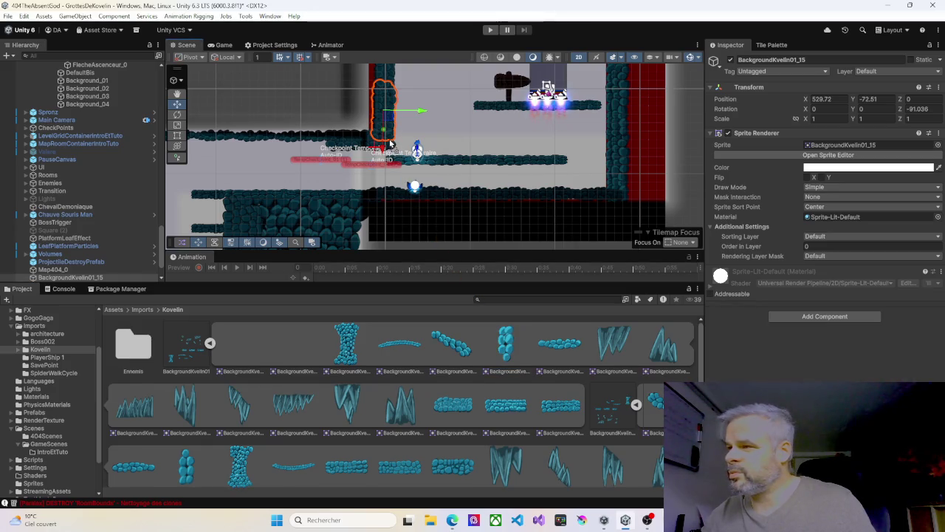
{"action": "left_click", "coordinate": [390, 144]}
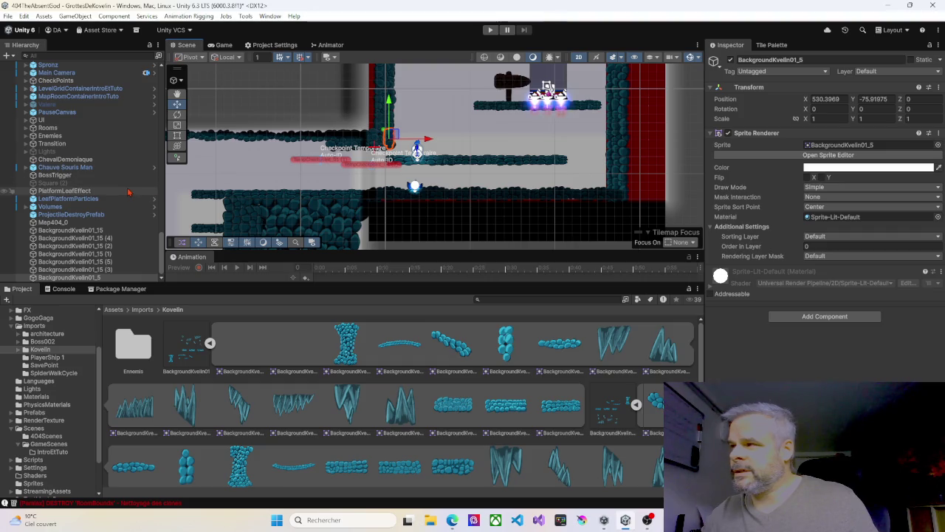
{"action": "scroll", "coordinate": [413, 170], "scroll_direction": "up", "scroll_amount": 1}
{"action": "scroll", "coordinate": [418, 207], "scroll_direction": "up", "scroll_amount": 5}
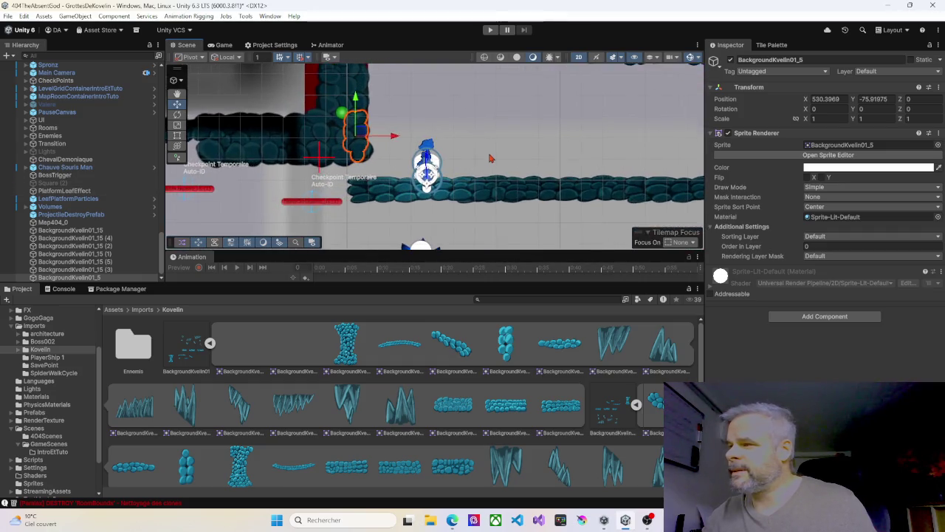
{"action": "mouse_move", "coordinate": [422, 191]}
{"action": "left_mouse_down"}
{"action": "mouse_move", "coordinate": [437, 204]}
{"action": "mouse_move", "coordinate": [470, 194]}
{"action": "mouse_move", "coordinate": [469, 165]}
{"action": "mouse_move", "coordinate": [481, 152]}
{"action": "left_mouse_up"}
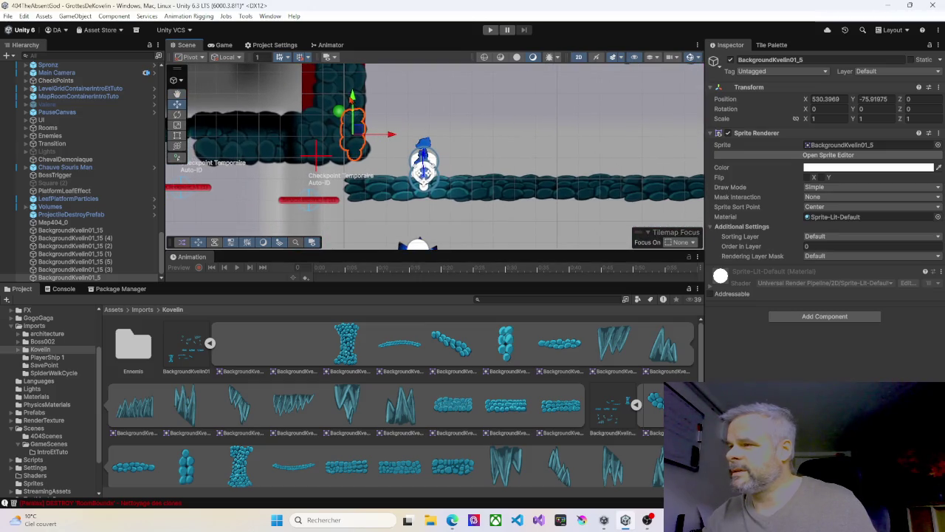
{"action": "left_click_drag", "start_coordinate": [352, 96], "coordinate": [353, 131]}
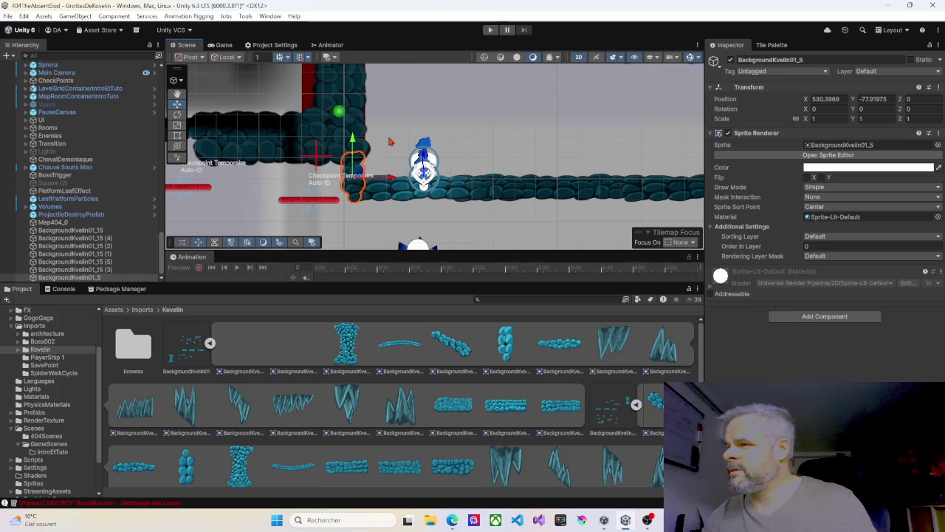
{"action": "scroll", "coordinate": [401, 132], "scroll_direction": "down", "scroll_amount": 5}
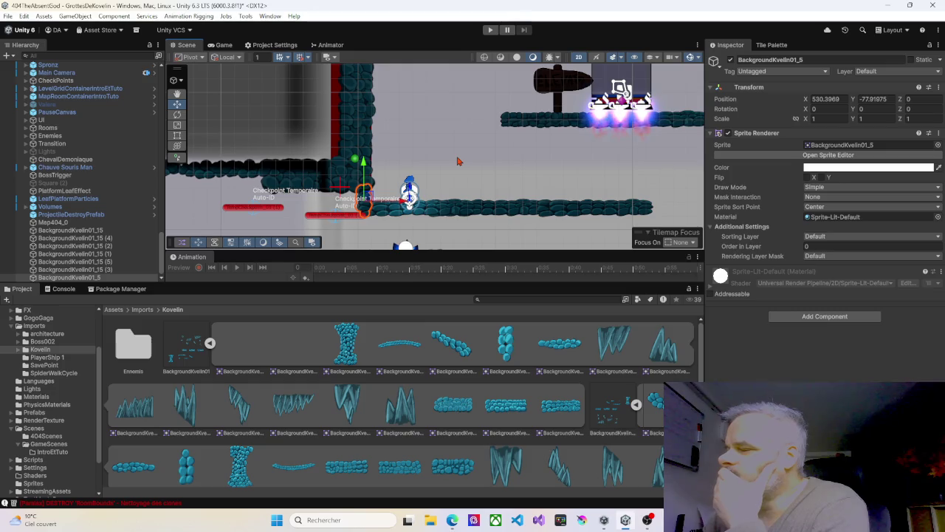
{"action": "scroll", "coordinate": [457, 154], "scroll_direction": "down", "scroll_amount": 4}
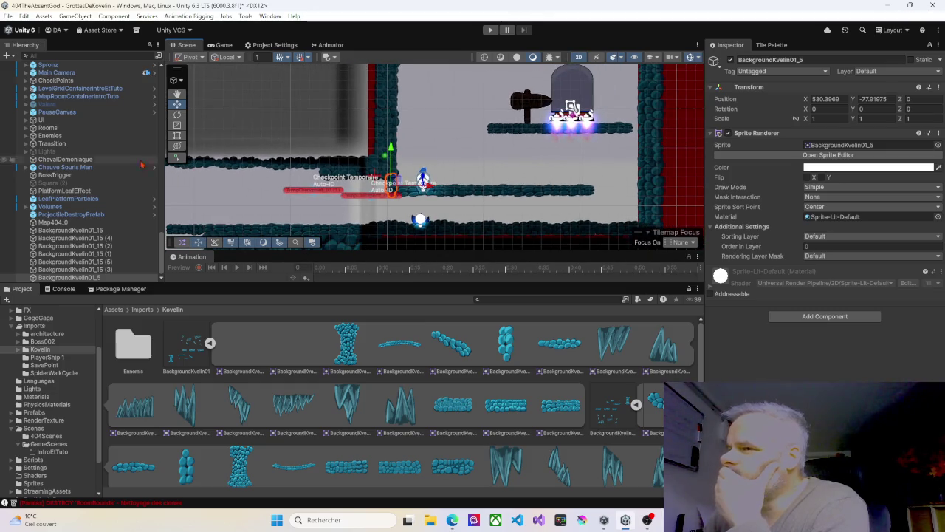
Parent the pieces from BackgroundKvelin01_15 through BackgroundKvelin01_5 under the Walls object.
{"action": "left_click", "coordinate": [69, 231]}
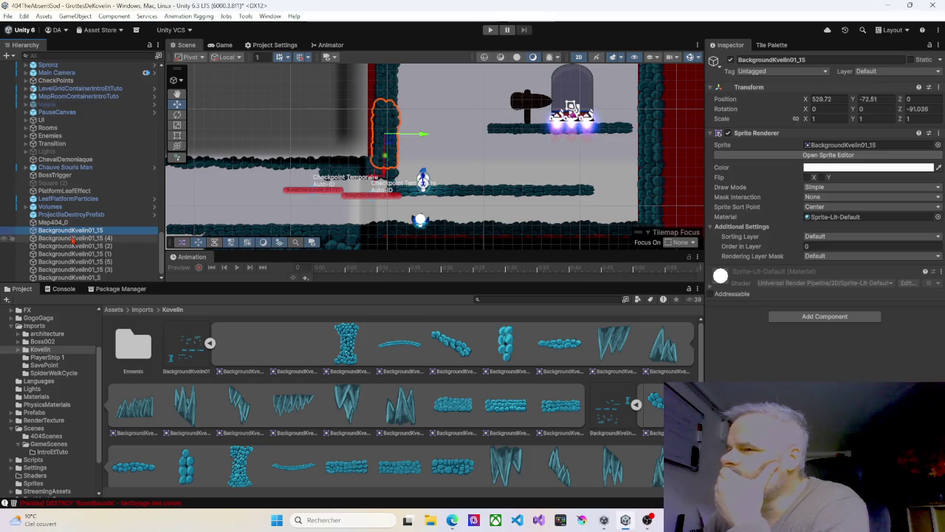
{"action": "left_click", "coordinate": [66, 278], "text": "shift"}
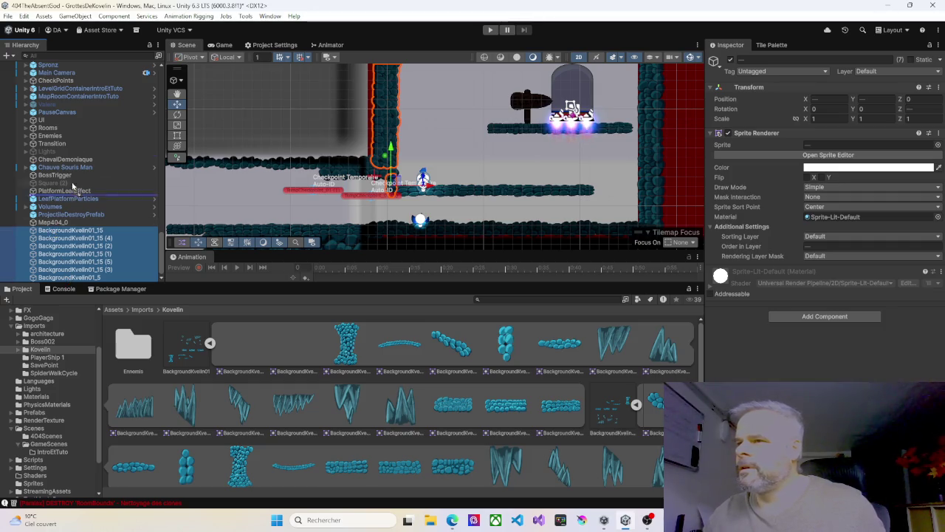
{"action": "scroll", "coordinate": [71, 68], "scroll_direction": "up", "scroll_amount": 5}
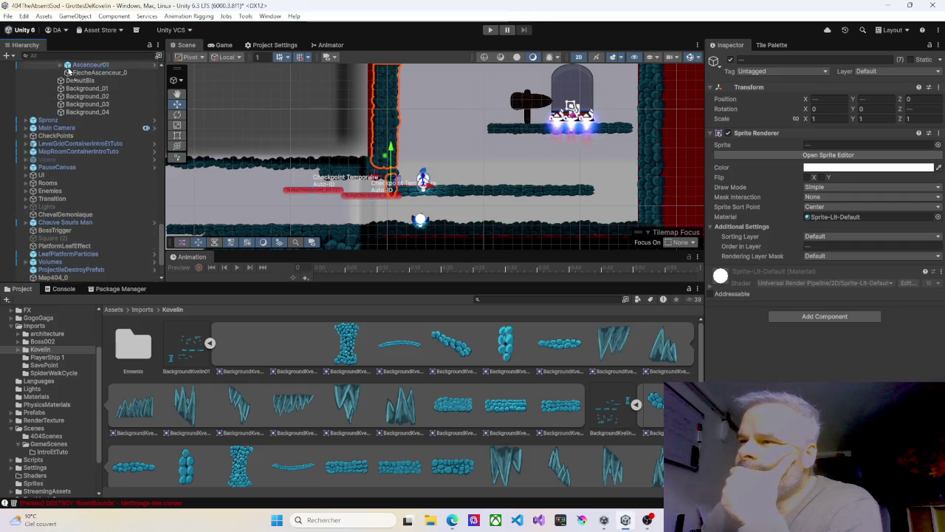
{"action": "scroll", "coordinate": [96, 79], "scroll_direction": "up", "scroll_amount": 3}
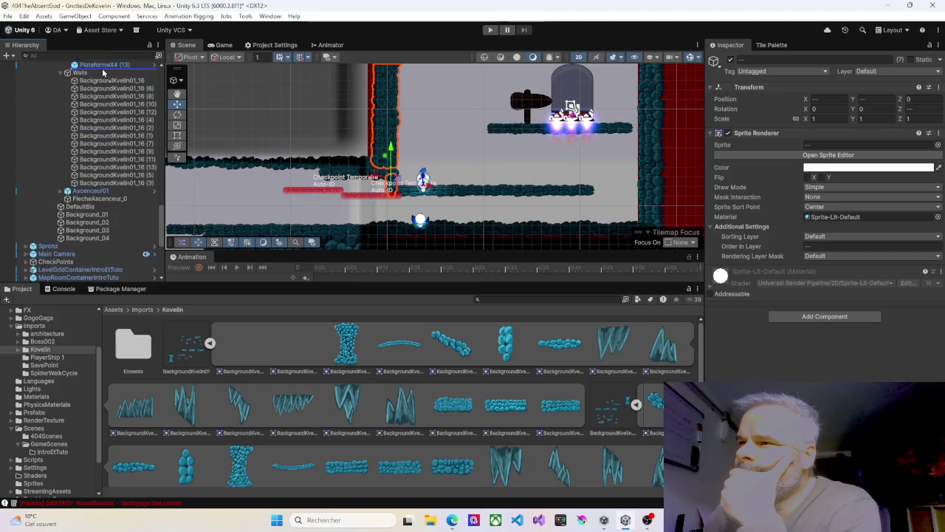
{"action": "left_click_drag", "start_coordinate": [85, 77], "coordinate": [87, 80]}
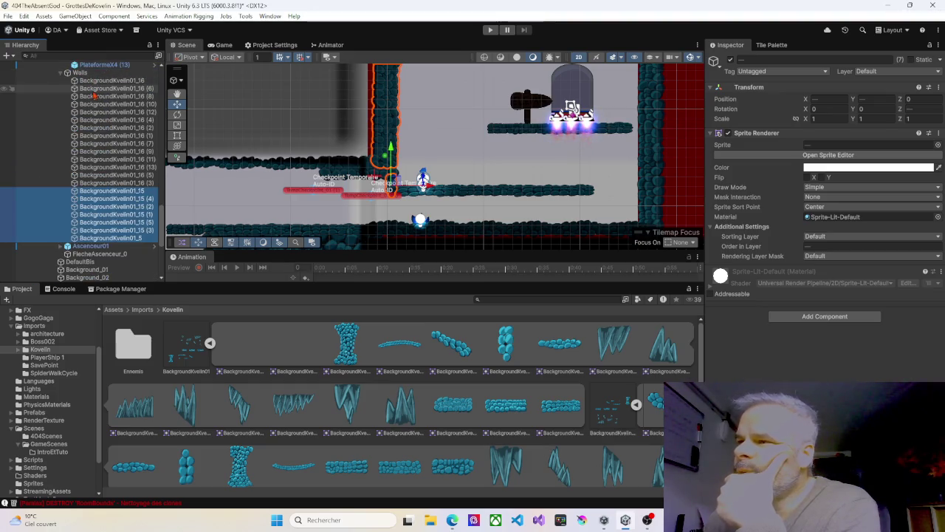
{"action": "scroll", "coordinate": [82, 103], "scroll_direction": "up", "scroll_amount": 9}
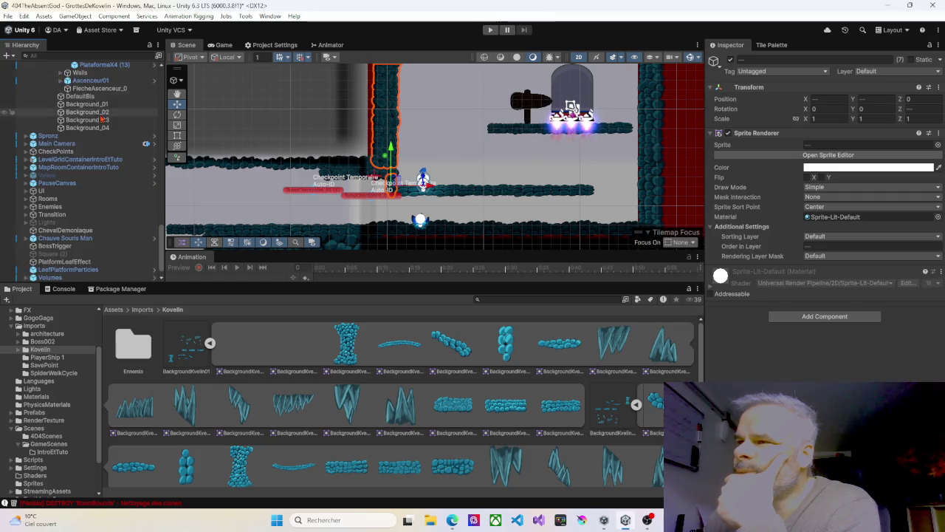
{"action": "scroll", "coordinate": [112, 141], "scroll_direction": "down", "scroll_amount": 4}
{"action": "left_click", "coordinate": [104, 183]}
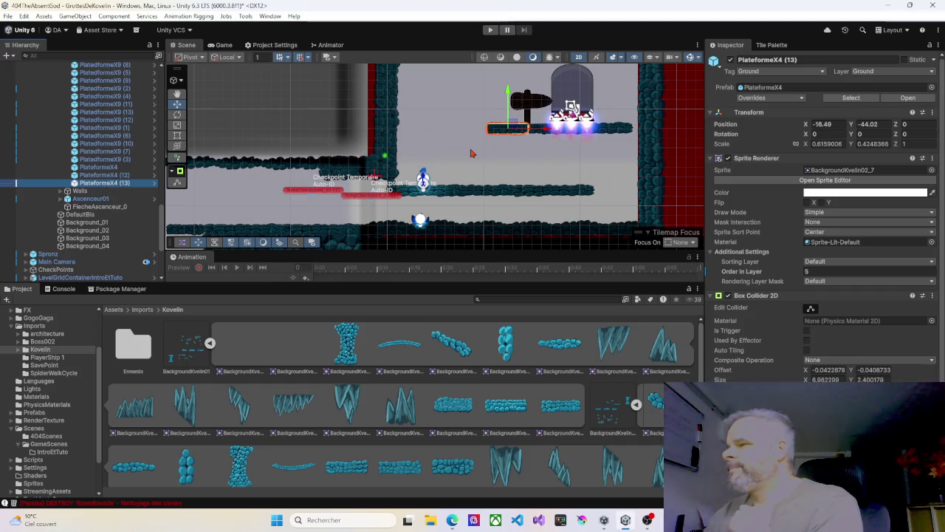
Duplicate PlateformeX4 (13) and move the copy down-left to -20.49, -47.02.
{"action": "key", "text": "ctrl+d"}
{"action": "left_click_drag", "start_coordinate": [508, 92], "coordinate": [509, 120]}
{"action": "left_click_drag", "start_coordinate": [549, 157], "coordinate": [497, 166]}
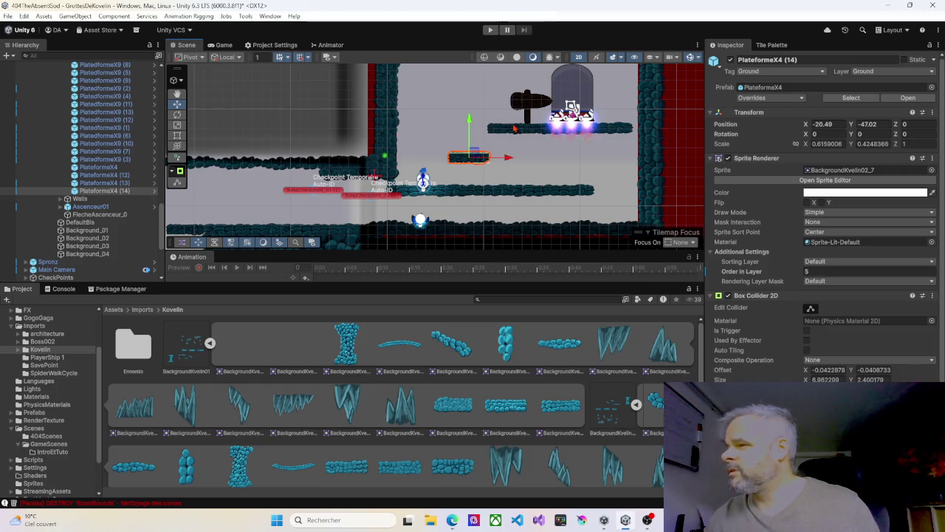
{"action": "scroll", "coordinate": [519, 185], "scroll_direction": "down", "scroll_amount": 1}
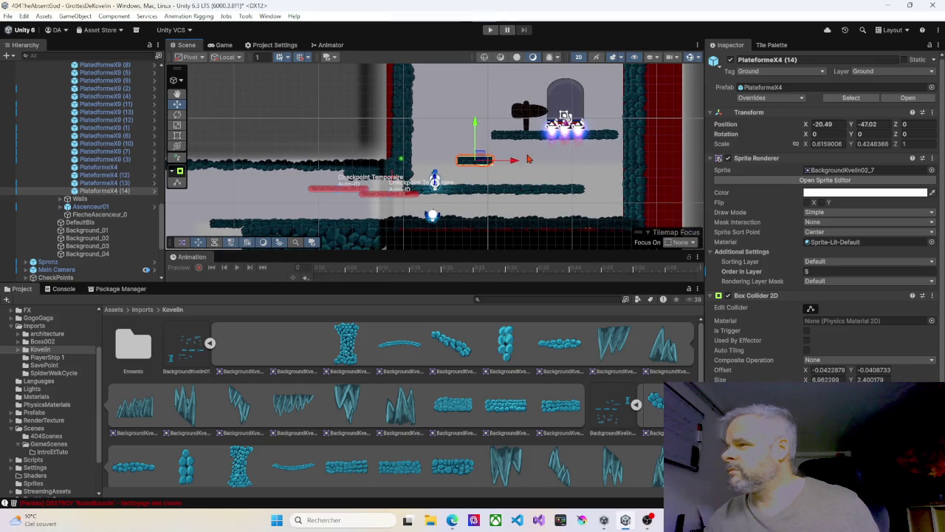
{"action": "scroll", "coordinate": [528, 159], "scroll_direction": "down", "scroll_amount": 2}
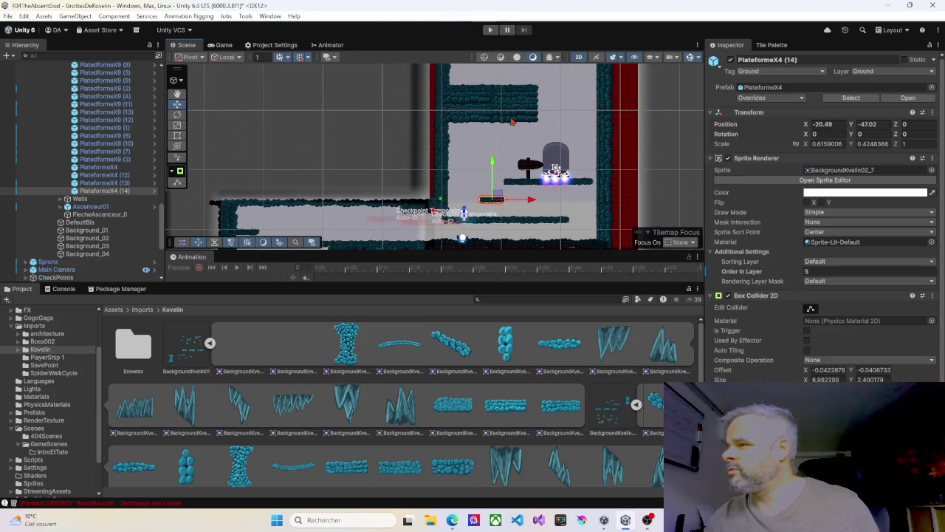
{"action": "left_click", "coordinate": [512, 121]}
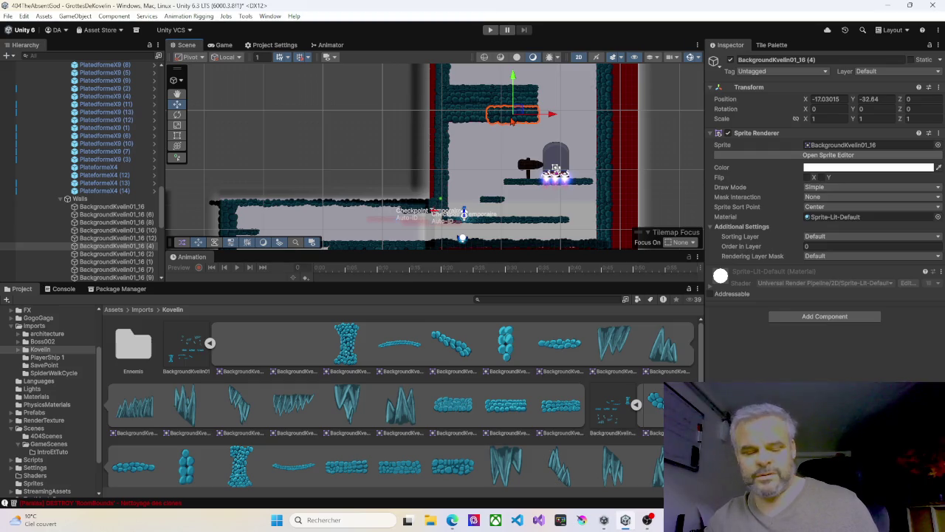
Drag BackgroundKvelin01_16 (14) beneath the elevator ledge, settling it at -14.38, -45.68.
{"action": "mouse_move", "coordinate": [512, 118]}
{"action": "left_mouse_down"}
{"action": "mouse_move", "coordinate": [512, 195]}
{"action": "mouse_move", "coordinate": [568, 197]}
{"action": "left_mouse_up"}
{"action": "scroll", "coordinate": [516, 201], "scroll_direction": "up", "scroll_amount": 4}
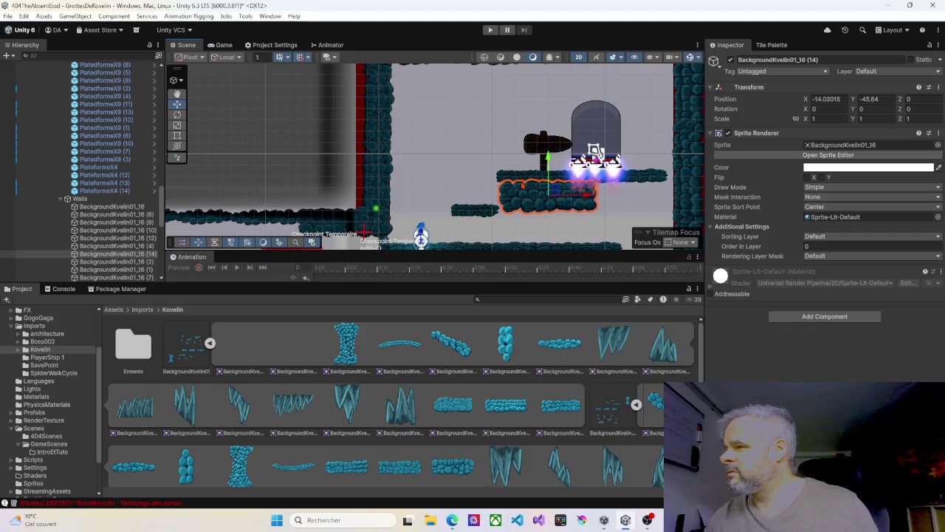
{"action": "left_click", "coordinate": [521, 183]}
{"action": "left_click", "coordinate": [481, 213]}
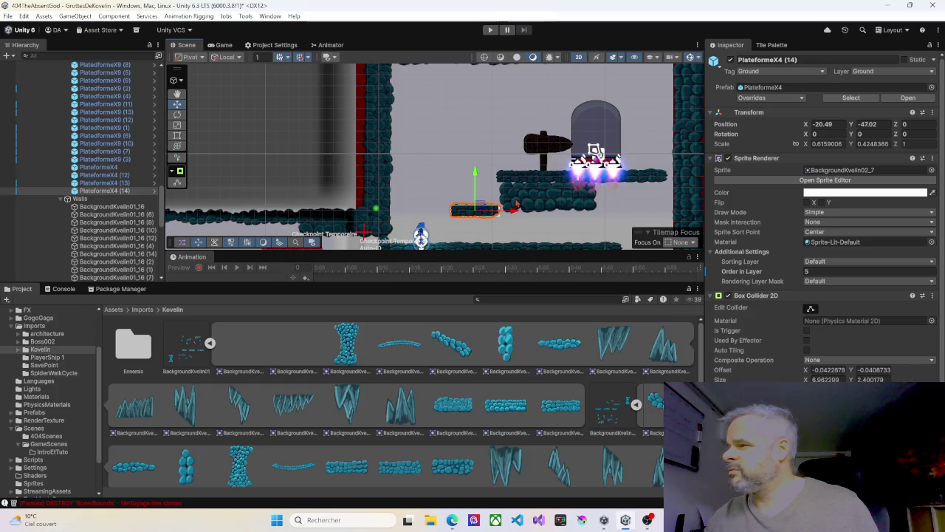
{"action": "left_click", "coordinate": [517, 205]}
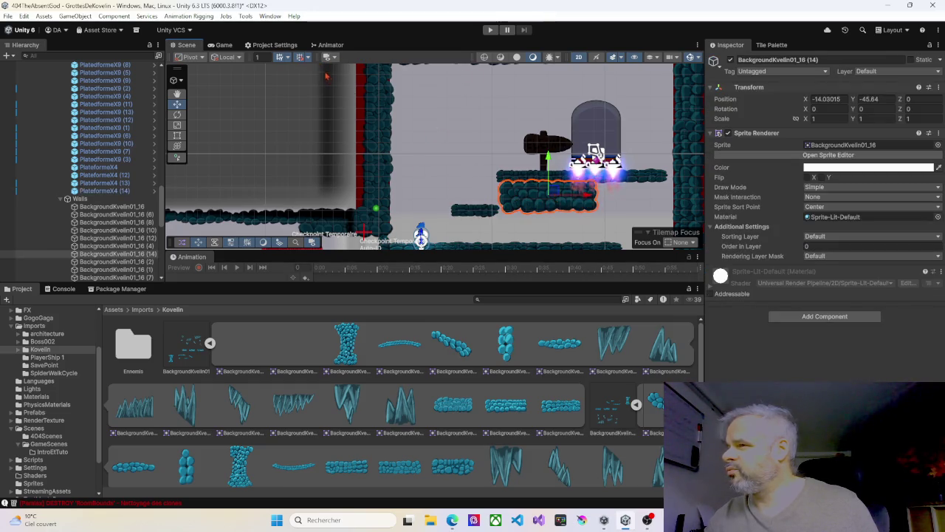
{"action": "left_click_drag", "start_coordinate": [550, 197], "coordinate": [547, 193]}
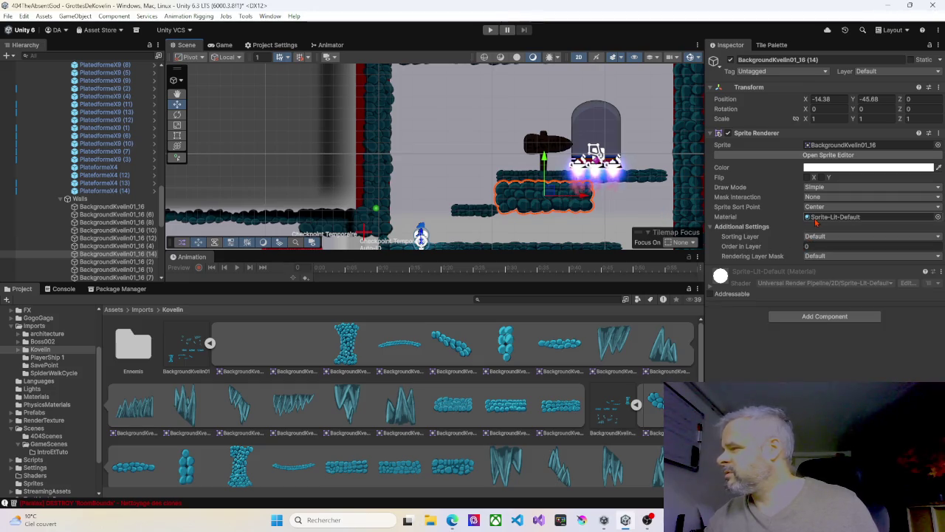
Add a Box Collider 2D to the rock block and fit its edges to about 8.70 × 2.82.
{"action": "left_click", "coordinate": [811, 318]}
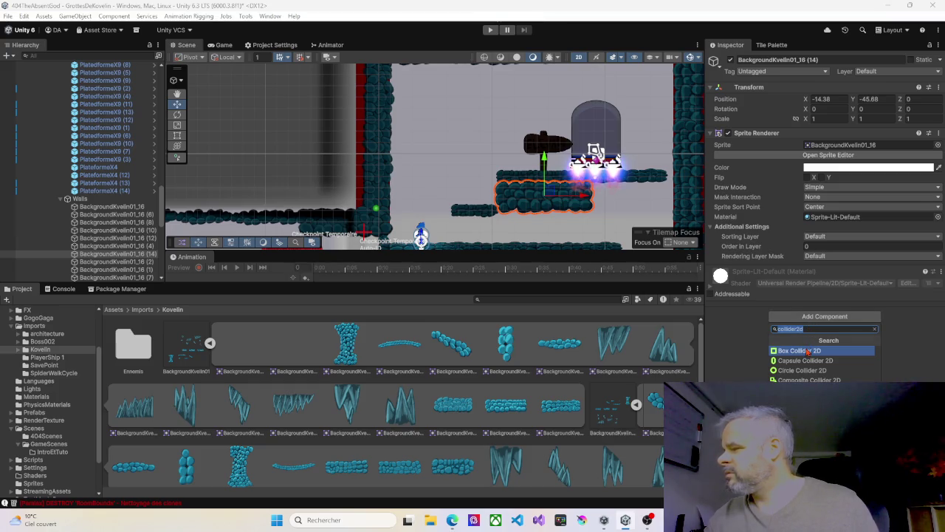
{"action": "left_click", "coordinate": [808, 352]}
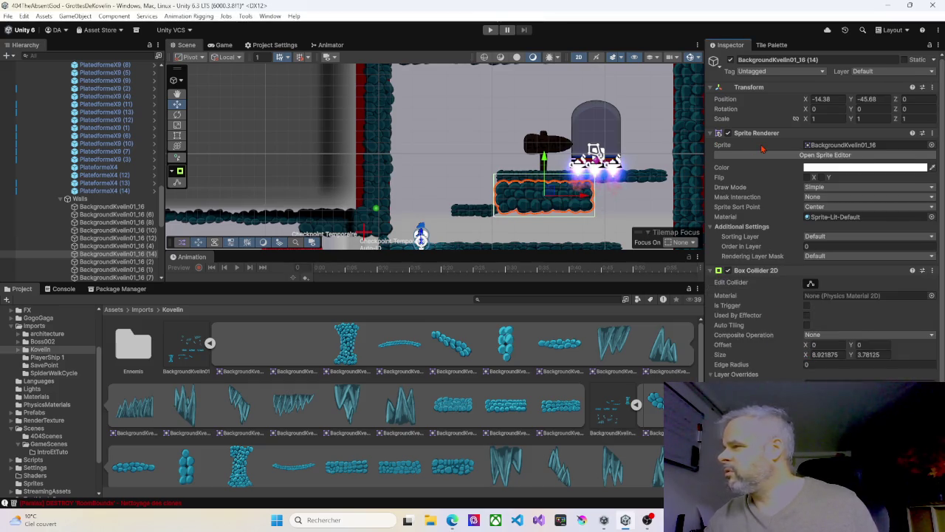
{"action": "left_click", "coordinate": [810, 283]}
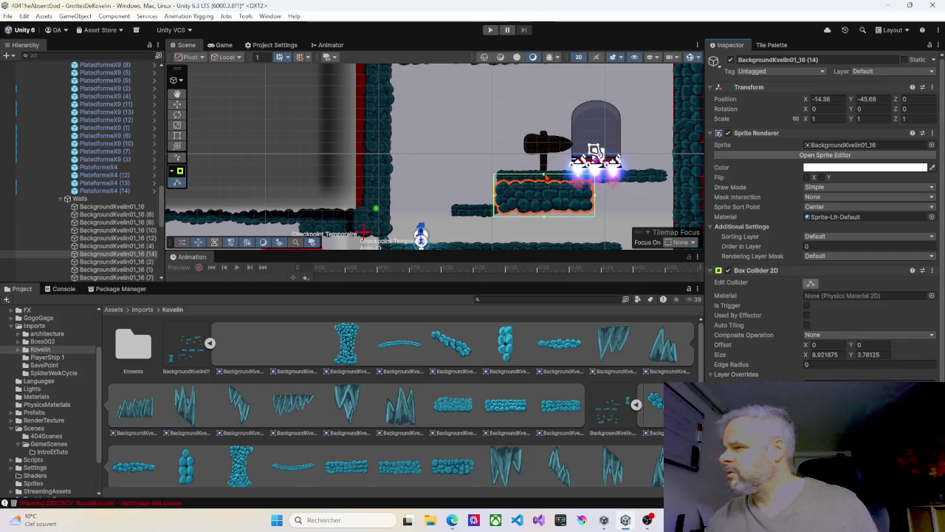
{"action": "left_click_drag", "start_coordinate": [545, 178], "coordinate": [544, 183]}
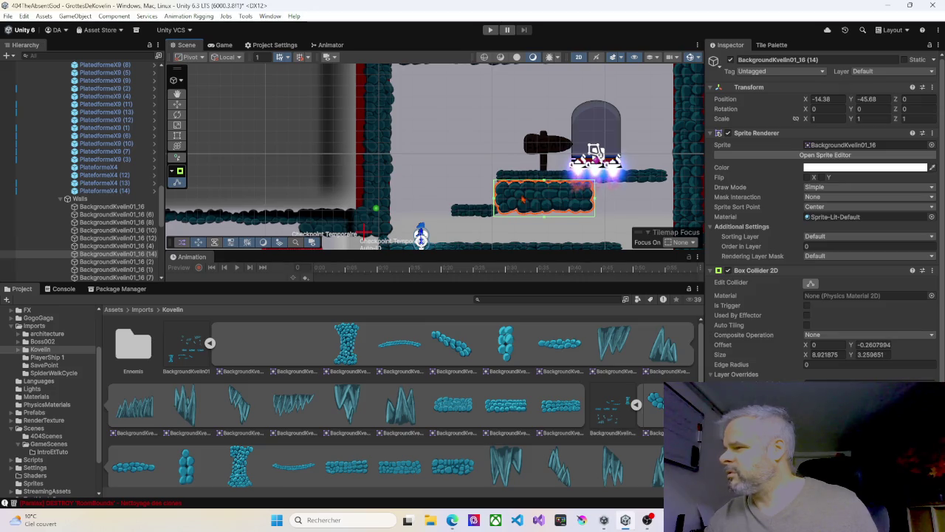
{"action": "left_click_drag", "start_coordinate": [495, 201], "coordinate": [497, 201]}
{"action": "left_click_drag", "start_coordinate": [547, 220], "coordinate": [547, 215]}
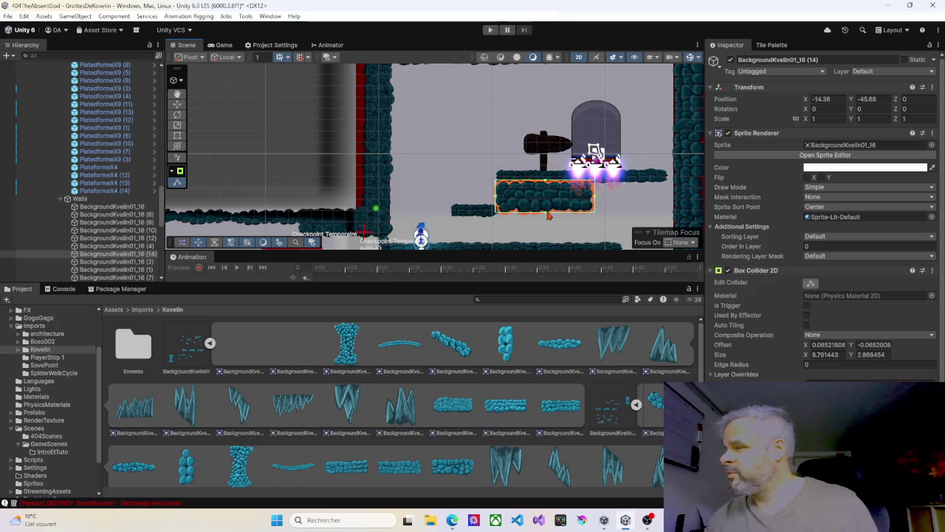
{"action": "left_click_drag", "start_coordinate": [594, 197], "coordinate": [592, 198]}
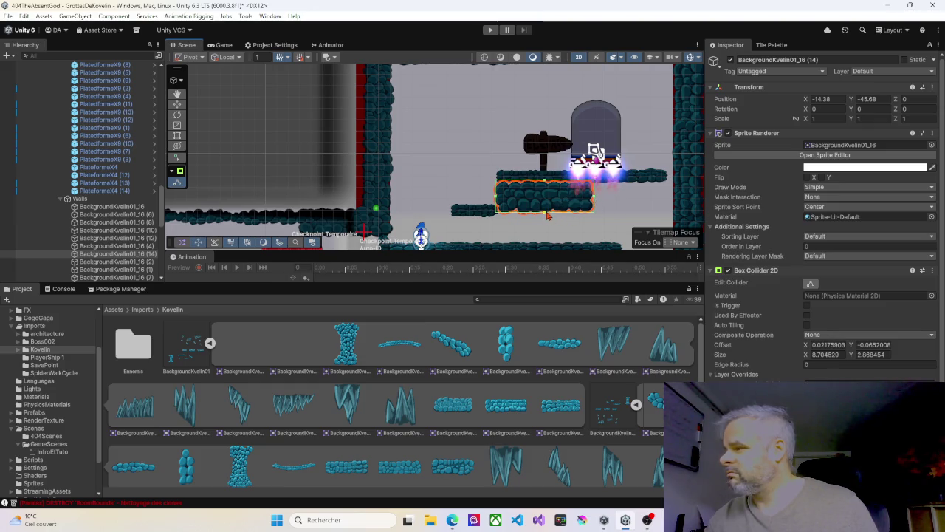
{"action": "left_click_drag", "start_coordinate": [547, 215], "coordinate": [547, 214]}
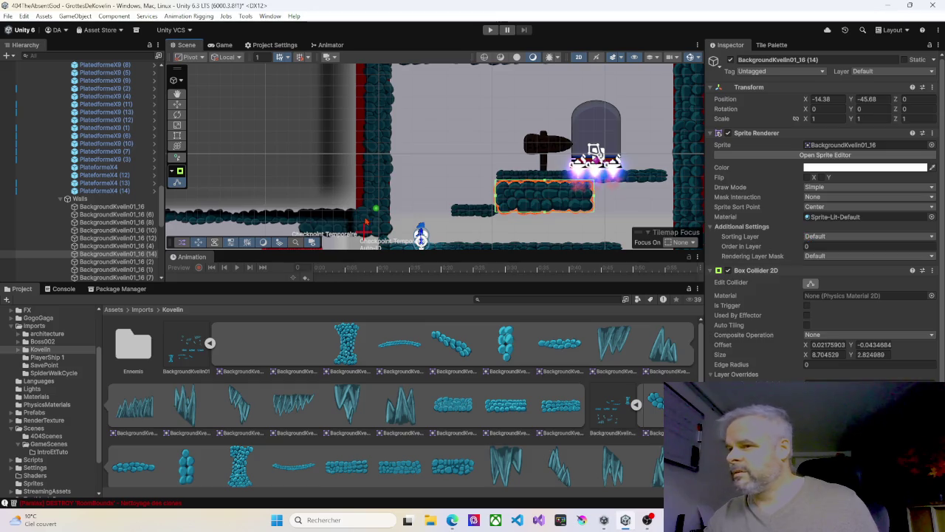
Select the Walls group in the Hierarchy.
{"action": "scroll", "coordinate": [137, 232], "scroll_direction": "down", "scroll_amount": 8}
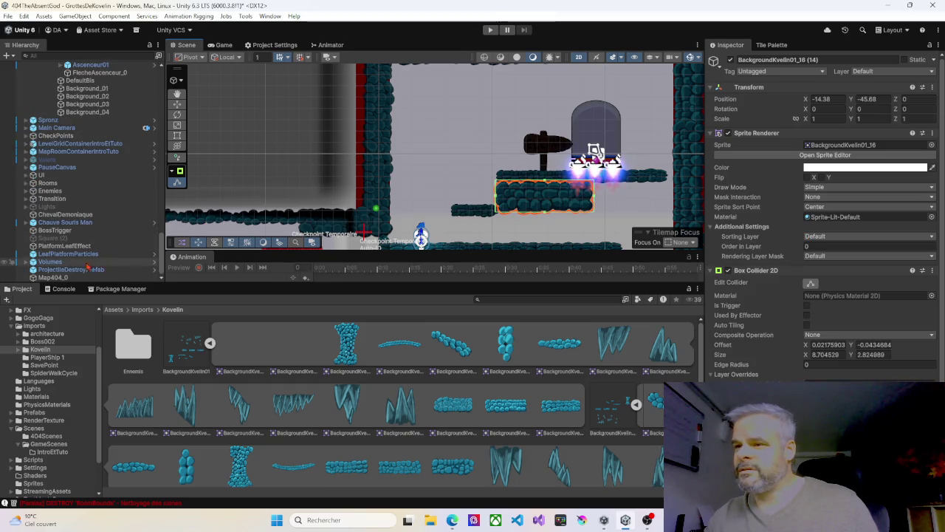
{"action": "scroll", "coordinate": [121, 189], "scroll_direction": "up", "scroll_amount": 2}
{"action": "scroll", "coordinate": [120, 189], "scroll_direction": "up", "scroll_amount": 5}
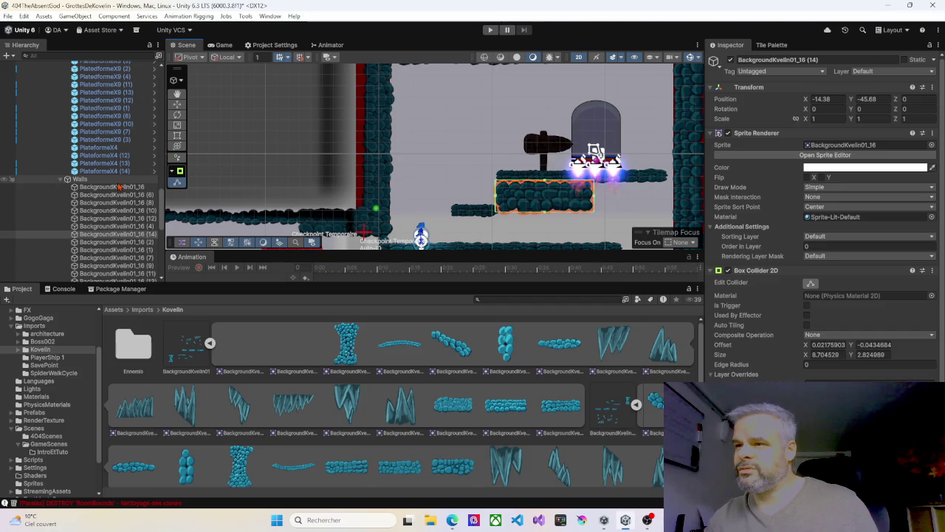
{"action": "left_click", "coordinate": [105, 130]}
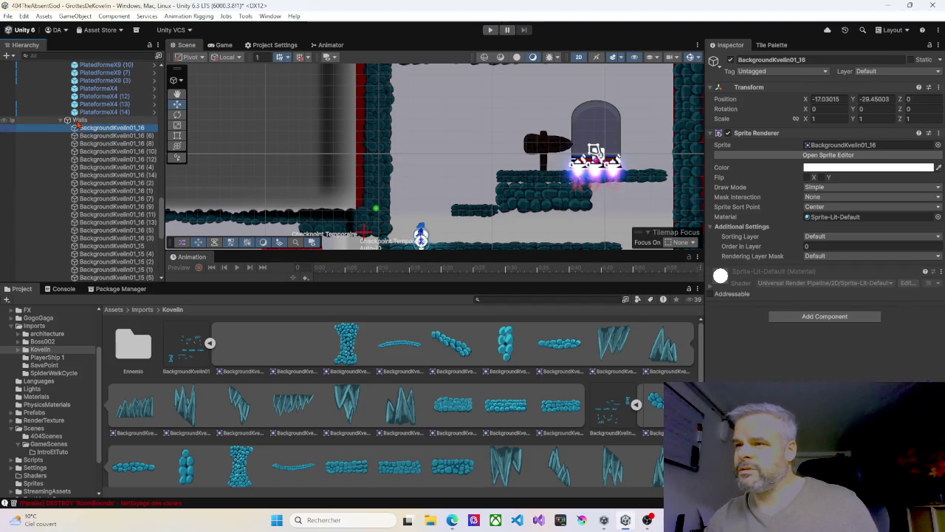
{"action": "left_click", "coordinate": [80, 119]}
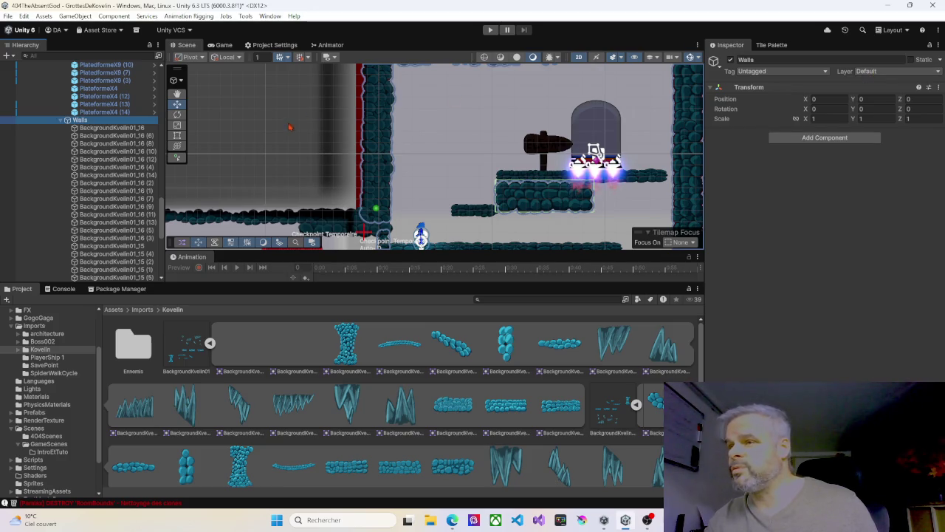
Set the stone block's layer to 6: Wall, collapse Walls, and start Play mode.
{"action": "left_click", "coordinate": [545, 207]}
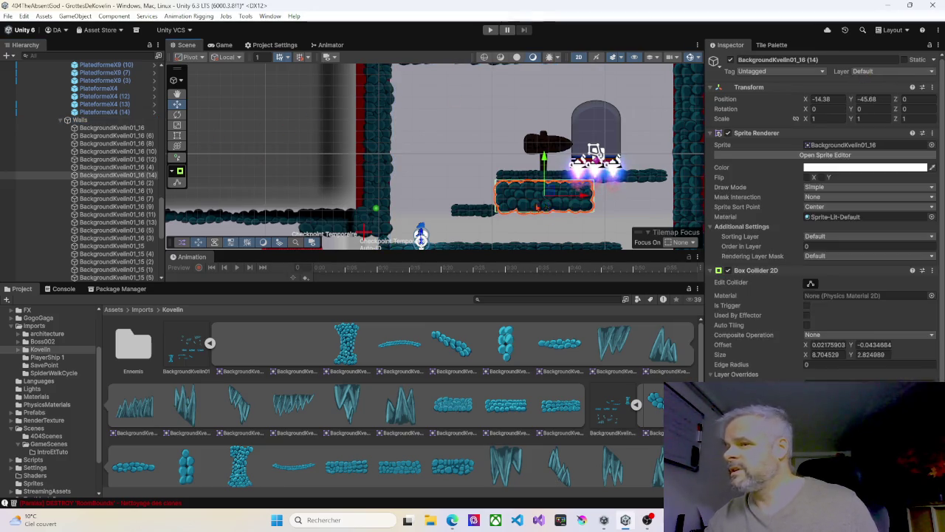
{"action": "left_click", "coordinate": [868, 71]}
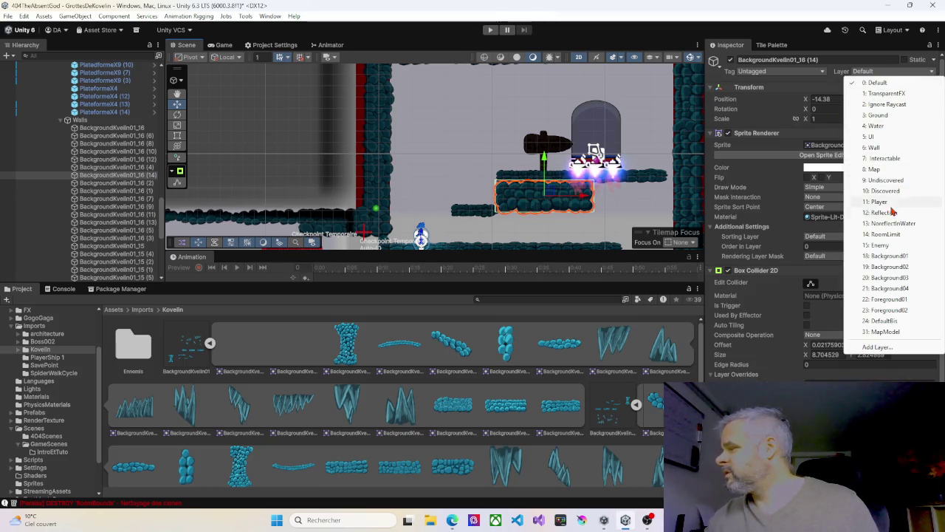
{"action": "left_click", "coordinate": [875, 148]}
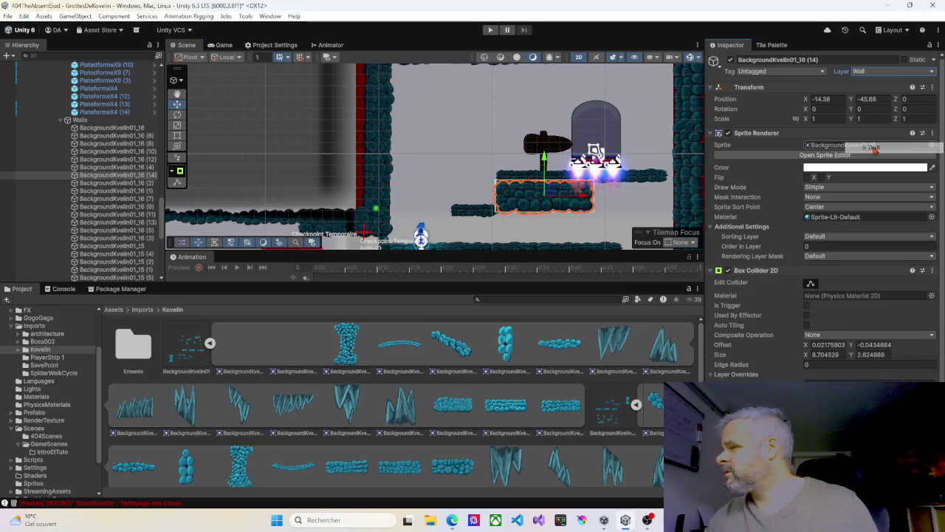
{"action": "left_click", "coordinate": [60, 121]}
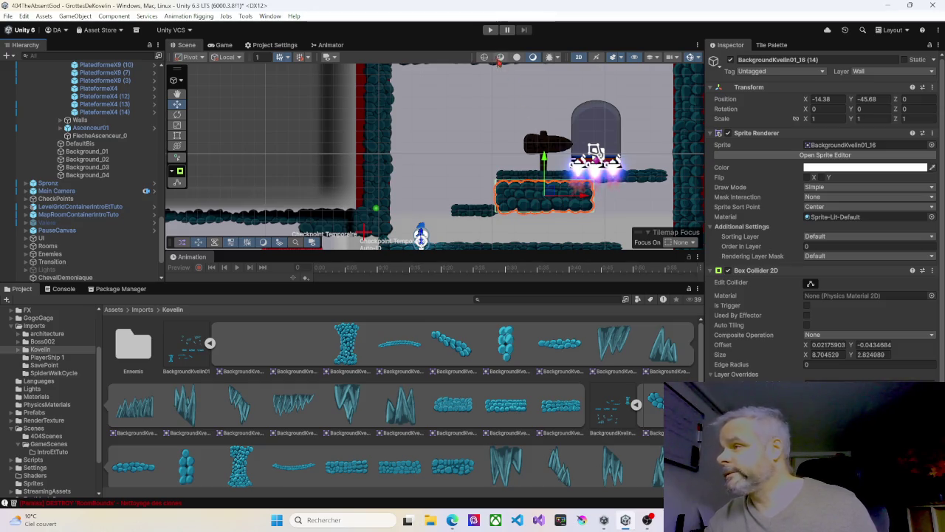
{"action": "left_click", "coordinate": [490, 30]}
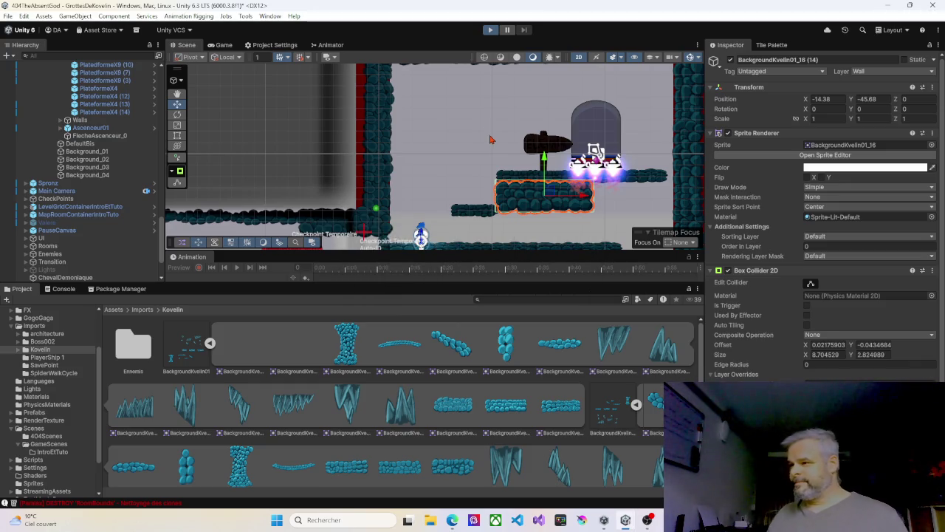
Run and jump the character onto the upper platform and elevator ledge, then stop the test.
{"action": "key", "text": "Right"}
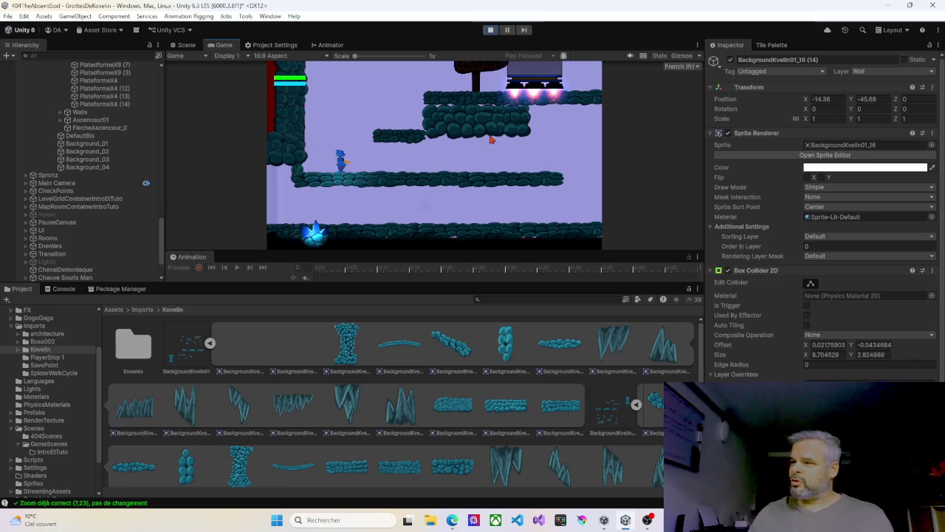
{"action": "key", "text": "space"}
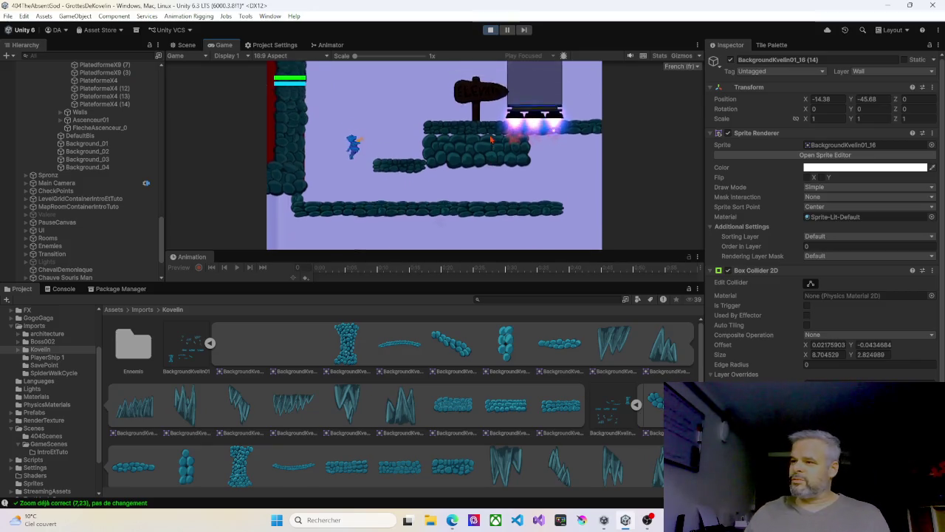
{"action": "key", "text": "Right"}
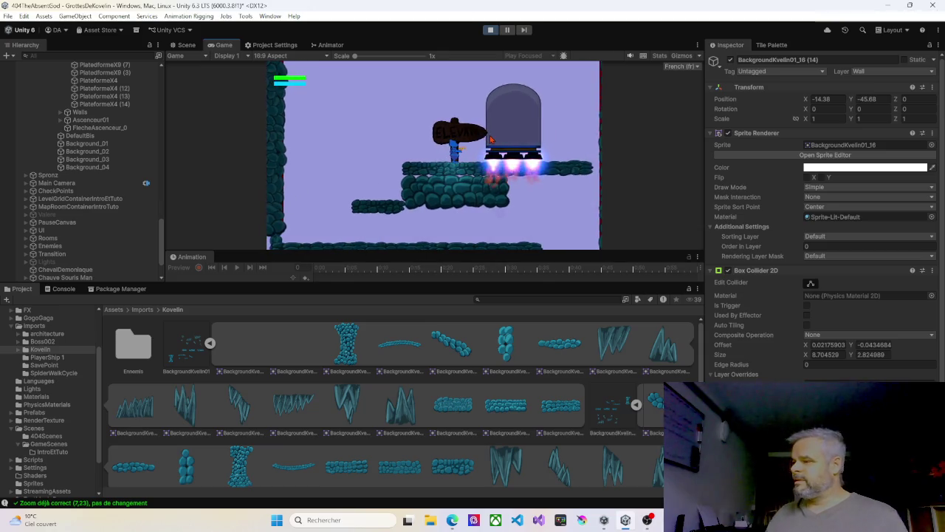
{"action": "key", "text": "Left"}
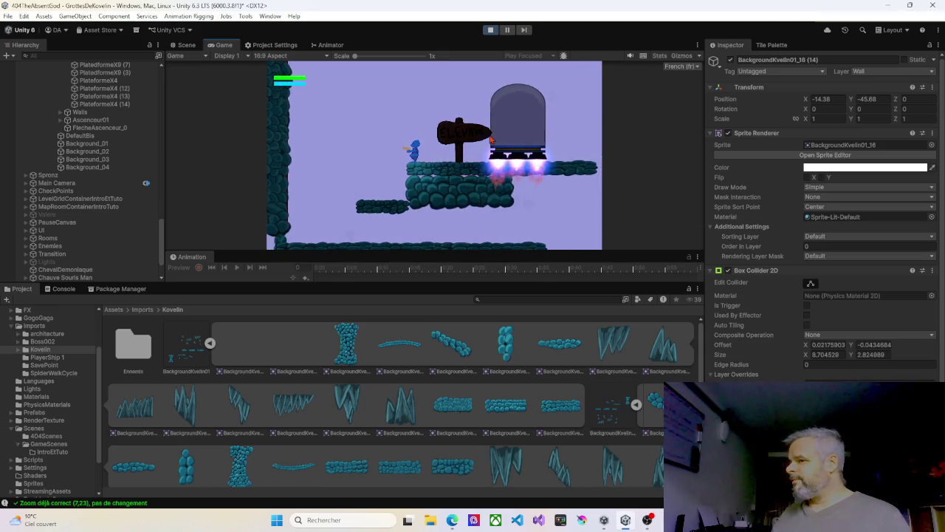
{"action": "key", "text": "d"}
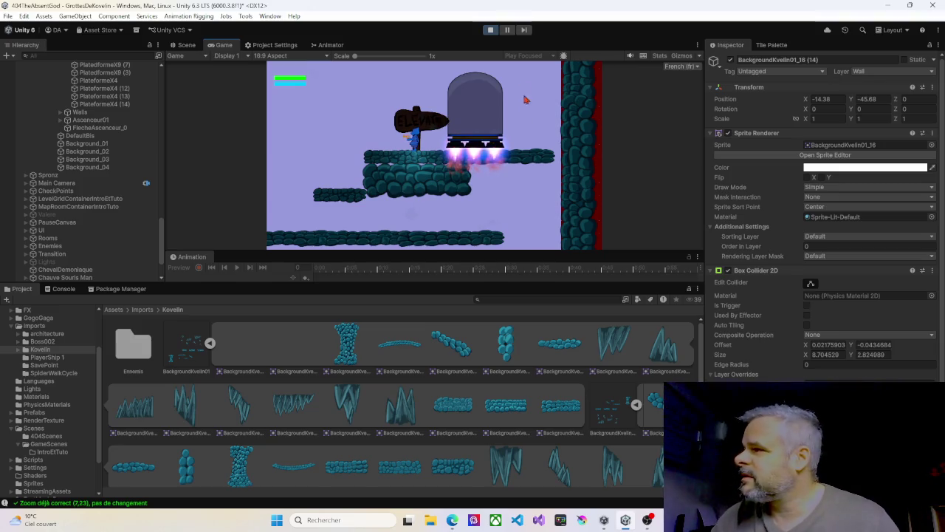
{"action": "left_click", "coordinate": [490, 30]}
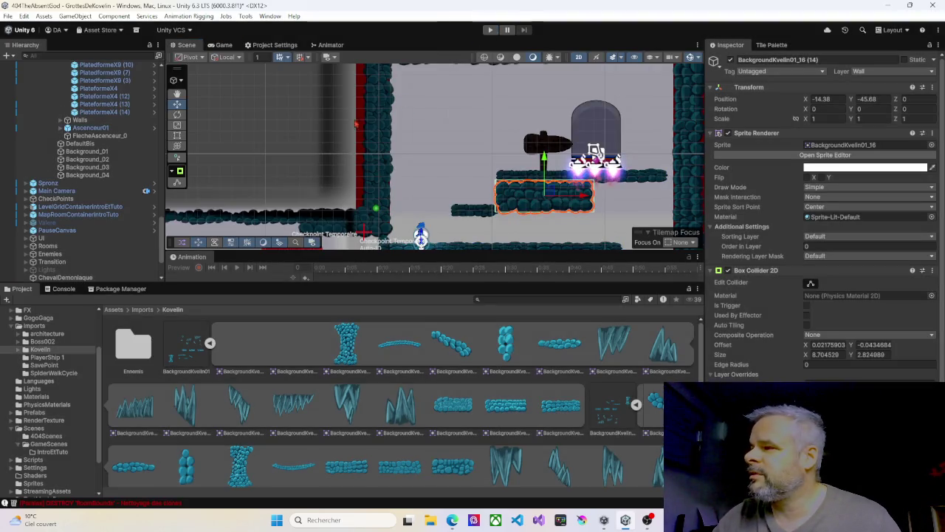
Expand Ascenceur01 and lower the Ascenceur platform to Y -1.97.
{"action": "left_click", "coordinate": [58, 128]}
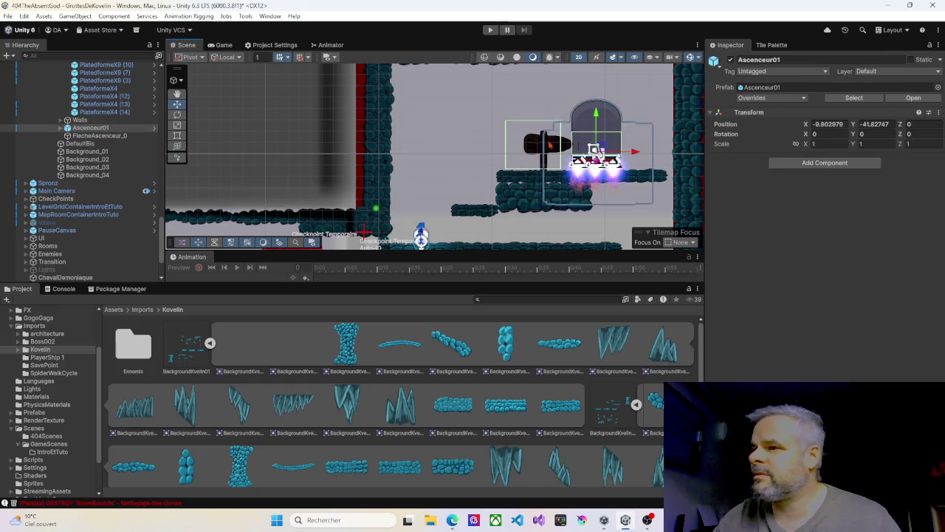
{"action": "left_click", "coordinate": [61, 128]}
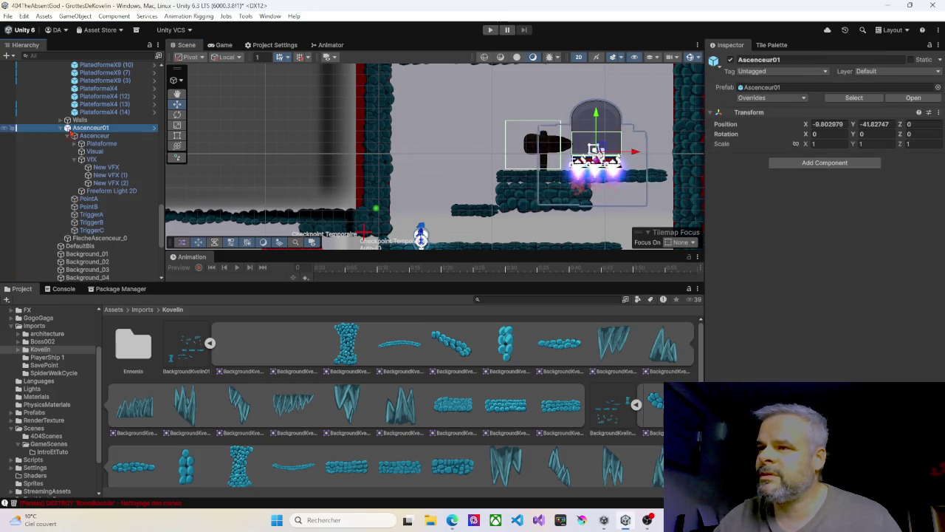
{"action": "left_click", "coordinate": [94, 136]}
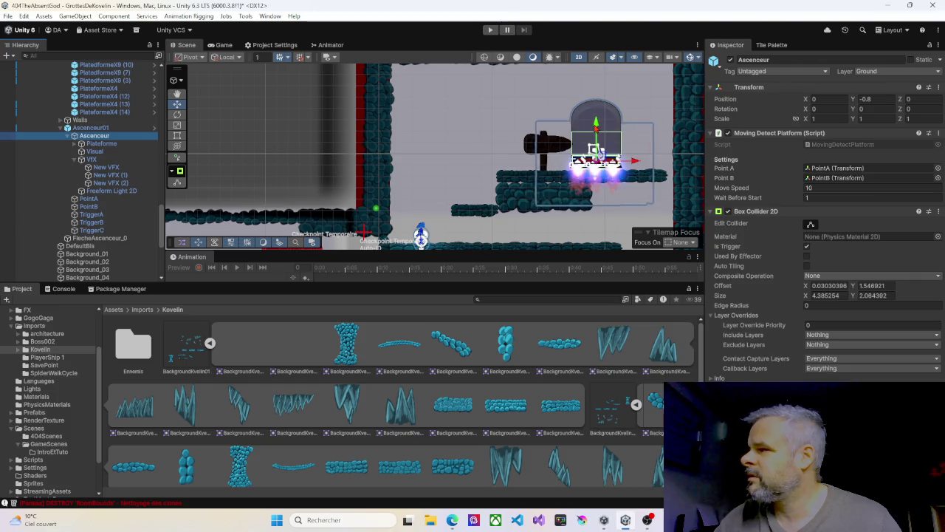
{"action": "left_click_drag", "start_coordinate": [601, 127], "coordinate": [600, 142]}
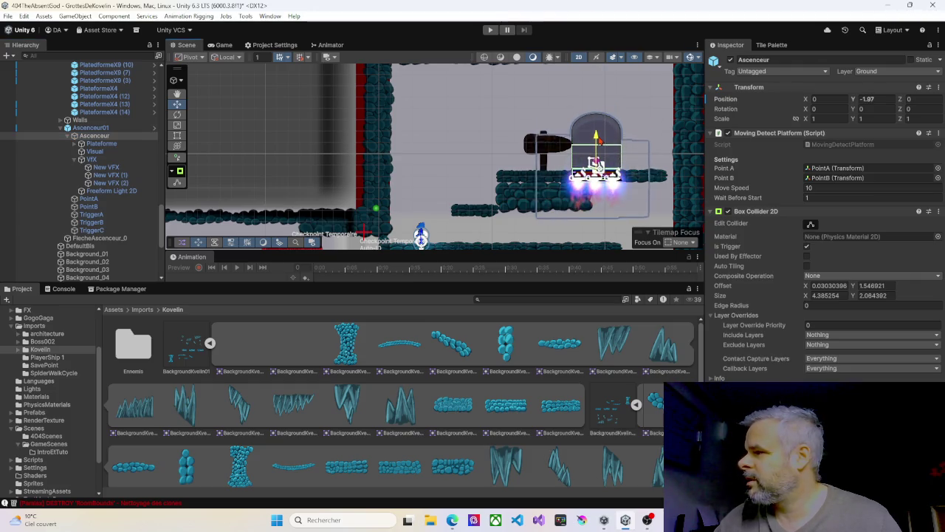
Lower the elevator's PointA marker to Y -2.1 to match the platform.
{"action": "left_click", "coordinate": [102, 200]}
{"action": "left_click_drag", "start_coordinate": [597, 122], "coordinate": [597, 130]}
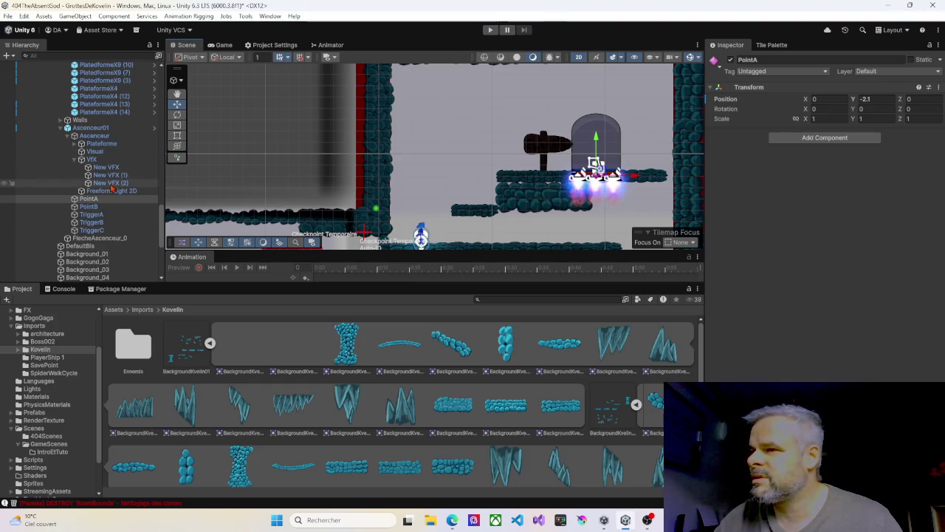
{"action": "left_click", "coordinate": [94, 136]}
{"action": "scroll", "coordinate": [510, 181], "scroll_direction": "up", "scroll_amount": 8}
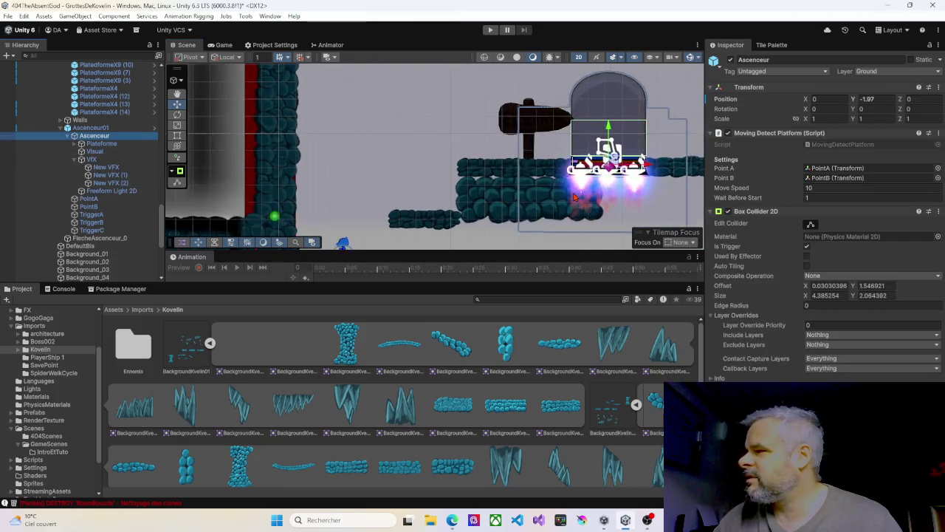
{"action": "scroll", "coordinate": [578, 180], "scroll_direction": "up", "scroll_amount": 1}
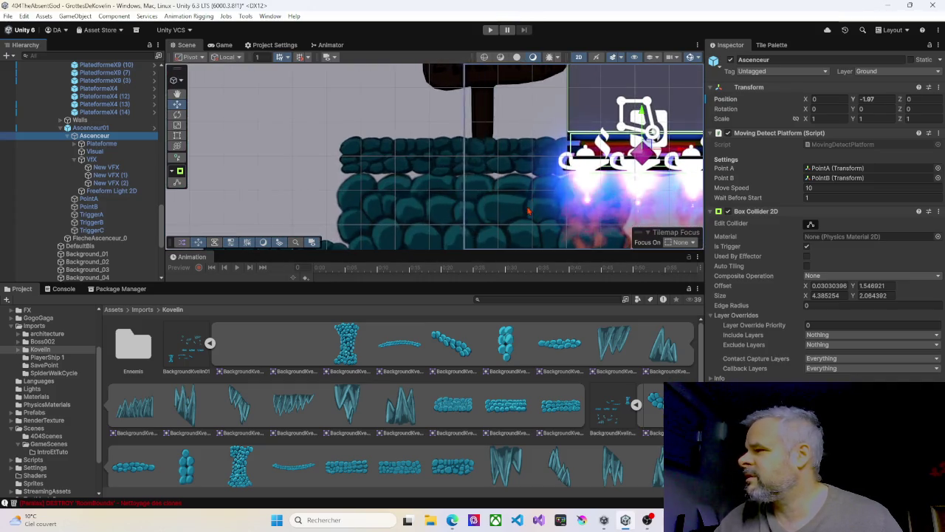
{"action": "scroll", "coordinate": [551, 222], "scroll_direction": "down", "scroll_amount": 3}
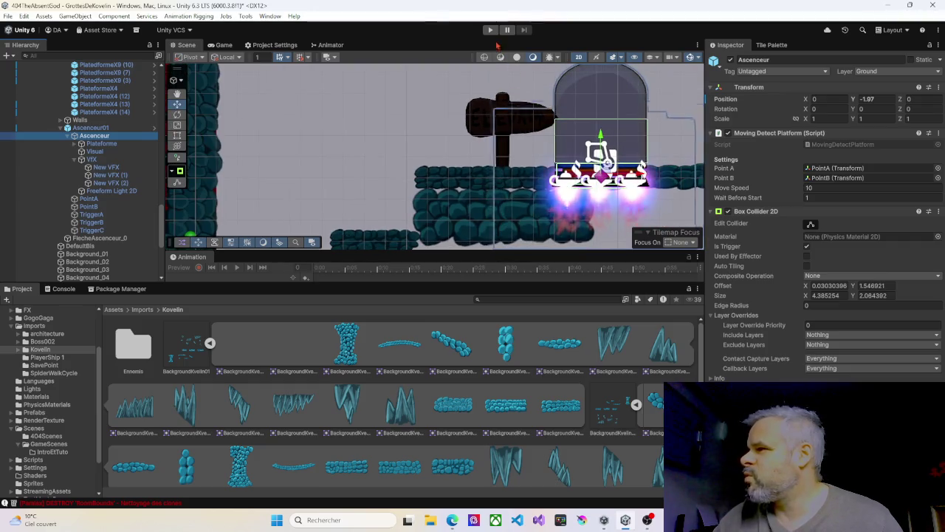
Play-test with Ctrl+P, jumping onto the upper platform into the lowered elevator, then stop.
{"action": "key", "text": "ctrl+p"}
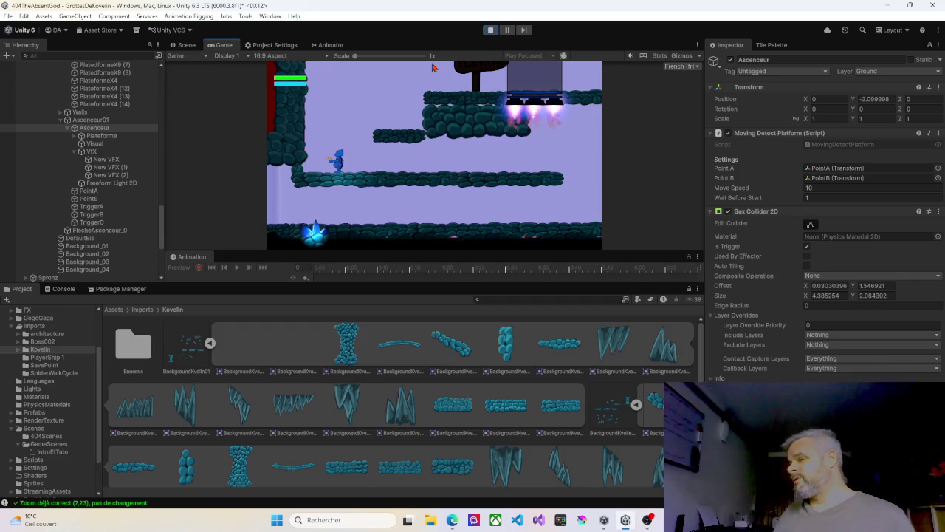
{"action": "key", "text": "Right"}
{"action": "key", "text": "space"}
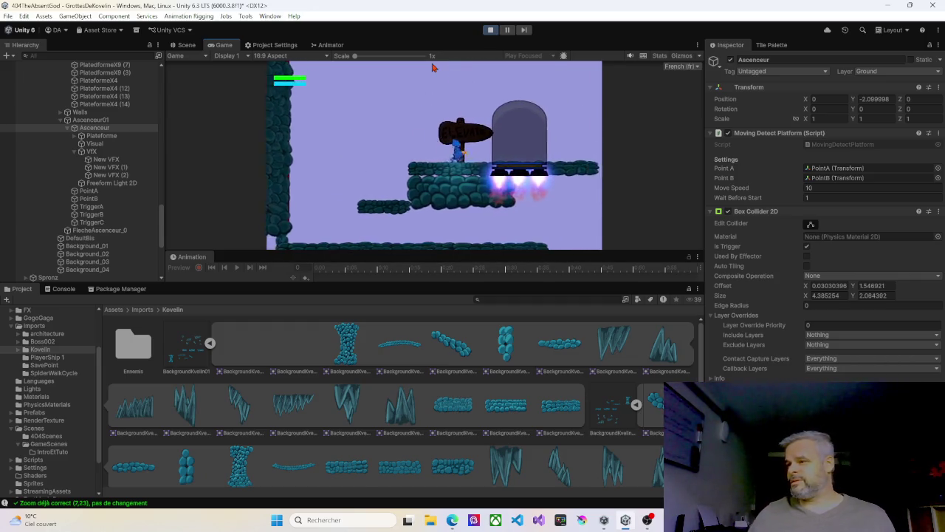
{"action": "key", "text": "Right"}
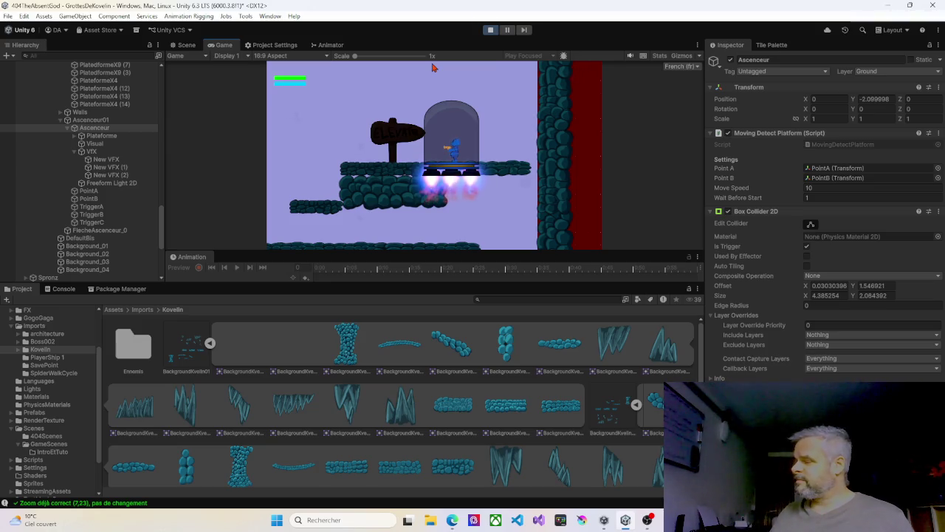
{"action": "left_click", "coordinate": [490, 31]}
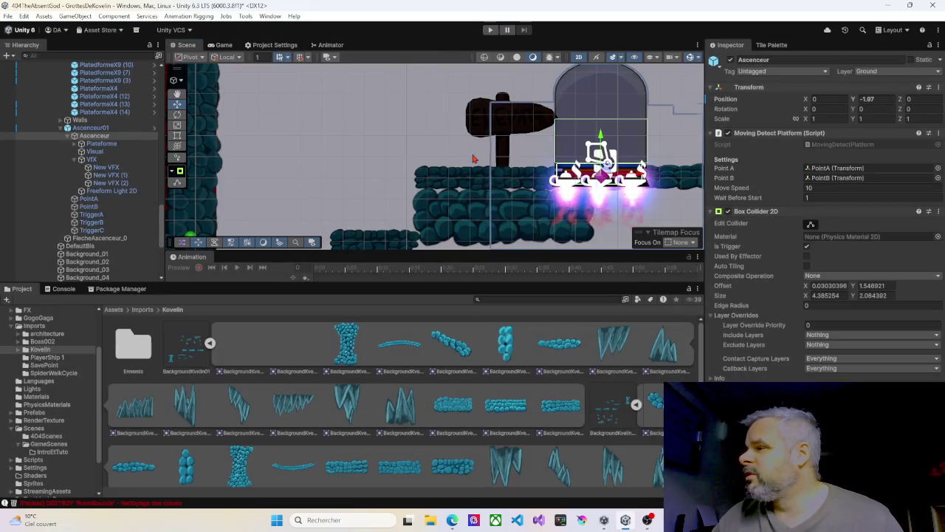
With the Move tool, raise the elevator's PointA to about Y -0.8.
{"action": "left_click_drag", "start_coordinate": [429, 154], "coordinate": [370, 150]}
{"action": "key", "text": "w"}
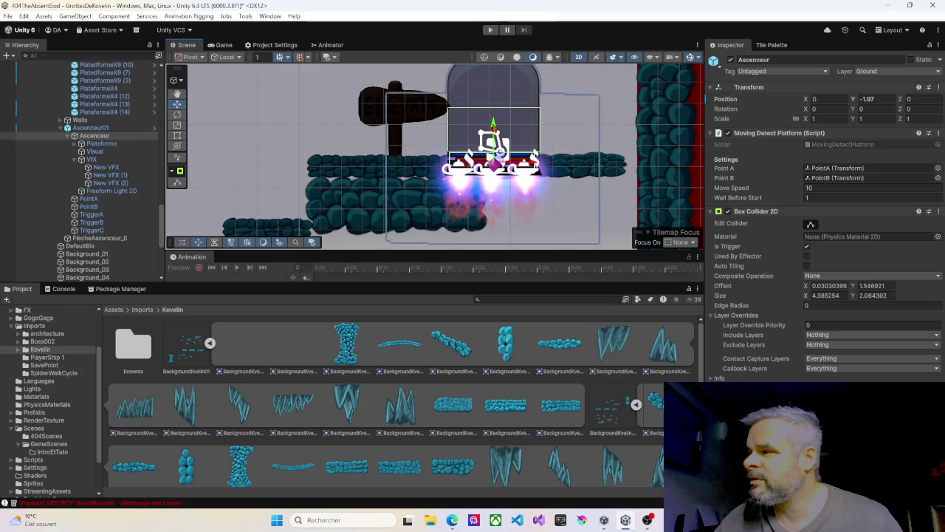
{"action": "left_click", "coordinate": [459, 137]}
{"action": "left_click_drag", "start_coordinate": [459, 137], "coordinate": [481, 138]}
{"action": "left_click", "coordinate": [482, 138]}
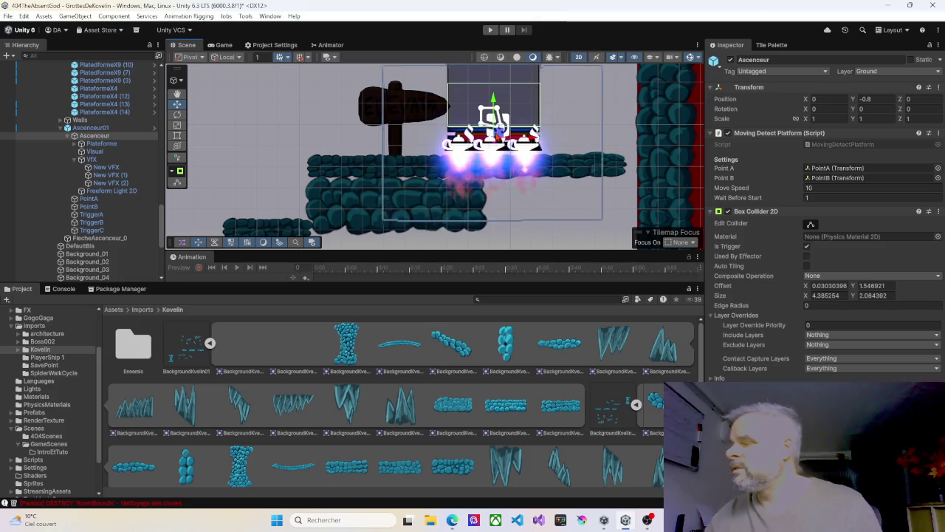
Select the PlatedformeX9 (7) platform right of the elevator.
{"action": "scroll", "coordinate": [492, 152], "scroll_direction": "down", "scroll_amount": 1}
{"action": "scroll", "coordinate": [492, 152], "scroll_direction": "down", "scroll_amount": 1}
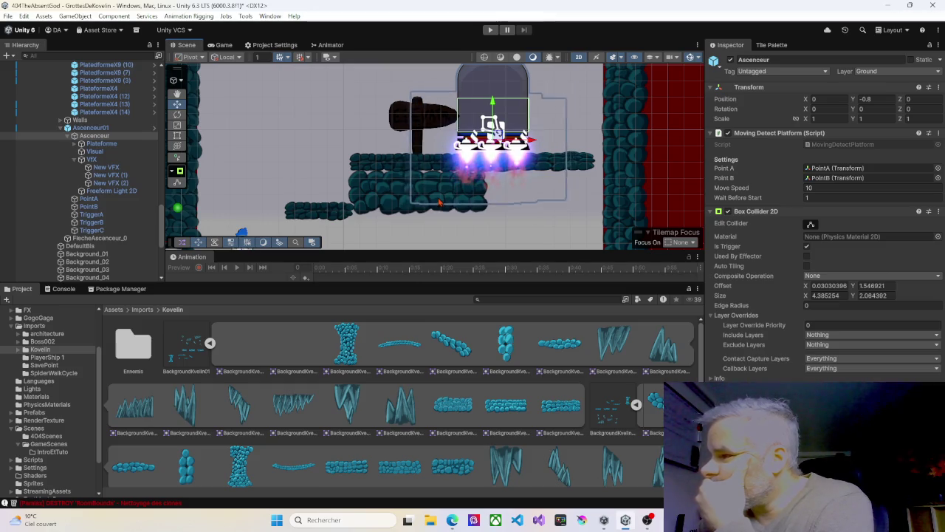
{"action": "scroll", "coordinate": [472, 210], "scroll_direction": "down", "scroll_amount": 2}
{"action": "scroll", "coordinate": [490, 217], "scroll_direction": "down", "scroll_amount": 4}
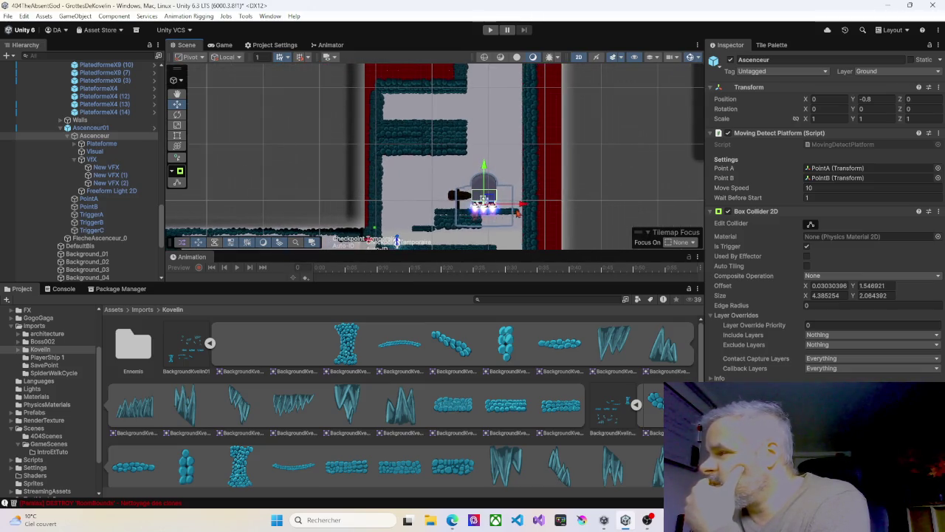
{"action": "left_click", "coordinate": [517, 212]}
{"action": "scroll", "coordinate": [519, 213], "scroll_direction": "up", "scroll_amount": 3}
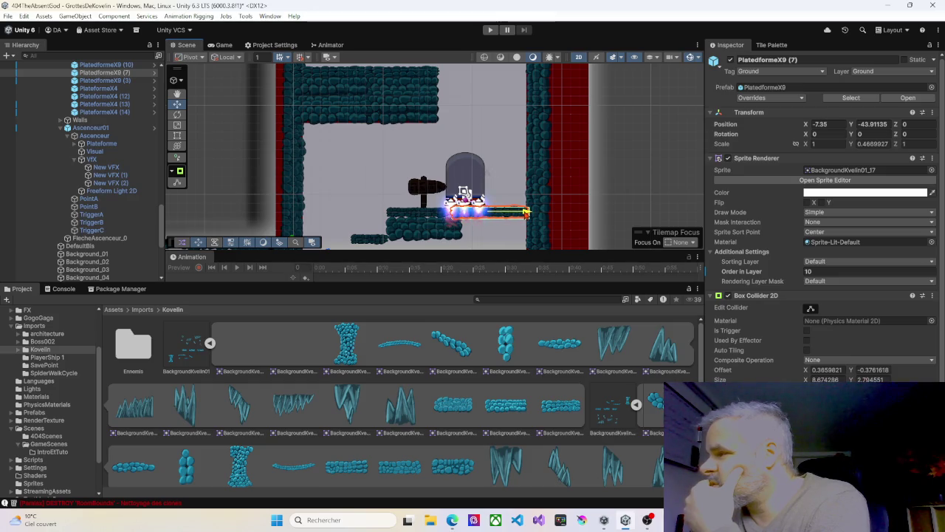
Slide the PlateformeX4 (12) ledge under the signpost rightward toward the elevator.
{"action": "left_click", "coordinate": [459, 210]}
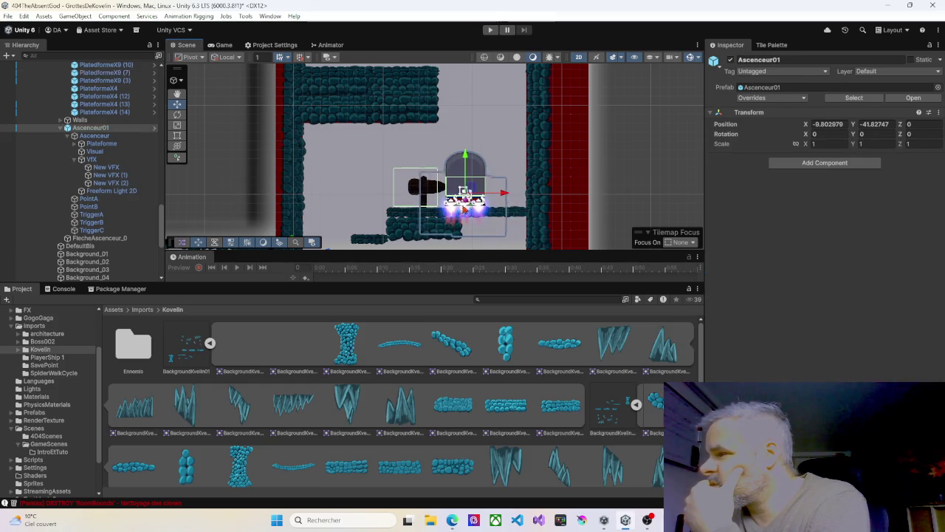
{"action": "left_click", "coordinate": [437, 216]}
{"action": "left_click", "coordinate": [436, 216]}
{"action": "left_click", "coordinate": [435, 217]}
{"action": "left_click", "coordinate": [413, 217]}
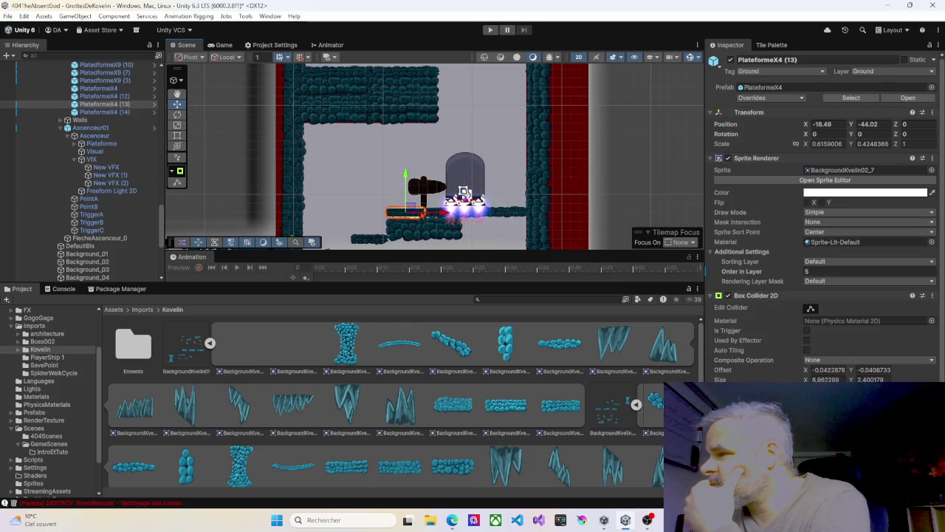
{"action": "left_click", "coordinate": [437, 217]}
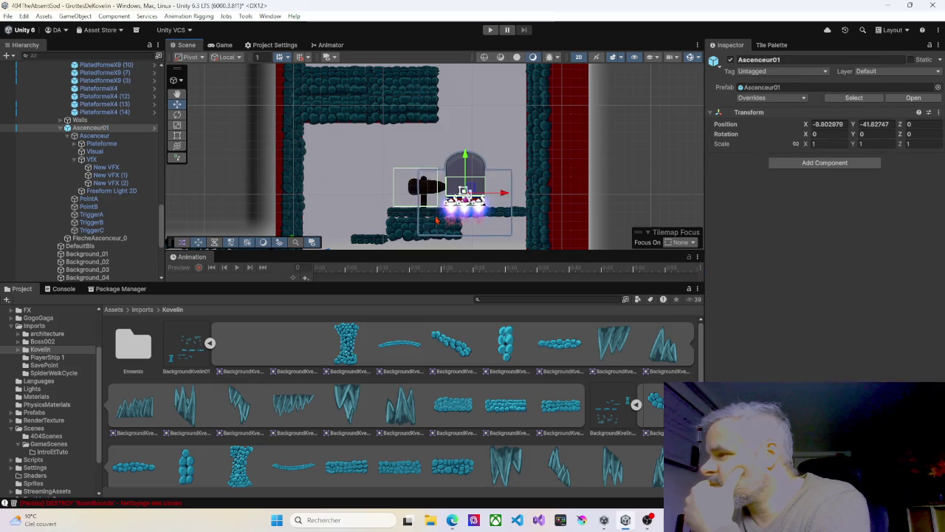
{"action": "scroll", "coordinate": [437, 215], "scroll_direction": "up", "scroll_amount": 5}
{"action": "left_click", "coordinate": [437, 212]}
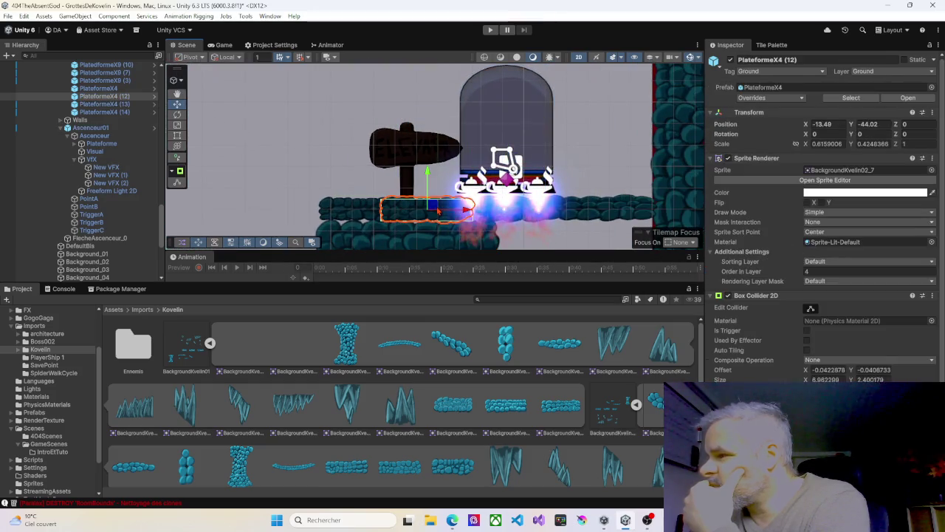
{"action": "left_click_drag", "start_coordinate": [466, 211], "coordinate": [475, 210]}
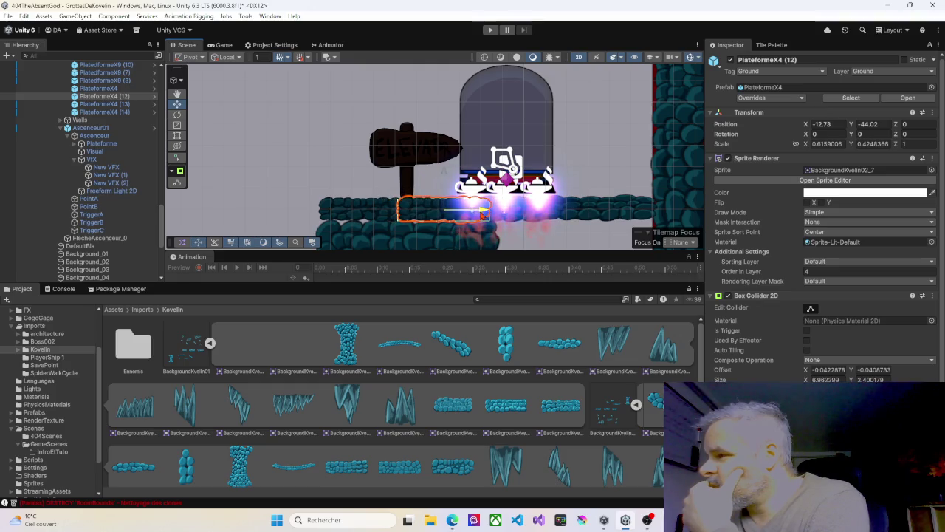
Raise and stretch the BackgroundKvelin01_16 (14) rock block to Y scale 1.1825.
{"action": "left_click", "coordinate": [533, 237]}
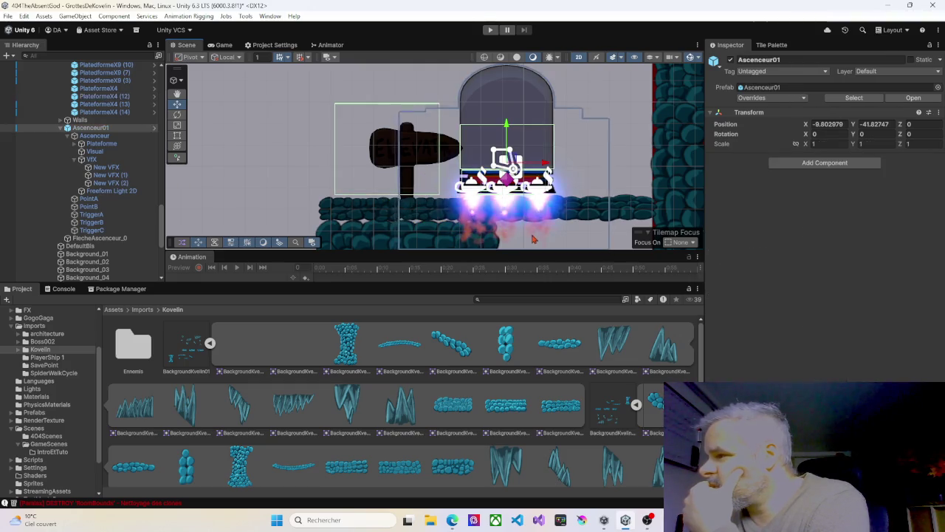
{"action": "scroll", "coordinate": [444, 233], "scroll_direction": "down", "scroll_amount": 4}
{"action": "scroll", "coordinate": [439, 233], "scroll_direction": "up", "scroll_amount": 2}
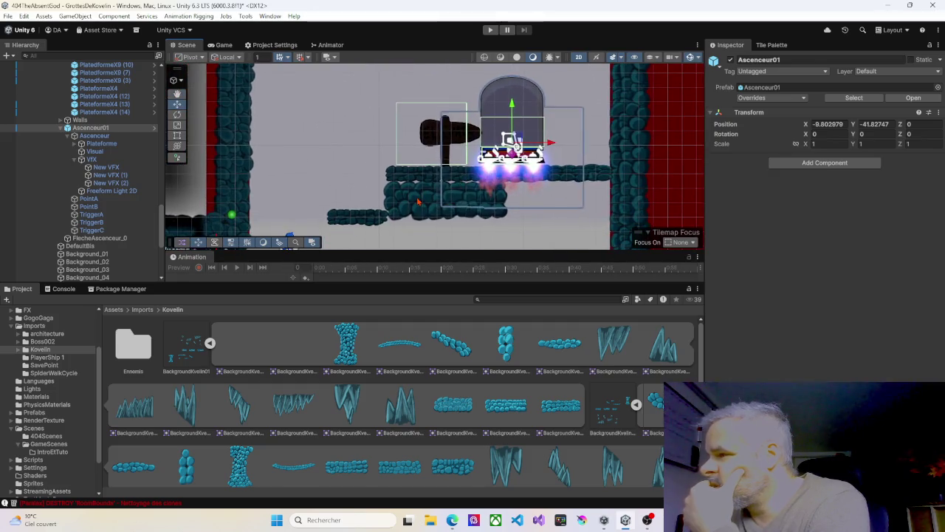
{"action": "left_click", "coordinate": [443, 201]}
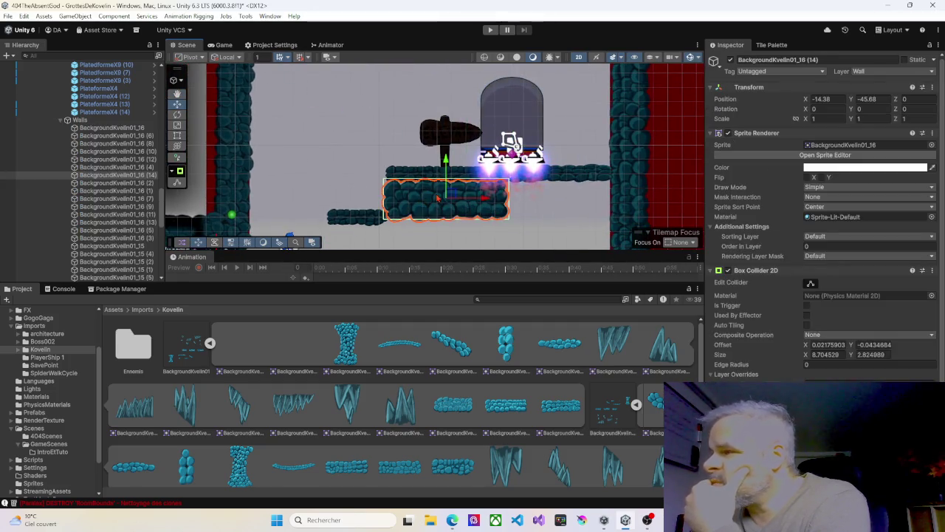
{"action": "left_click_drag", "start_coordinate": [447, 160], "coordinate": [448, 156]}
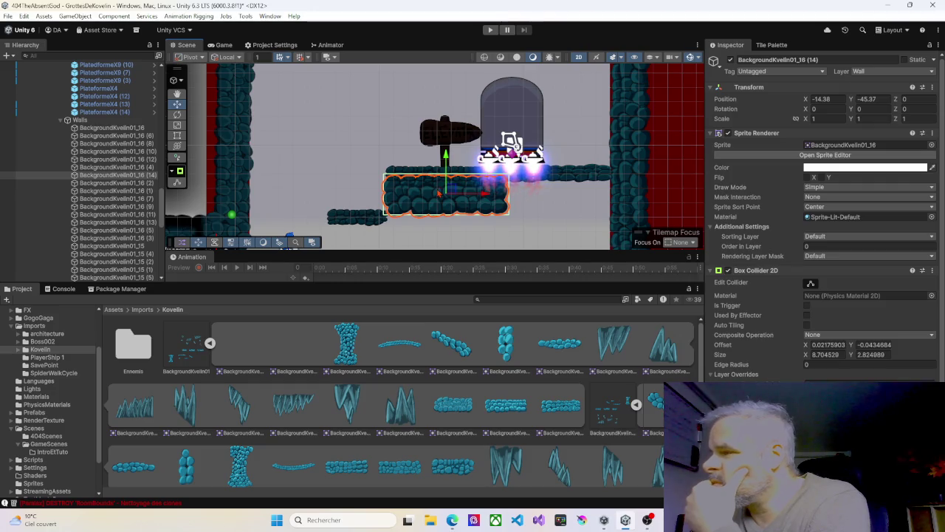
{"action": "left_click", "coordinate": [177, 136]}
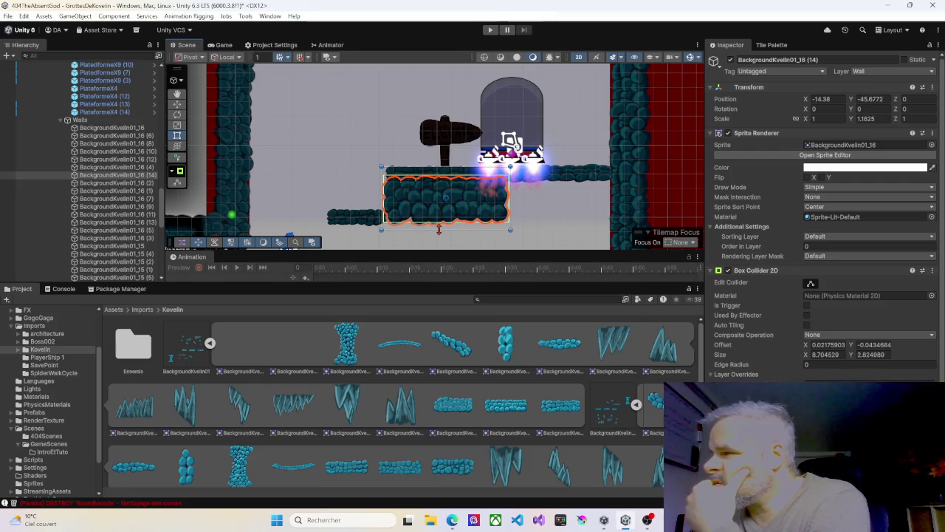
{"action": "left_click", "coordinate": [354, 178]}
{"action": "mouse_move", "coordinate": [396, 180]}
{"action": "left_mouse_down"}
{"action": "mouse_move", "coordinate": [316, 175]}
{"action": "mouse_move", "coordinate": [262, 142]}
{"action": "mouse_move", "coordinate": [385, 182]}
{"action": "mouse_move", "coordinate": [373, 144]}
{"action": "mouse_move", "coordinate": [424, 189]}
{"action": "mouse_move", "coordinate": [452, 238]}
{"action": "left_mouse_up"}
{"action": "left_click_drag", "start_coordinate": [428, 112], "coordinate": [402, 123]}
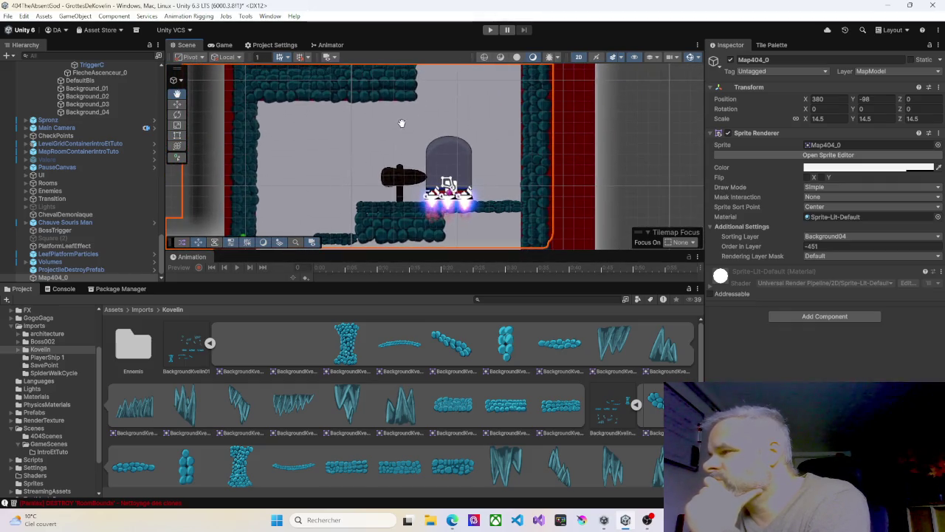
Move FlecheAscenceur_0 left to -16.74, -42.44, shrink it to about 0.39 × 0.30, and start Play.
{"action": "left_click", "coordinate": [409, 186]}
{"action": "left_click", "coordinate": [407, 185]}
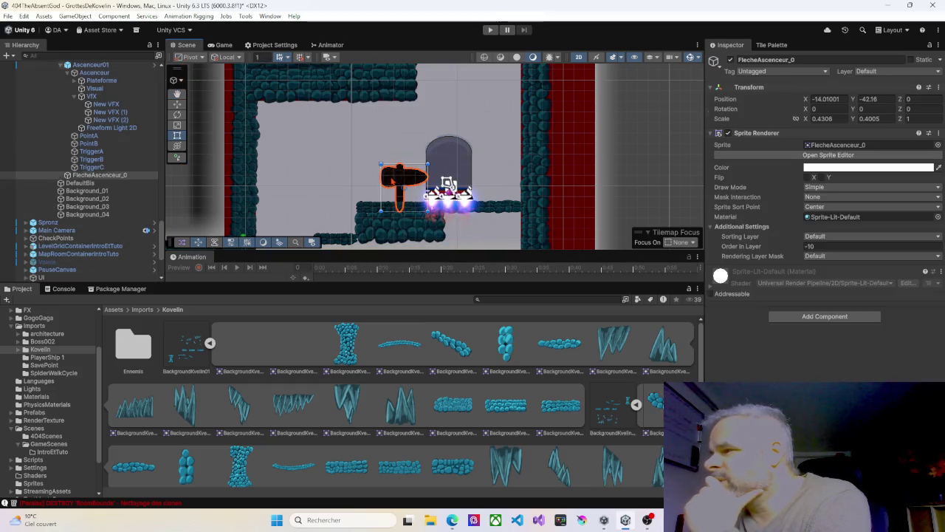
{"action": "mouse_move", "coordinate": [417, 186]}
{"action": "left_mouse_down"}
{"action": "mouse_move", "coordinate": [389, 181]}
{"action": "mouse_move", "coordinate": [342, 198]}
{"action": "mouse_move", "coordinate": [373, 150]}
{"action": "mouse_move", "coordinate": [367, 144]}
{"action": "left_mouse_up"}
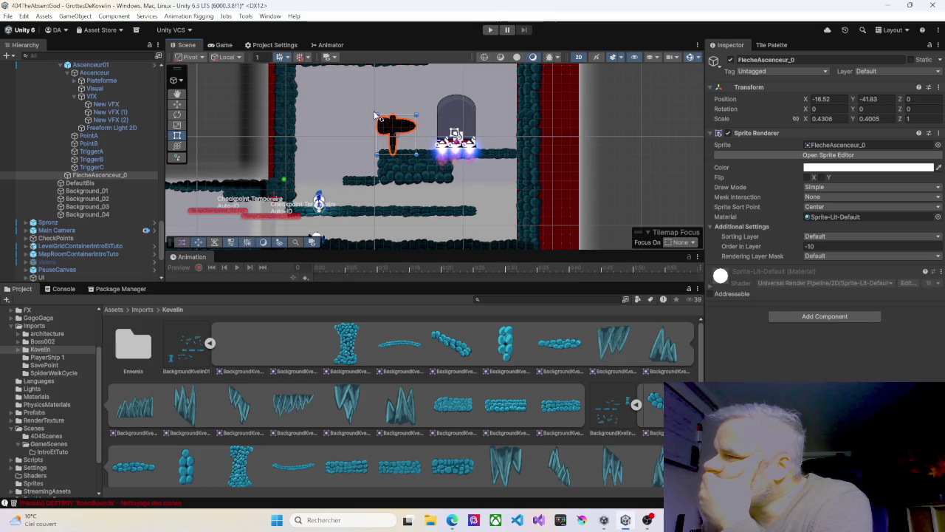
{"action": "left_click_drag", "start_coordinate": [375, 113], "coordinate": [393, 134]}
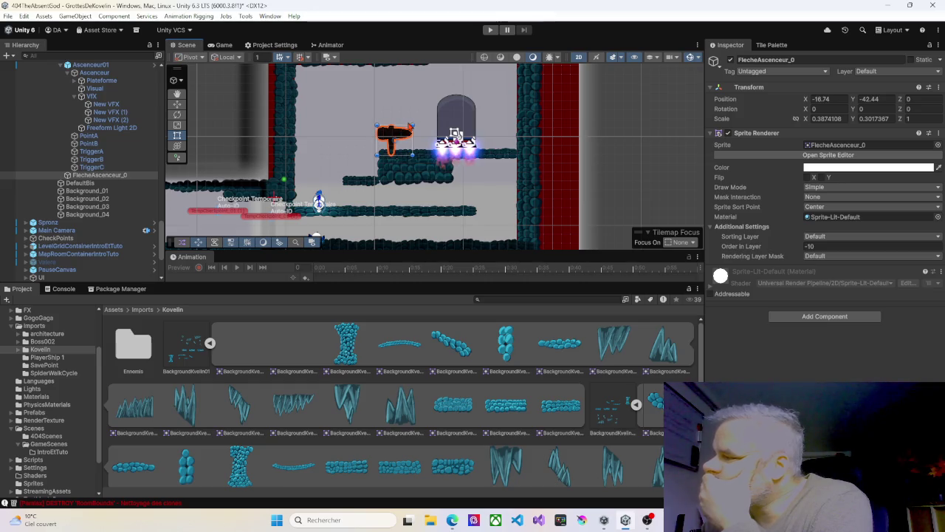
{"action": "left_click", "coordinate": [491, 30]}
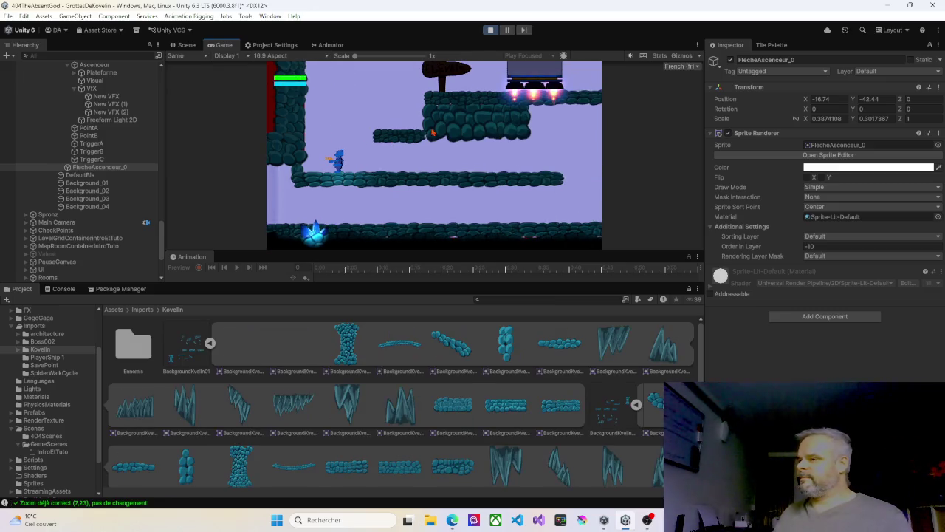
Run and jump the character across the platforms to the elevator, then stop Play.
{"action": "key", "text": "Right"}
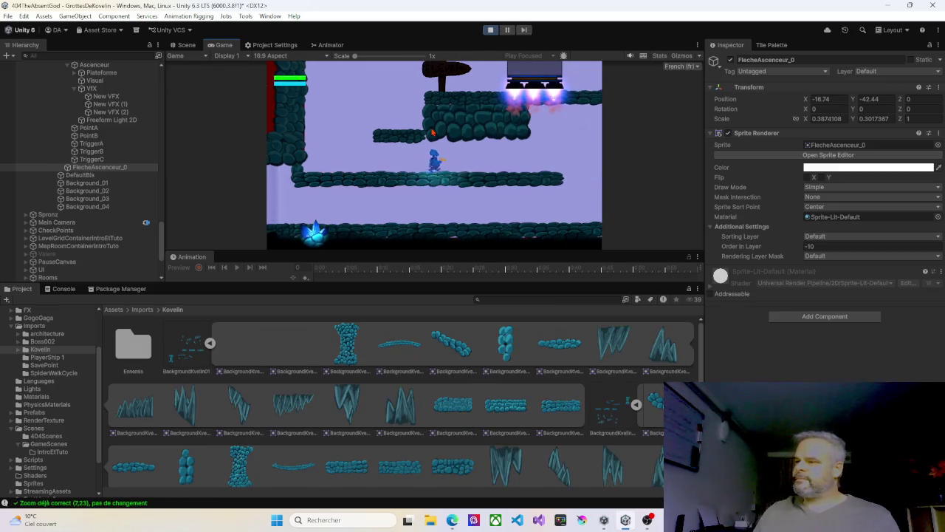
{"action": "key", "text": "Left"}
{"action": "key", "text": "space"}
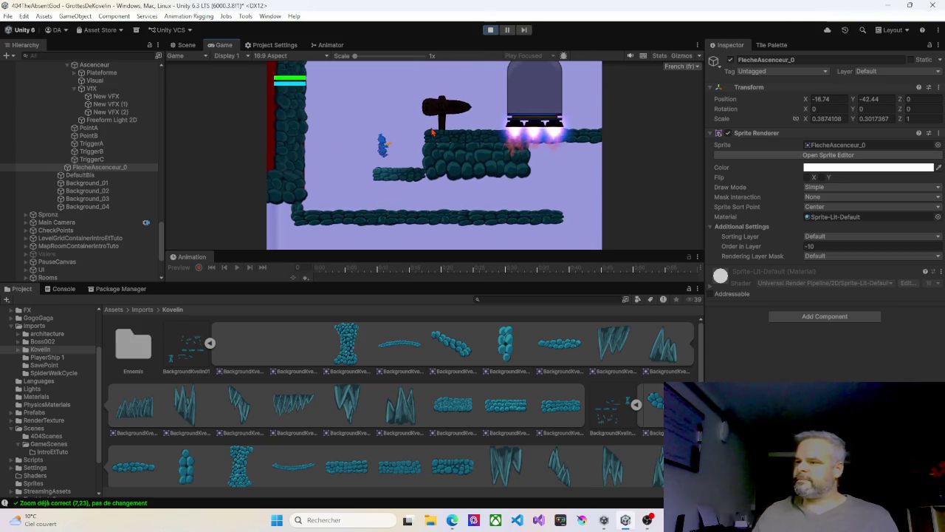
{"action": "key", "text": "Right"}
{"action": "key", "text": "Left"}
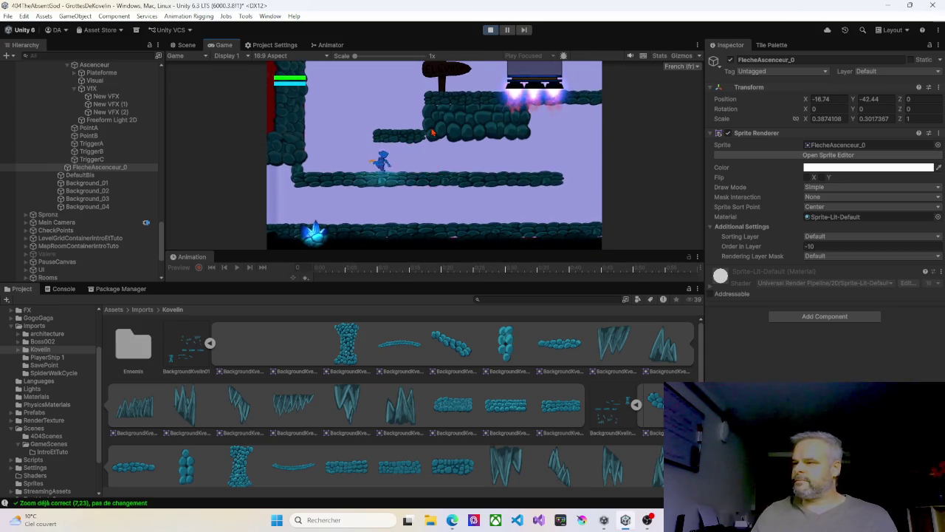
{"action": "key", "text": "space"}
{"action": "key", "text": "Right"}
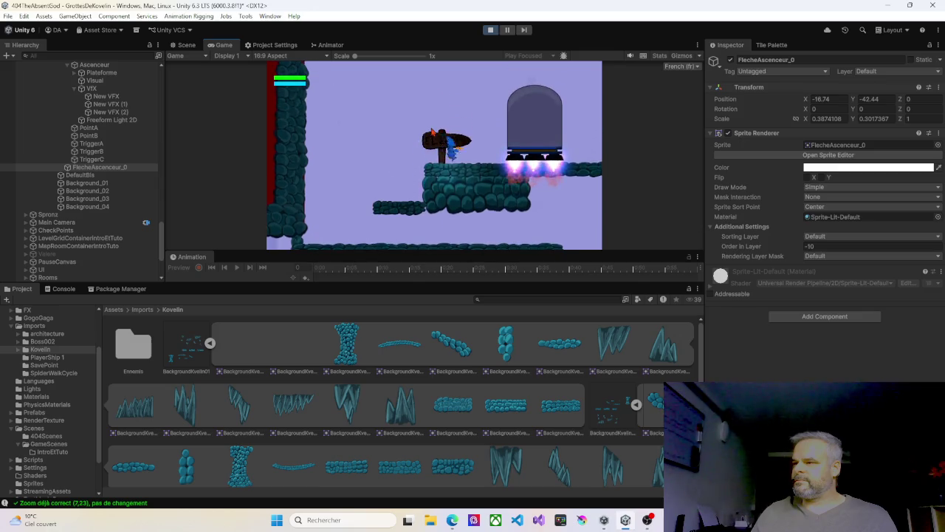
{"action": "key", "text": "Right"}
{"action": "key", "text": "Right"}
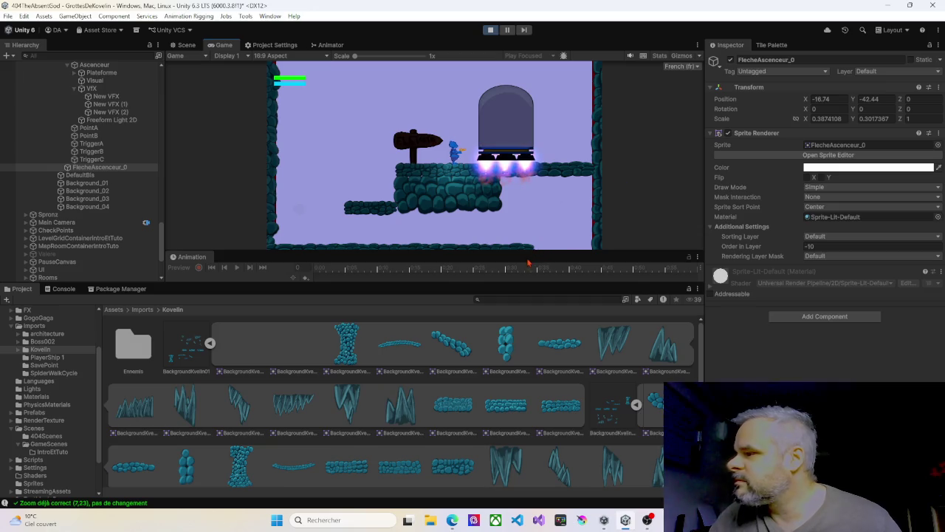
{"action": "left_click_drag", "start_coordinate": [525, 252], "coordinate": [524, 257]}
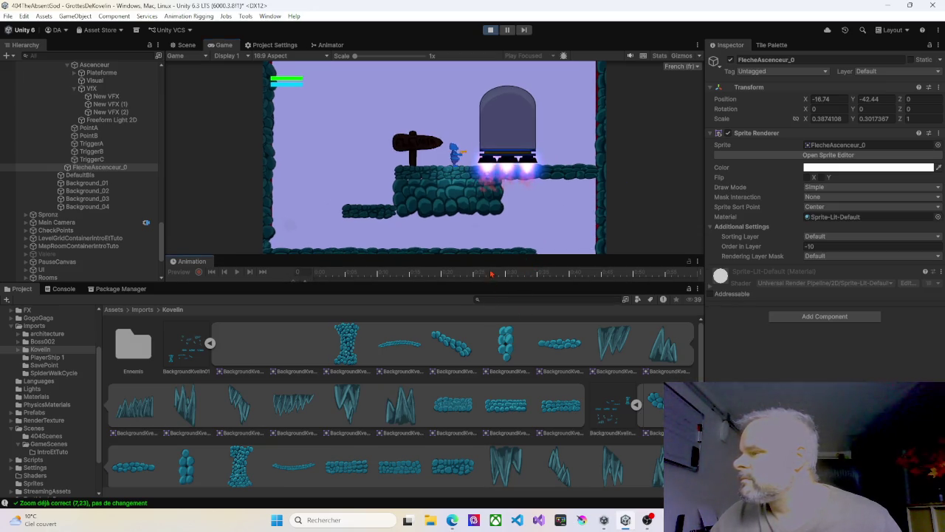
{"action": "left_click", "coordinate": [491, 31]}
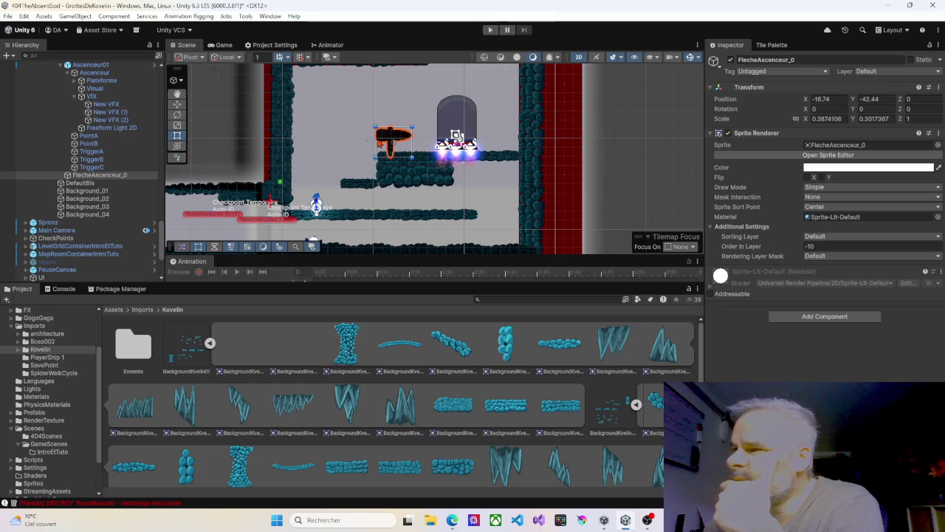
Add a Spot Light 2D under the FlecheAscenceur_0 signpost.
{"action": "left_click", "coordinate": [96, 176]}
{"action": "right_click", "coordinate": [96, 177]}
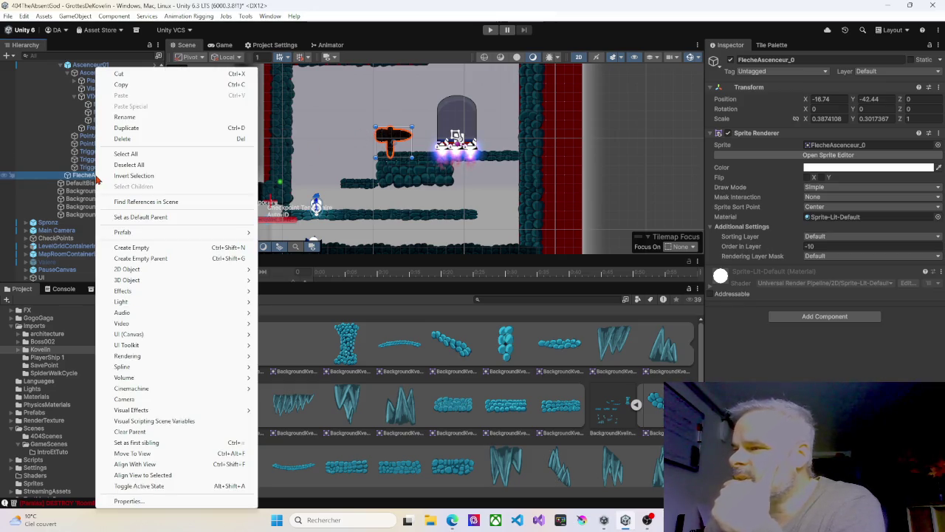
{"action": "mouse_move", "coordinate": [123, 295]}
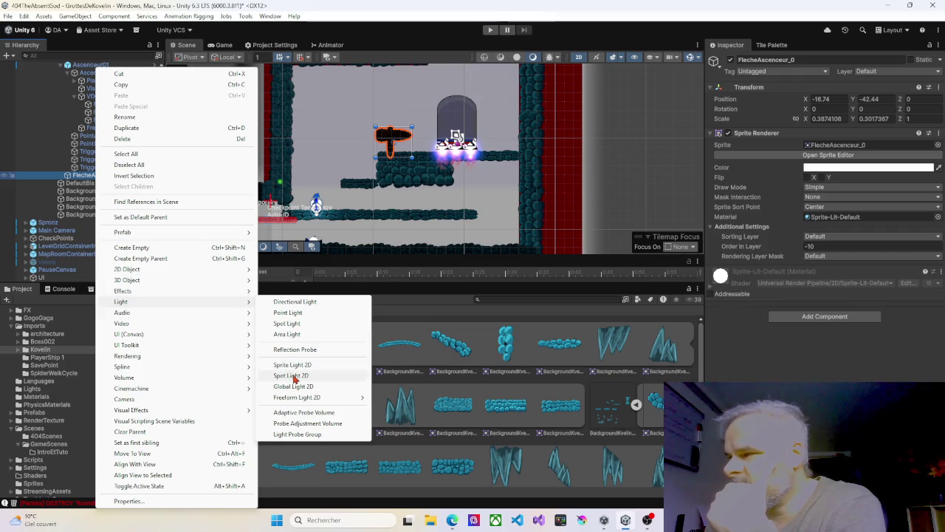
{"action": "left_click", "coordinate": [296, 378]}
{"action": "scroll", "coordinate": [380, 145], "scroll_direction": "up", "scroll_amount": 4}
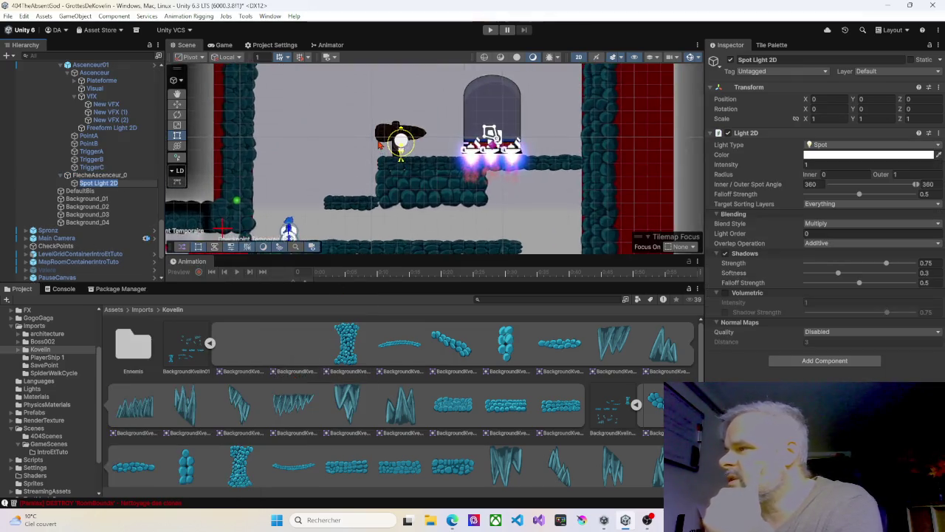
{"action": "key", "text": "Return"}
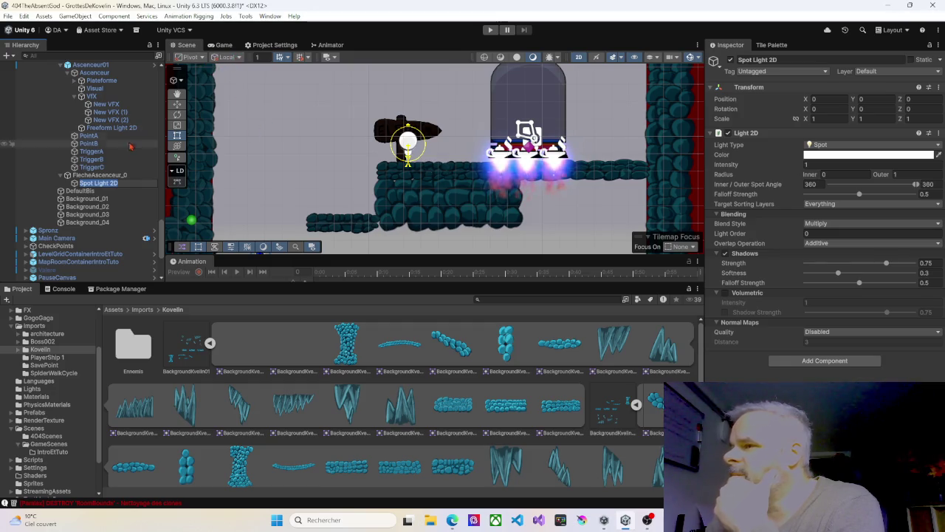
Place the spot light at the signpost's foot and narrow its spot angle to 109.43.
{"action": "left_click", "coordinate": [177, 104]}
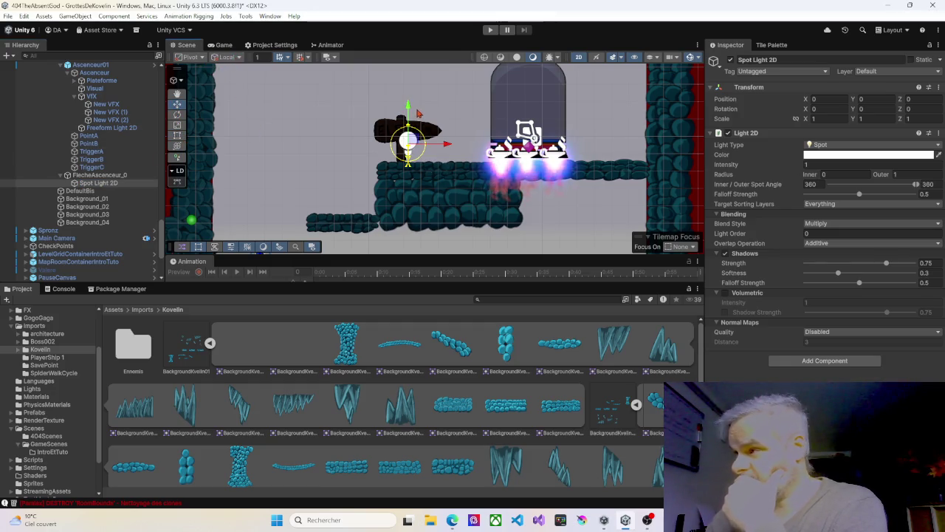
{"action": "left_click_drag", "start_coordinate": [409, 140], "coordinate": [399, 155]}
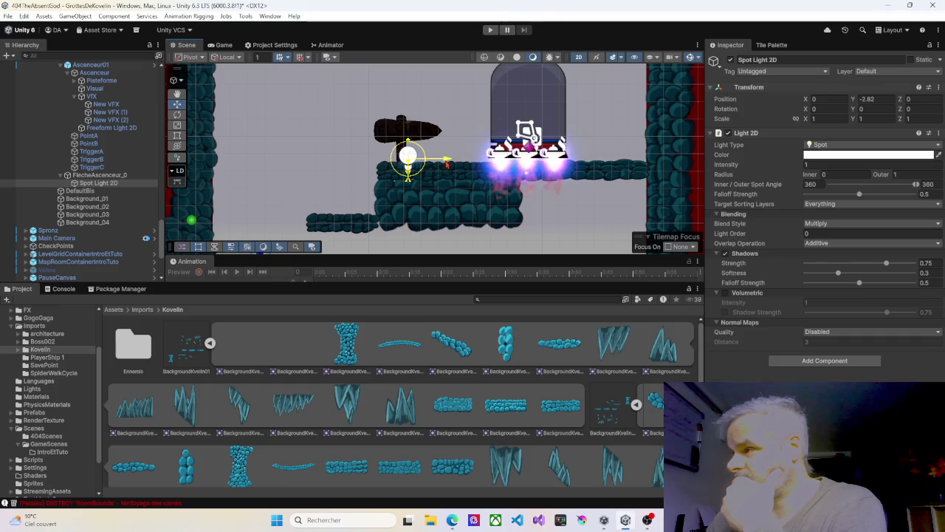
{"action": "left_click_drag", "start_coordinate": [412, 137], "coordinate": [410, 146]}
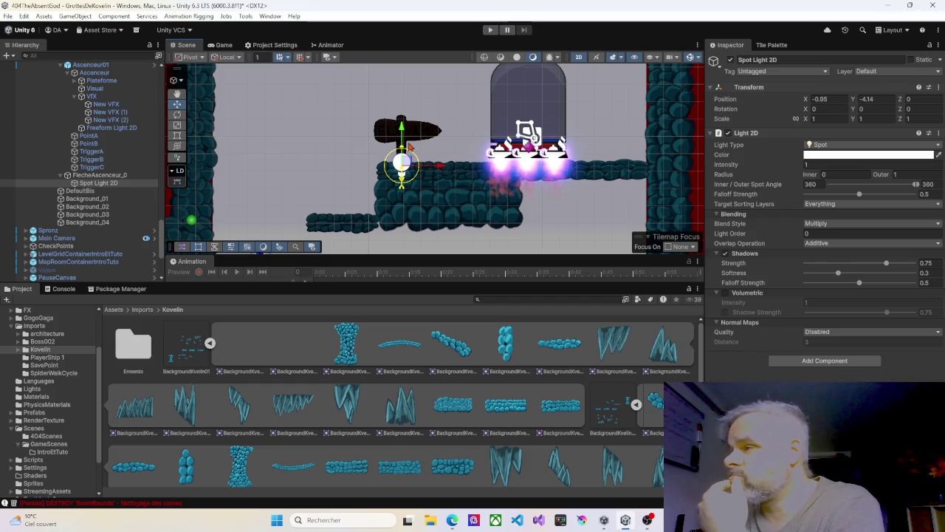
{"action": "scroll", "coordinate": [411, 142], "scroll_direction": "up", "scroll_amount": 3}
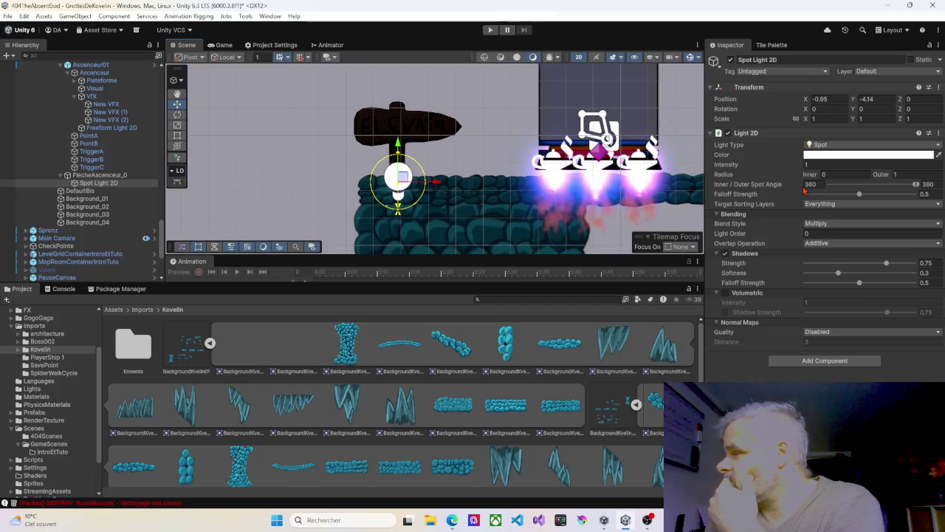
{"action": "key", "text": "Return"}
{"action": "mouse_move", "coordinate": [398, 216]}
{"action": "left_mouse_down"}
{"action": "mouse_move", "coordinate": [372, 192]}
{"action": "mouse_move", "coordinate": [379, 168]}
{"action": "left_mouse_up"}
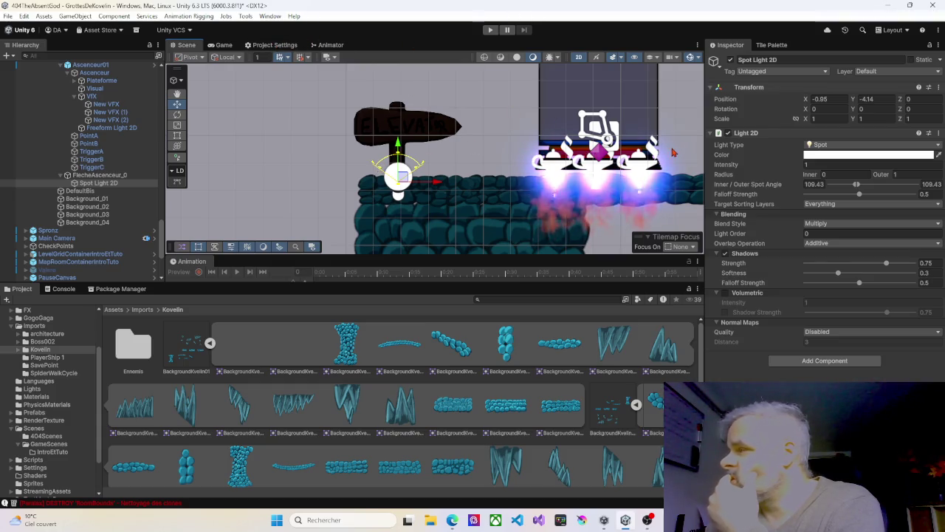
Set the spot light's colour to a saturated blue.
{"action": "left_click", "coordinate": [810, 156]}
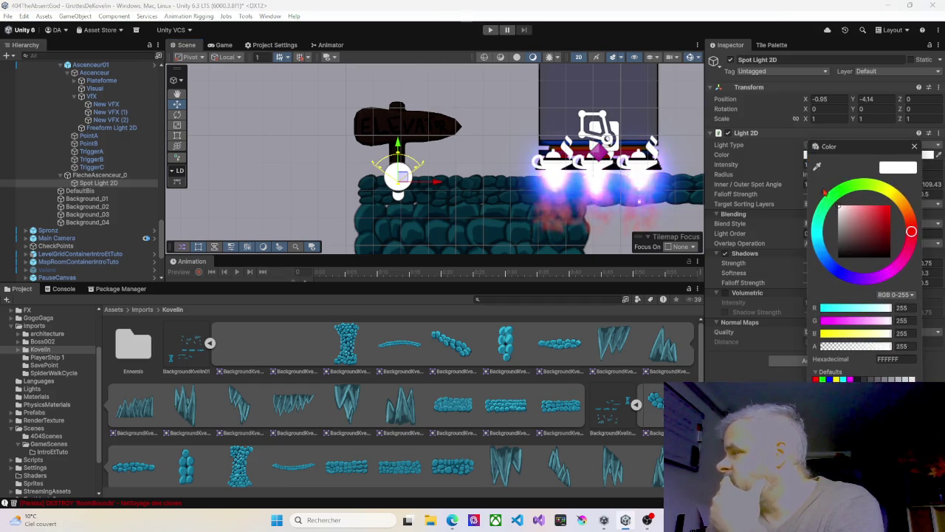
{"action": "left_click", "coordinate": [825, 258]}
{"action": "left_click_drag", "start_coordinate": [856, 221], "coordinate": [883, 211]}
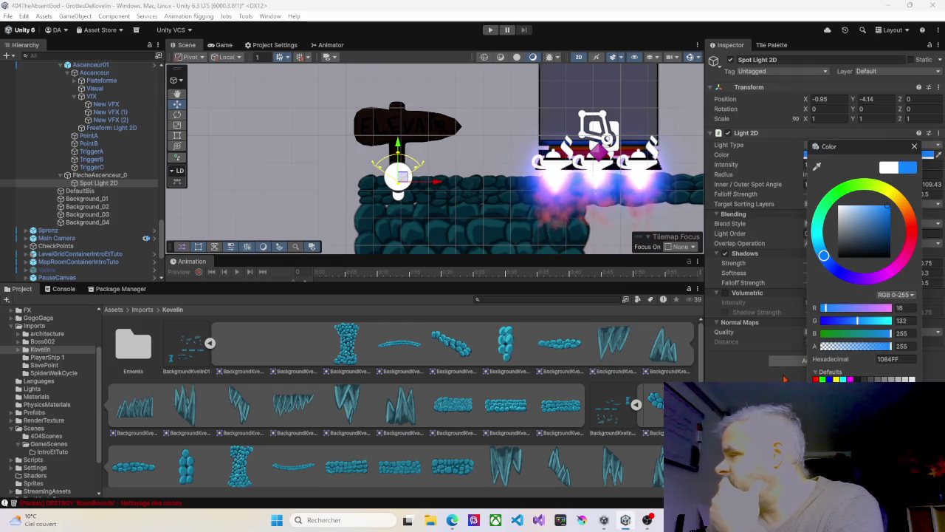
{"action": "left_click", "coordinate": [785, 379]}
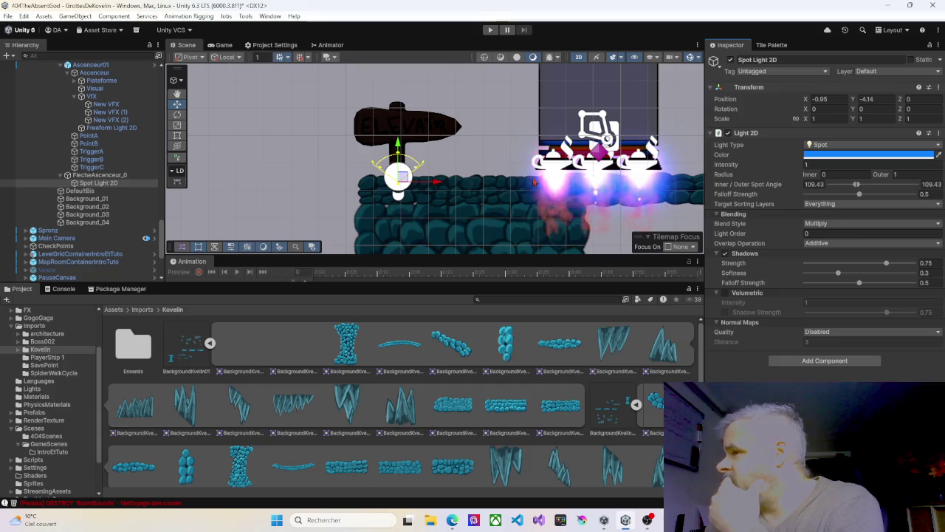
Raise the spot light's intensity to 1.87 and start a play test.
{"action": "left_click", "coordinate": [797, 167]}
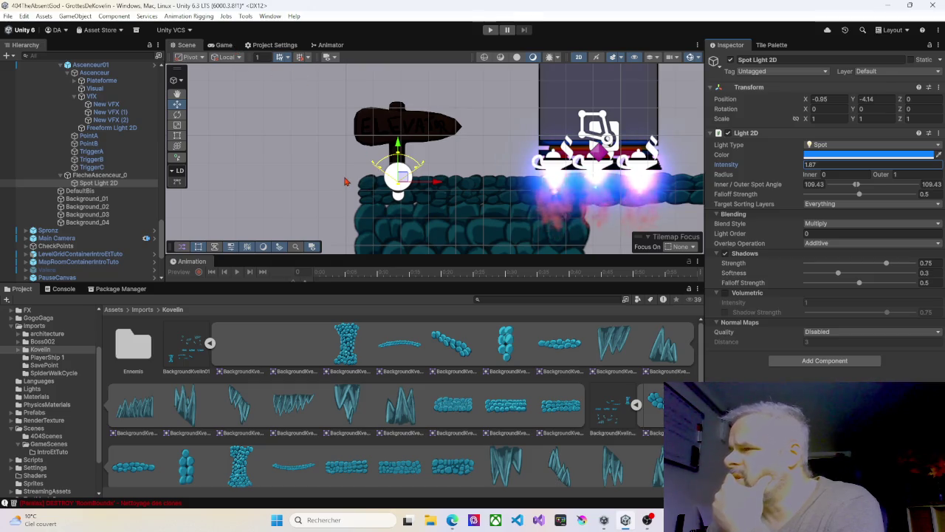
{"action": "left_click", "coordinate": [345, 180]}
{"action": "left_click", "coordinate": [396, 180]}
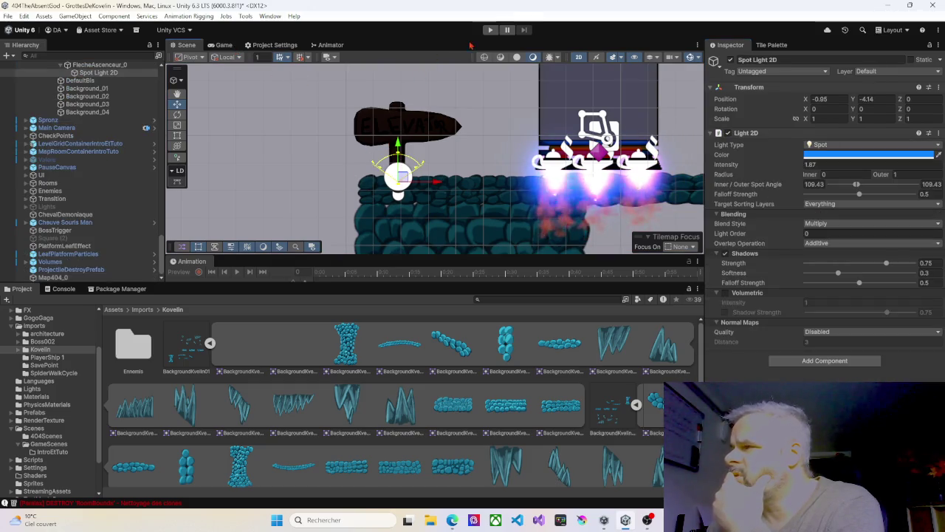
{"action": "left_click", "coordinate": [491, 31]}
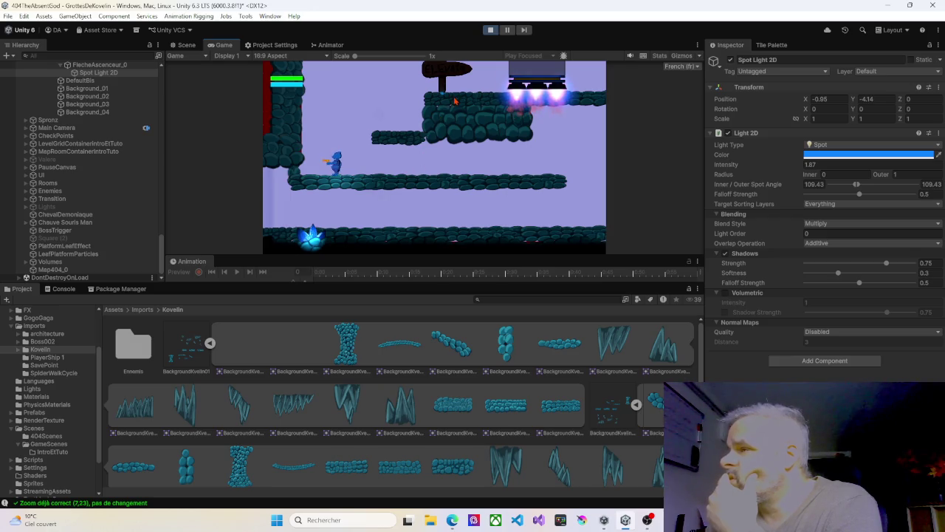
Return to the Scene view with gizmos hidden and brighten the spot light.
{"action": "left_click", "coordinate": [188, 48]}
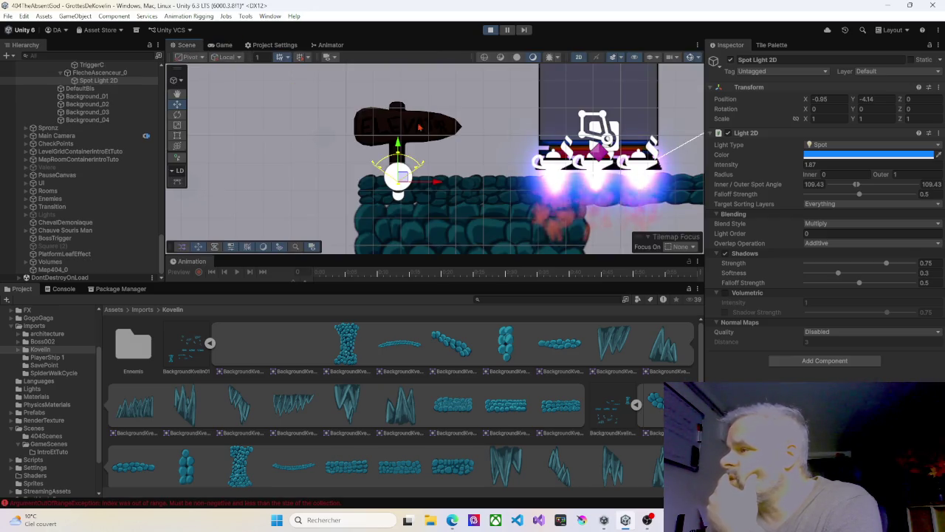
{"action": "left_click", "coordinate": [691, 58]}
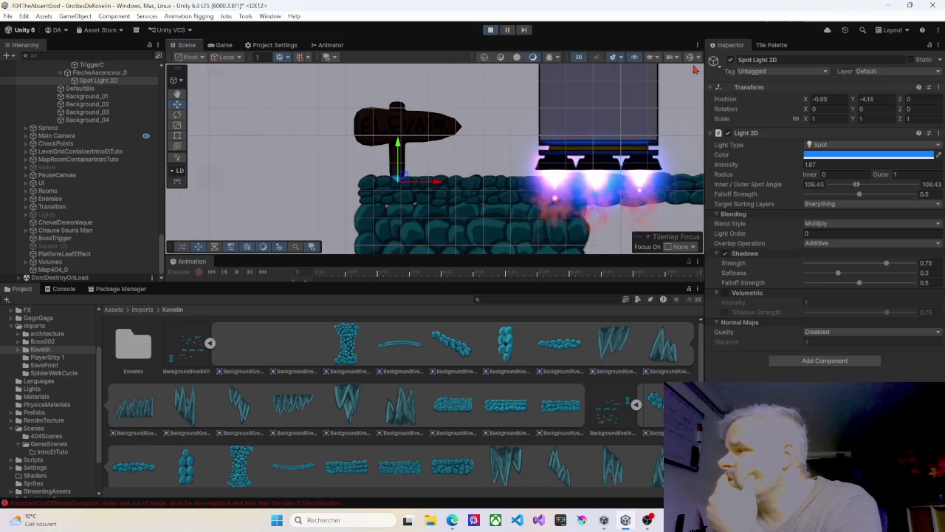
{"action": "left_click_drag", "start_coordinate": [799, 166], "coordinate": [812, 166]}
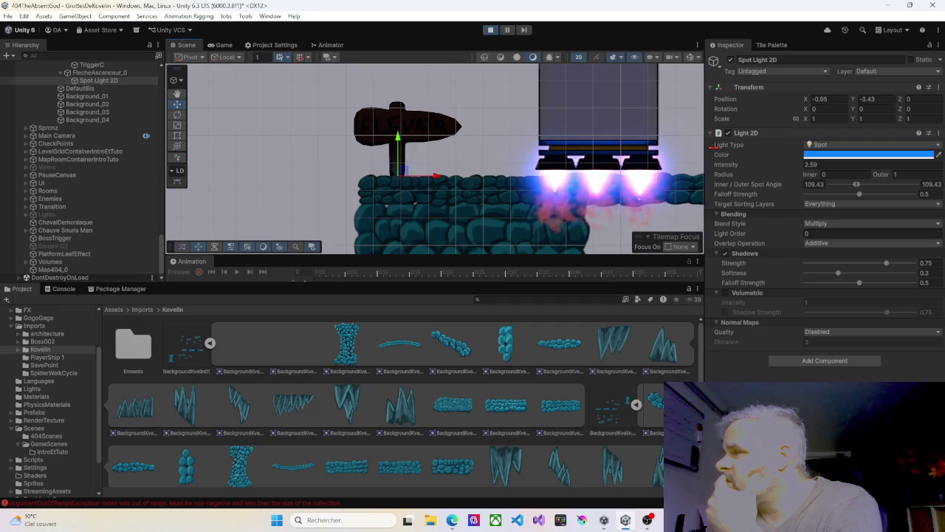
{"action": "left_click", "coordinate": [799, 165]}
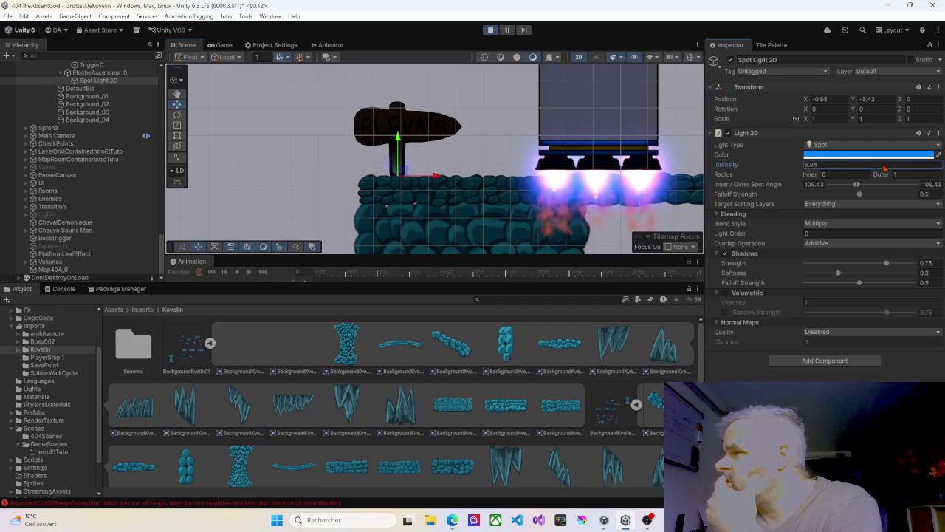
Set outer radius 4.08, intensity 7.82, and lighten the colour to 7AB6F6.
{"action": "left_click_drag", "start_coordinate": [891, 179], "coordinate": [912, 177]}
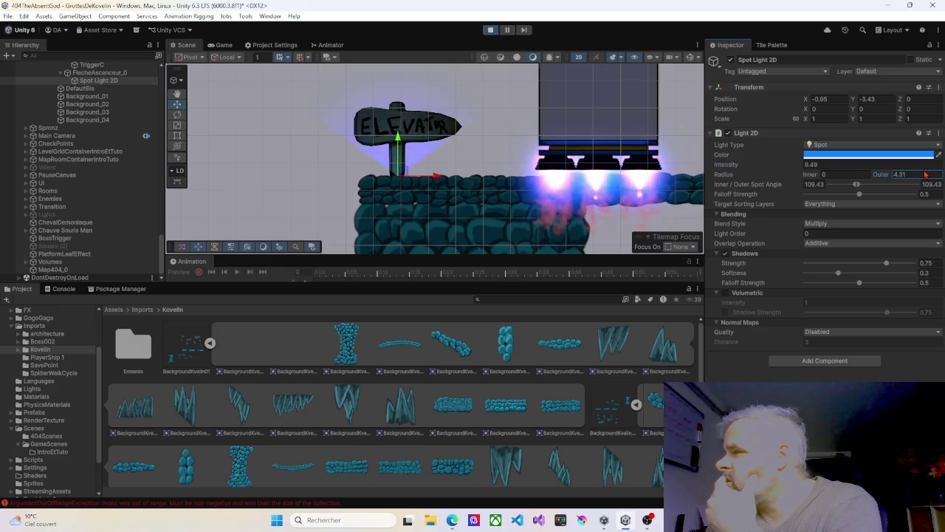
{"action": "mouse_move", "coordinate": [920, 175]}
{"action": "left_mouse_down"}
{"action": "mouse_move", "coordinate": [931, 176]}
{"action": "mouse_move", "coordinate": [909, 175]}
{"action": "left_mouse_up"}
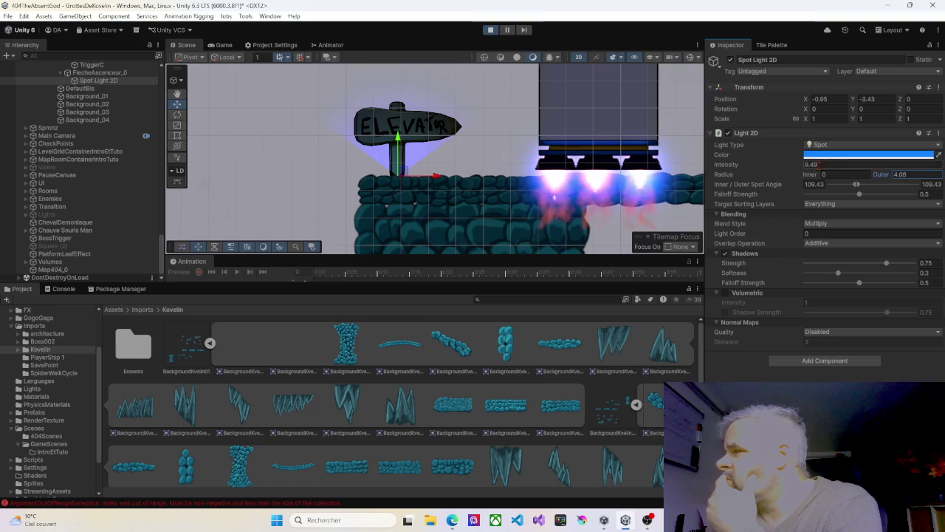
{"action": "left_click_drag", "start_coordinate": [804, 165], "coordinate": [797, 168]}
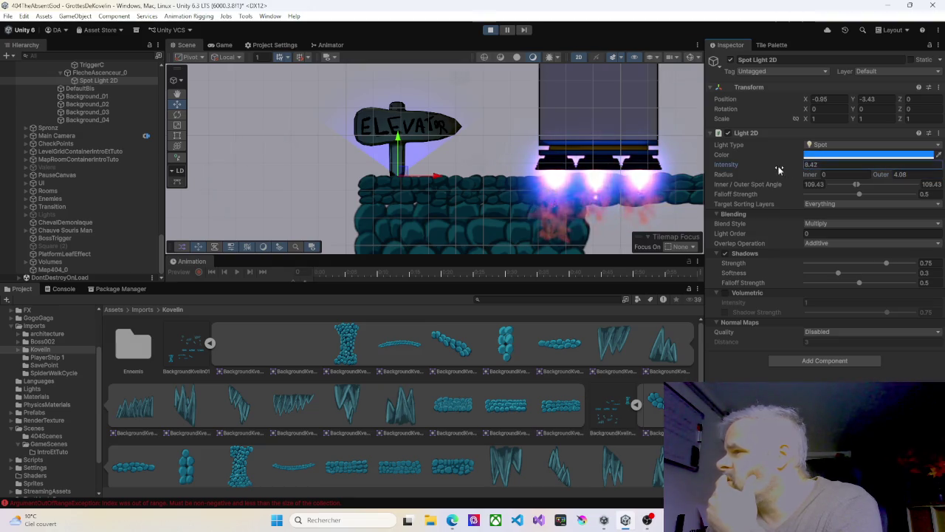
{"action": "left_click", "coordinate": [821, 158]}
{"action": "left_click", "coordinate": [878, 211]}
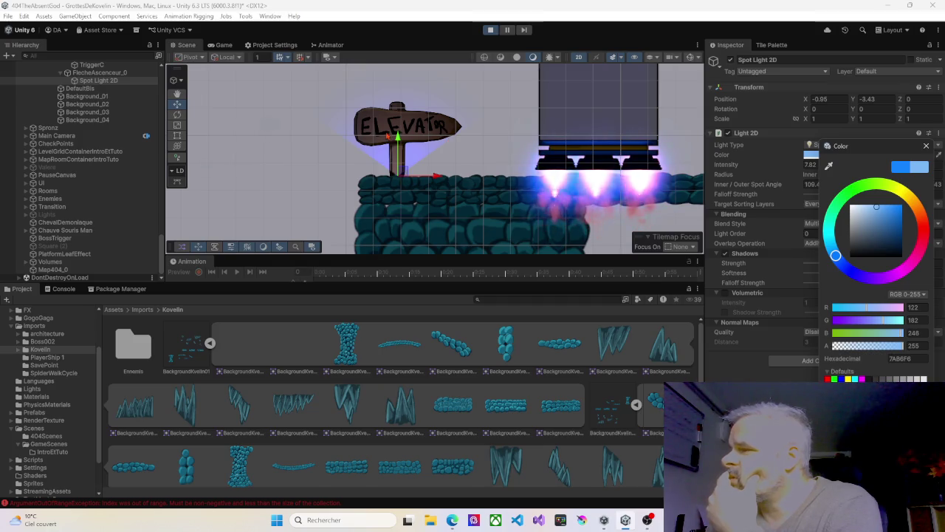
Move the spot light down to the sign's base and reset its light order to 0.
{"action": "scroll", "coordinate": [387, 136], "scroll_direction": "up", "scroll_amount": 5}
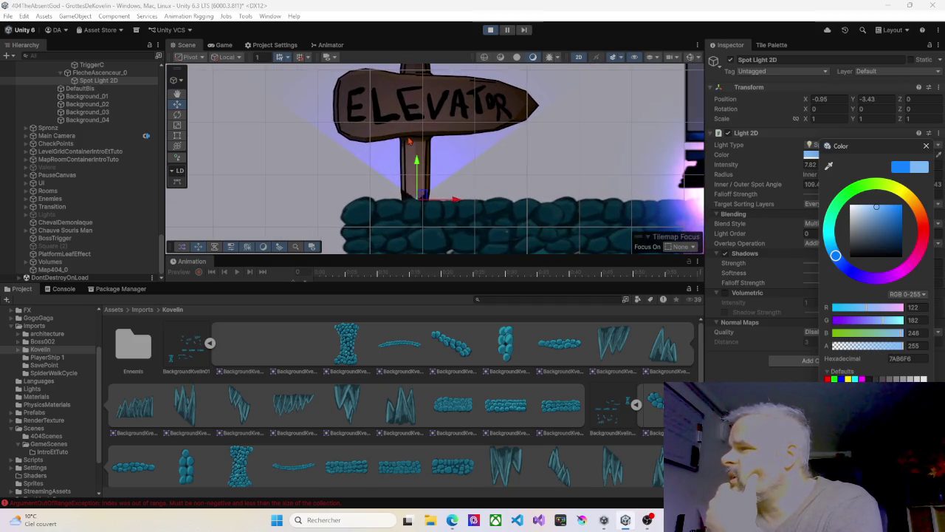
{"action": "scroll", "coordinate": [418, 166], "scroll_direction": "down", "scroll_amount": 1}
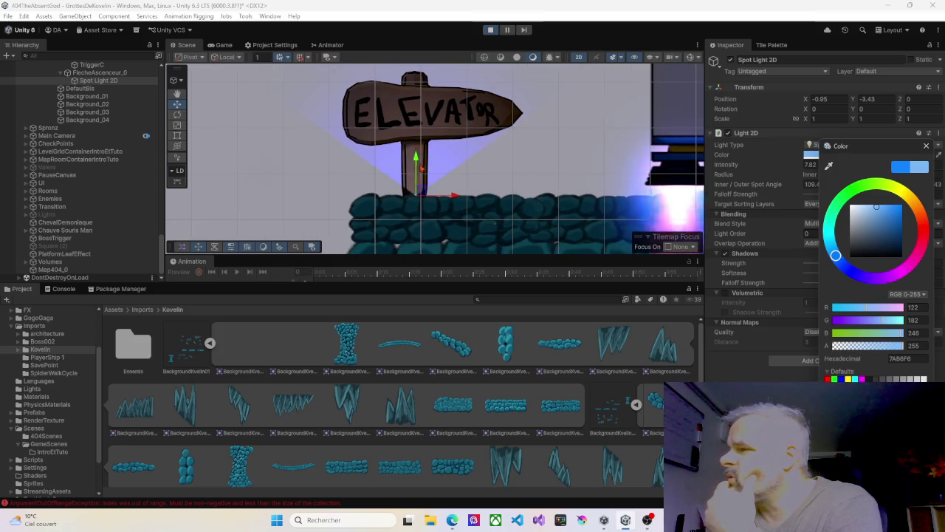
{"action": "left_click_drag", "start_coordinate": [416, 158], "coordinate": [416, 168]}
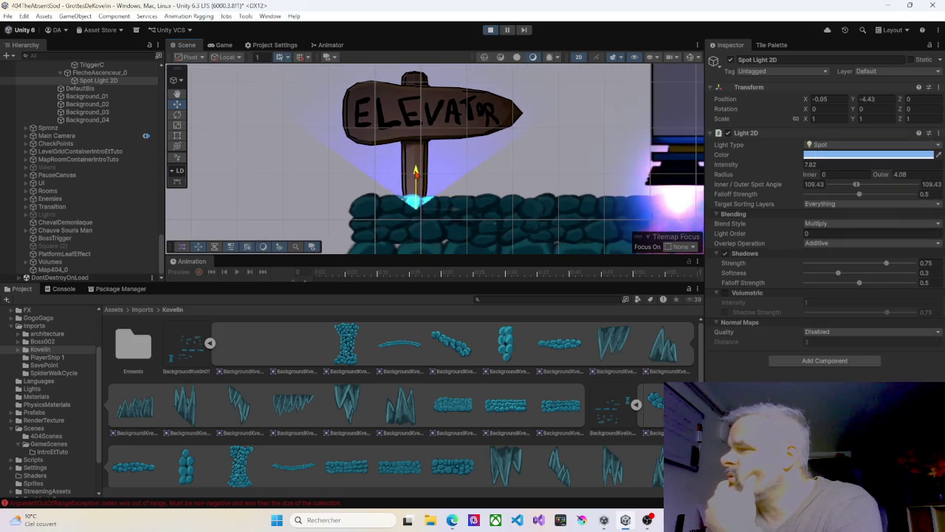
{"action": "left_click_drag", "start_coordinate": [801, 237], "coordinate": [794, 239]}
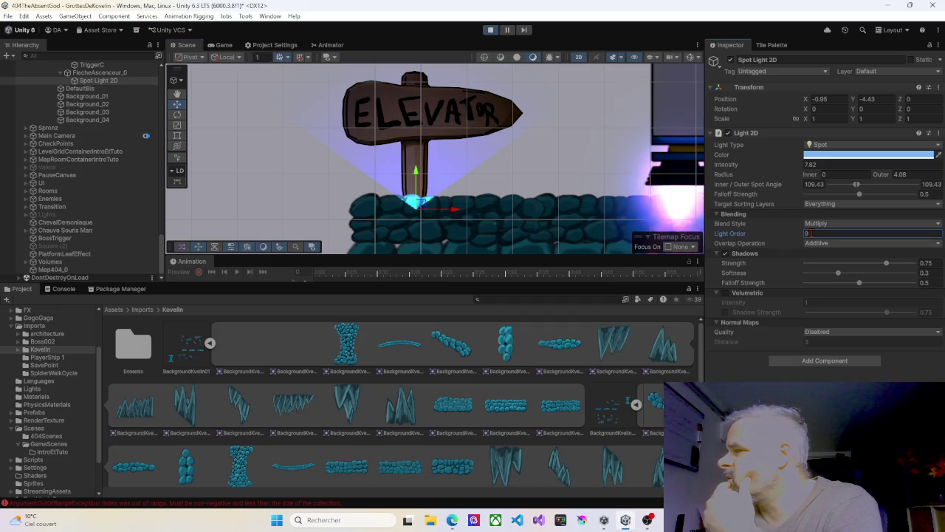
{"action": "key", "text": "BackSpace"}
{"action": "type", "text": "0"}
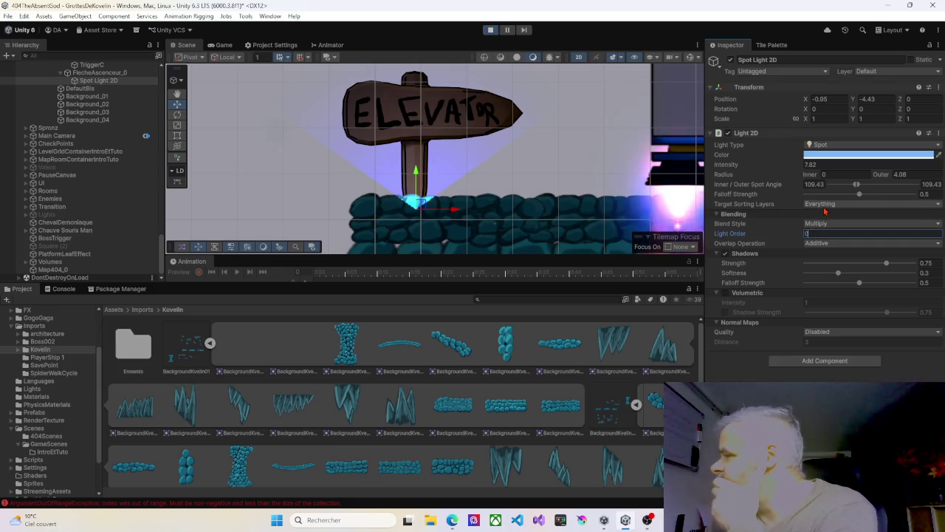
Make the spot light target only the Default sorting layer, then nudge it slightly up the post.
{"action": "left_click", "coordinate": [824, 212]}
{"action": "left_click", "coordinate": [824, 214]}
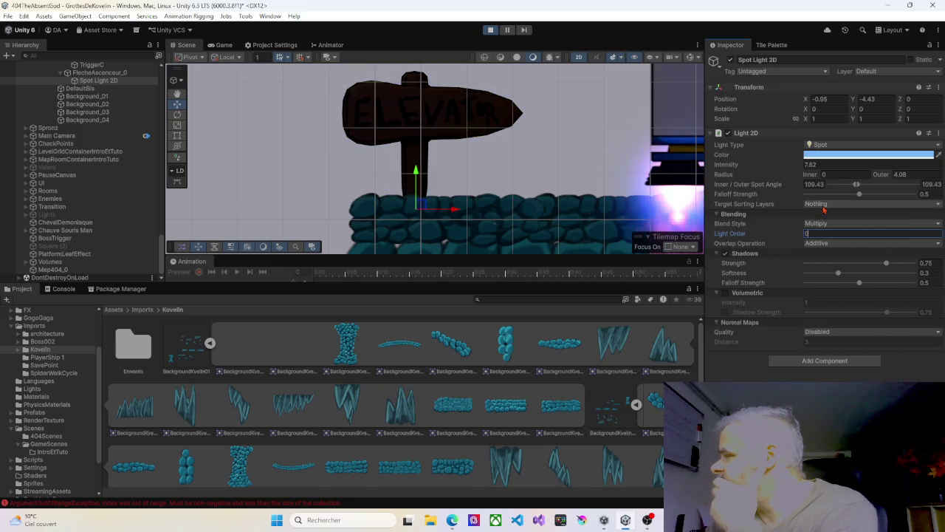
{"action": "left_click", "coordinate": [824, 209]}
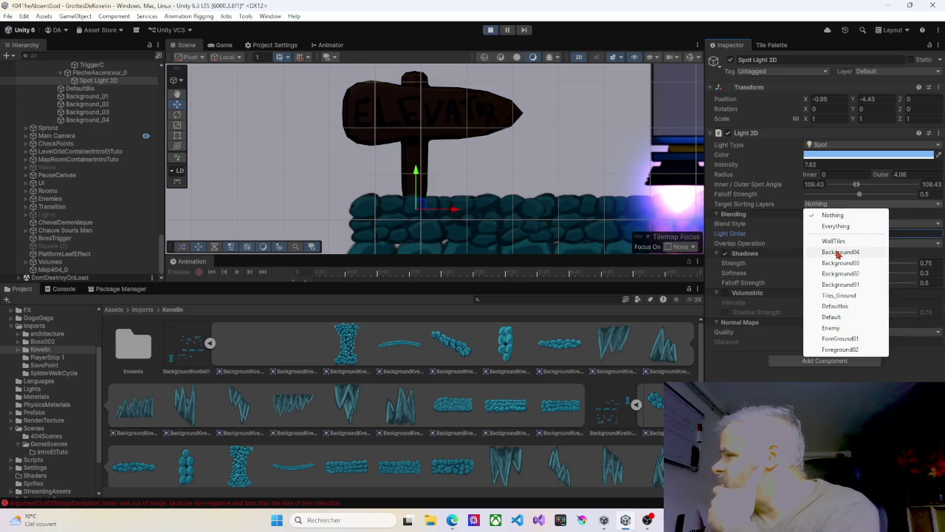
{"action": "left_click", "coordinate": [832, 317]}
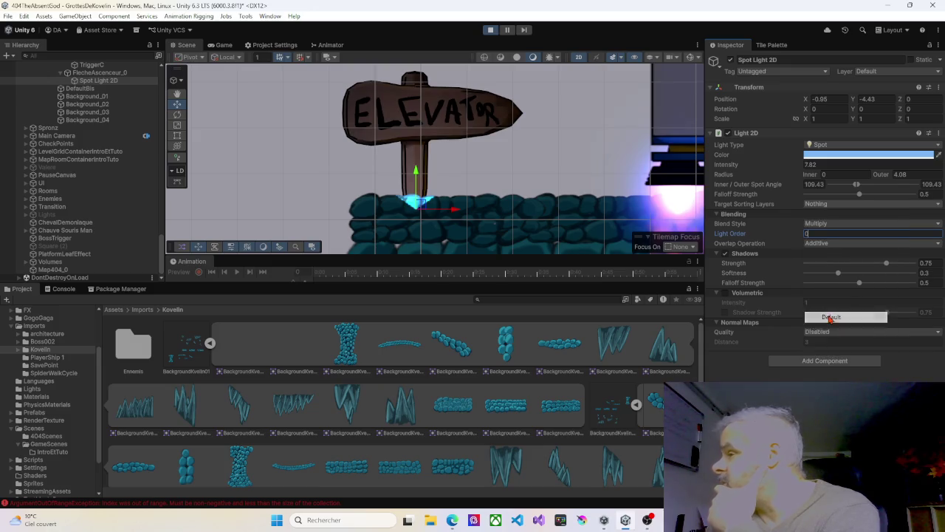
{"action": "left_click_drag", "start_coordinate": [417, 172], "coordinate": [423, 157]}
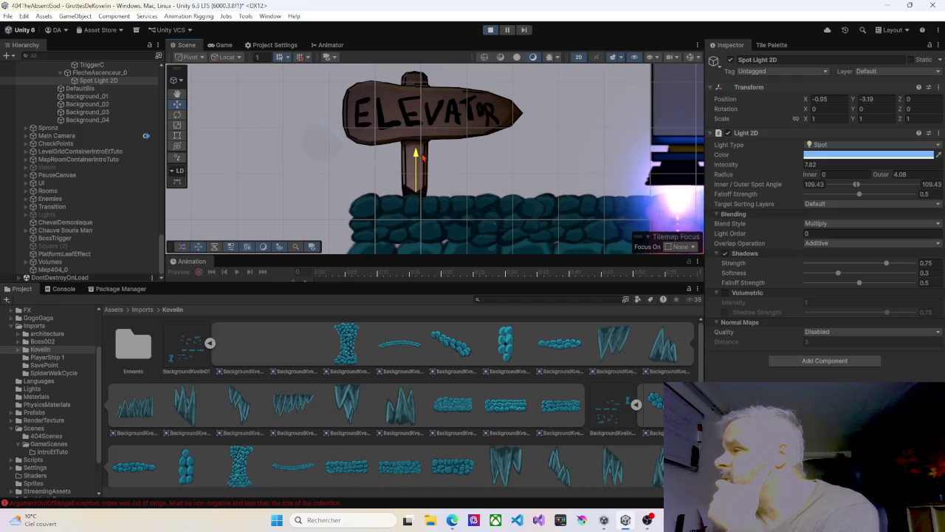
Set the spot light's intensity to 8, deselect it, and stop the running game.
{"action": "scroll", "coordinate": [445, 157], "scroll_direction": "down", "scroll_amount": 4}
{"action": "scroll", "coordinate": [445, 157], "scroll_direction": "down", "scroll_amount": 5}
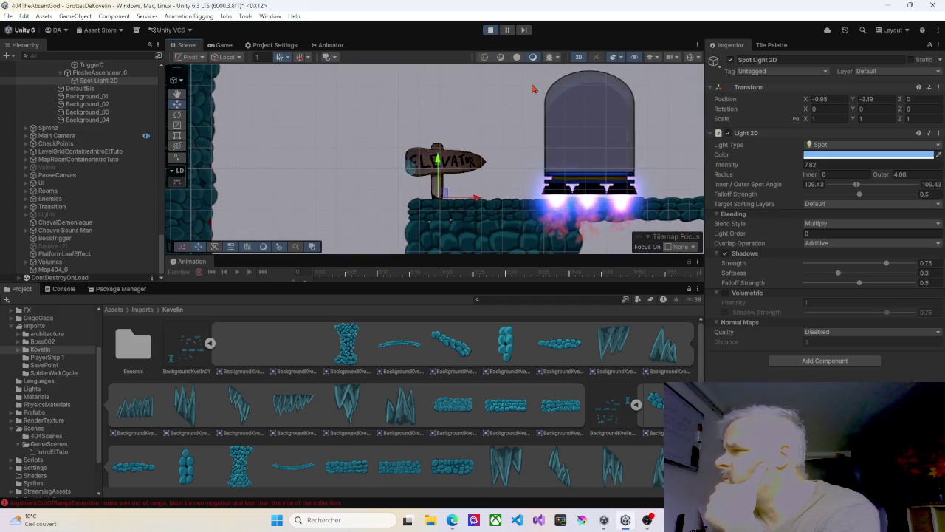
{"action": "left_click", "coordinate": [810, 164]}
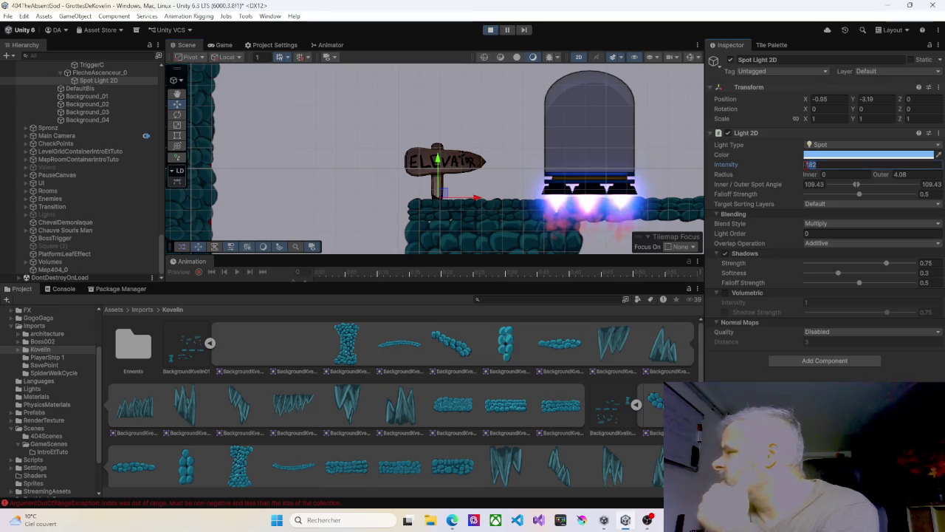
{"action": "type", "text": "1"}
{"action": "key", "text": "BackSpace"}
{"action": "type", "text": "8"}
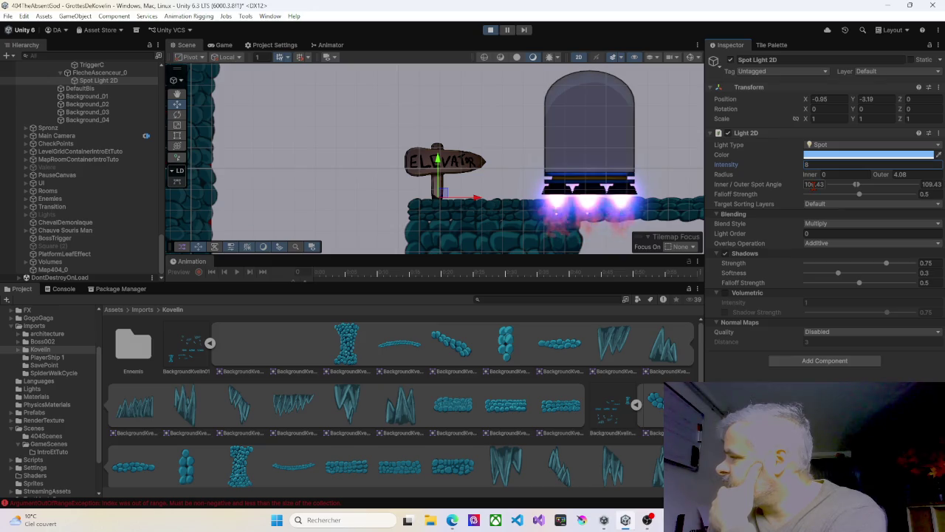
{"action": "left_click", "coordinate": [307, 105]}
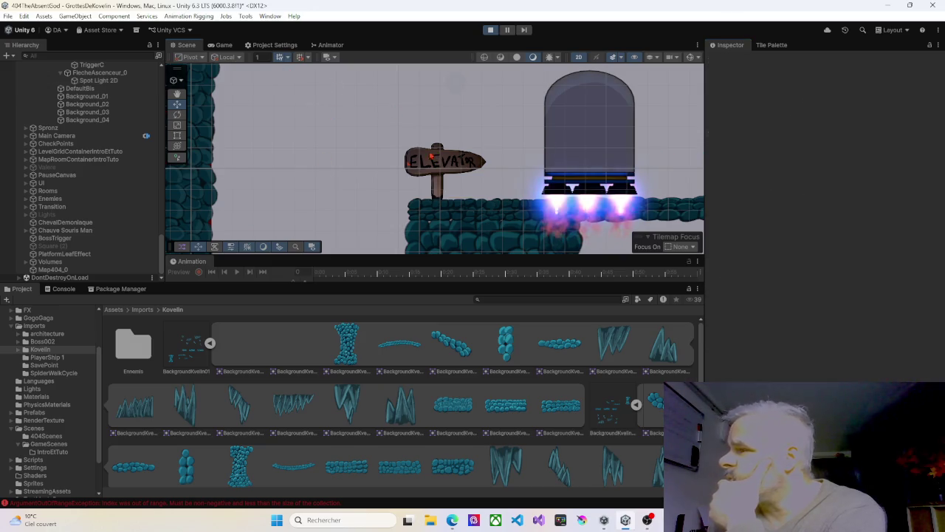
{"action": "left_click", "coordinate": [490, 30]}
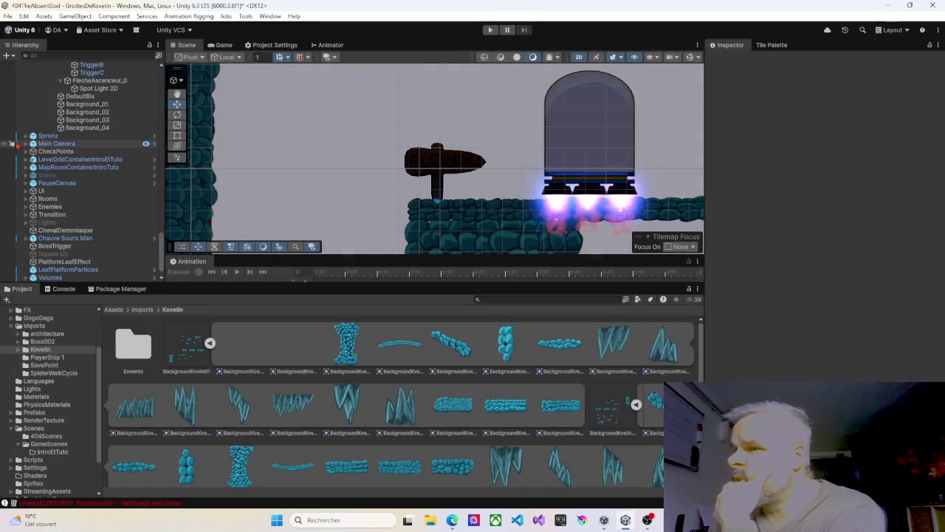
Colour the signpost's Spot Light 2D pale blue ADD4FD and start play-testing.
{"action": "left_click", "coordinate": [440, 176]}
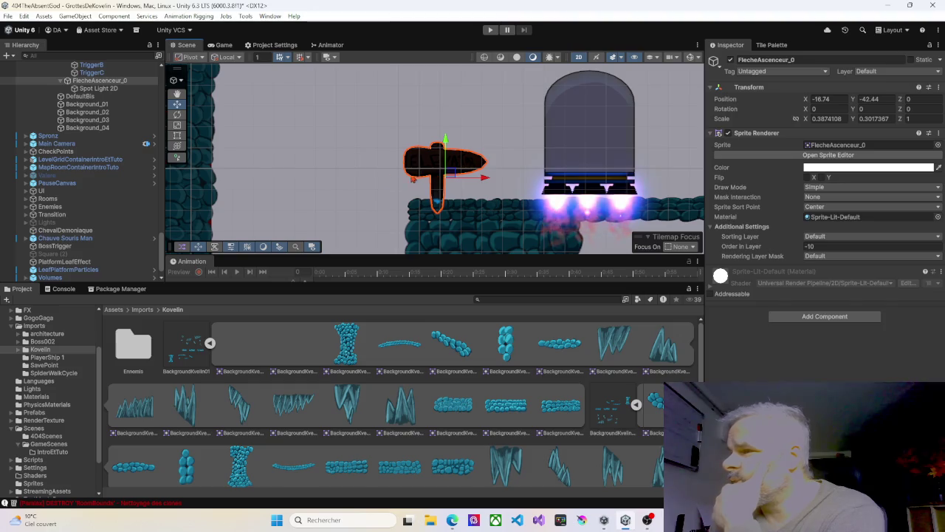
{"action": "left_click", "coordinate": [109, 89]}
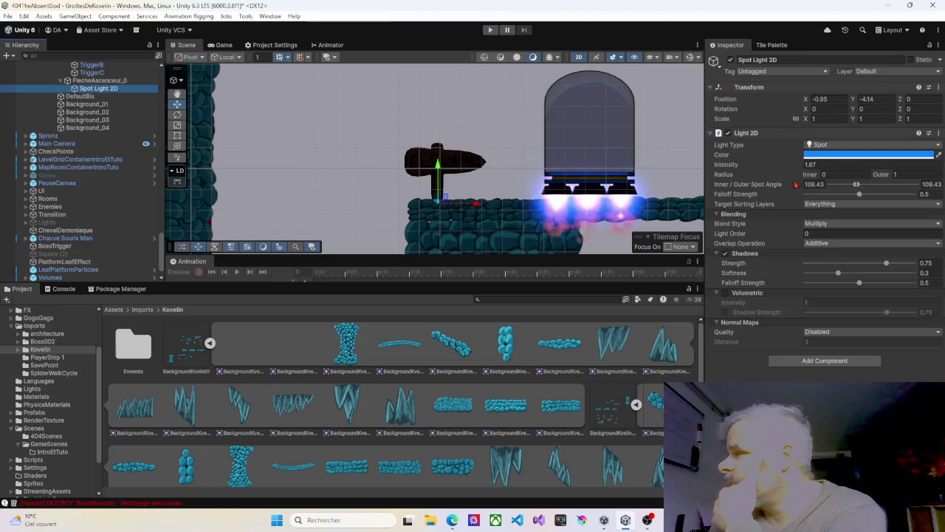
{"action": "left_click", "coordinate": [869, 154]}
{"action": "left_click", "coordinate": [881, 210]}
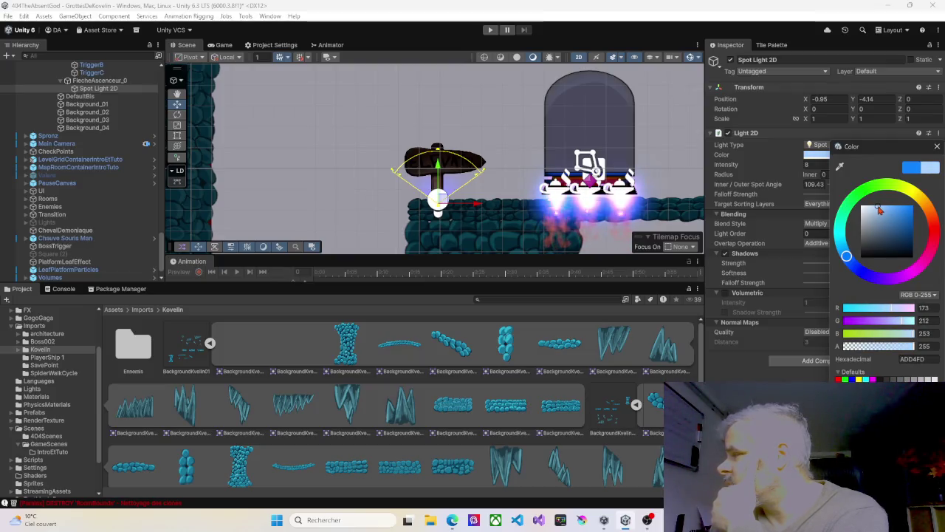
{"action": "left_click", "coordinate": [491, 30]}
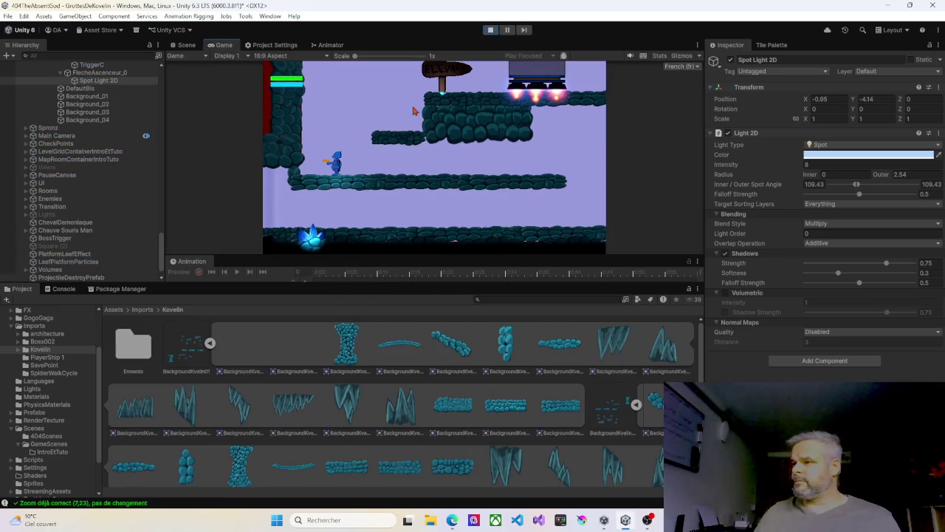
{"action": "key", "text": "Right"}
Walk past the signpost into the elevator and ride it up and down between floors.
{"action": "key", "text": "space"}
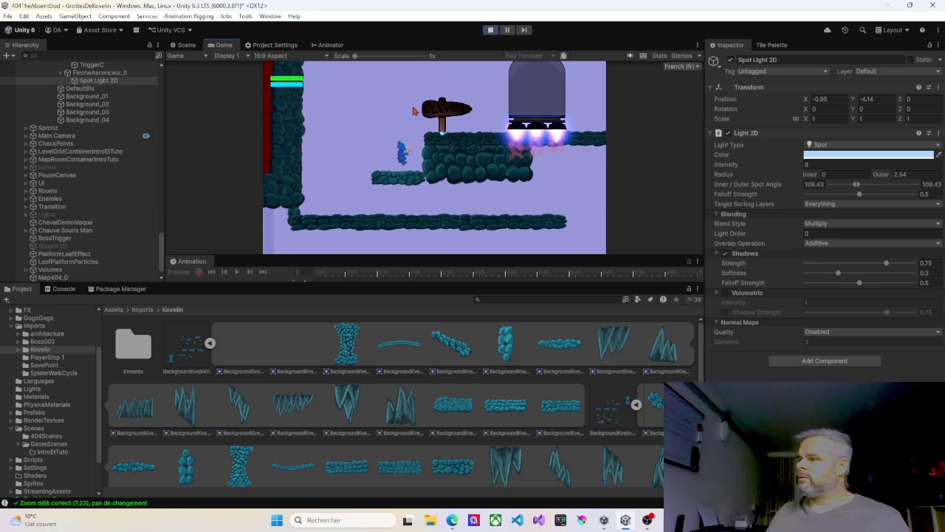
{"action": "key", "text": "Right"}
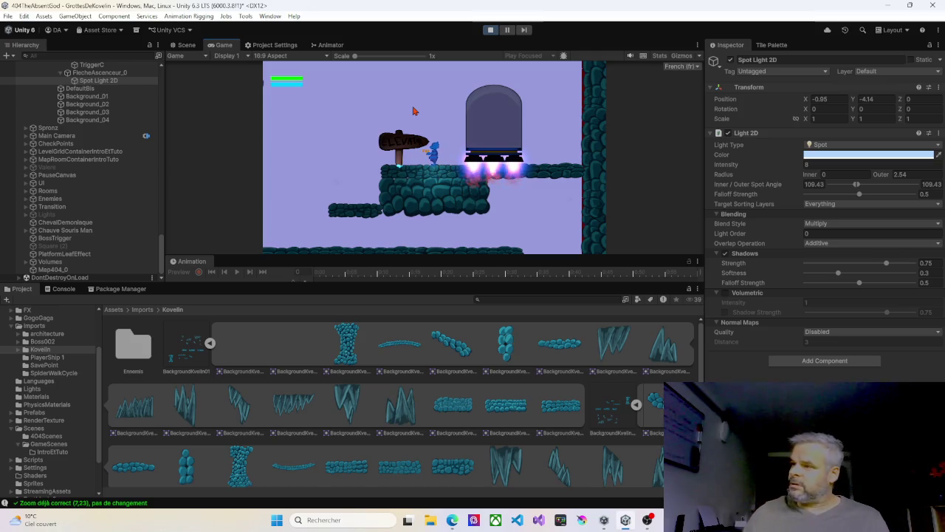
{"action": "key", "text": "Right"}
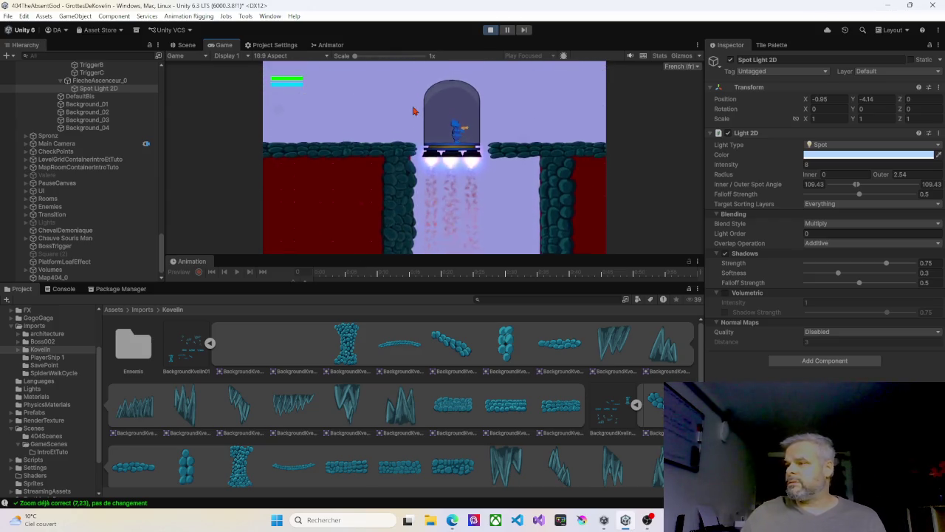
{"action": "key", "text": "Right"}
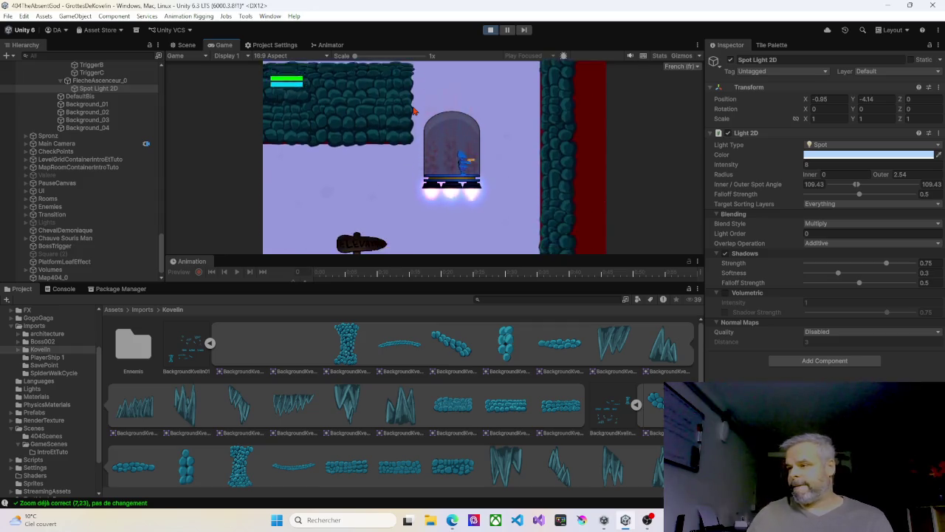
{"action": "key", "text": "Left"}
{"action": "key", "text": "space"}
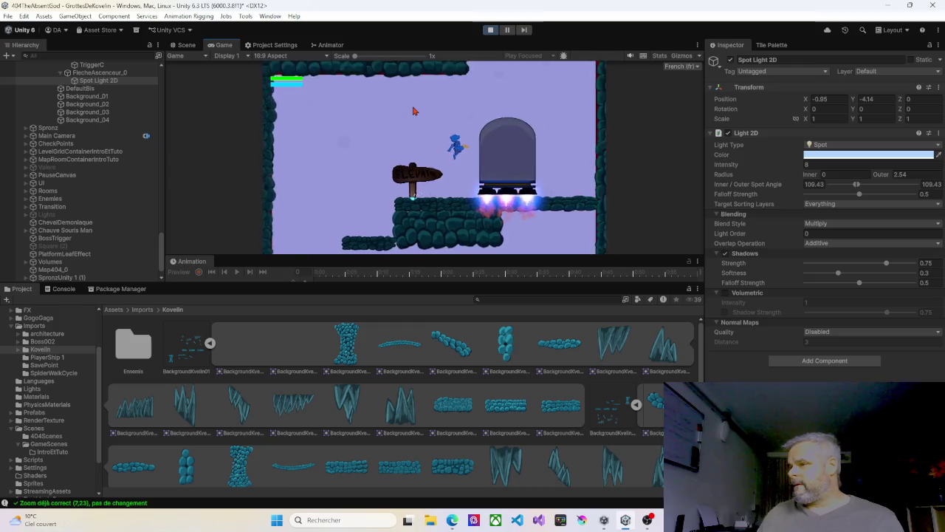
{"action": "key", "text": "Right"}
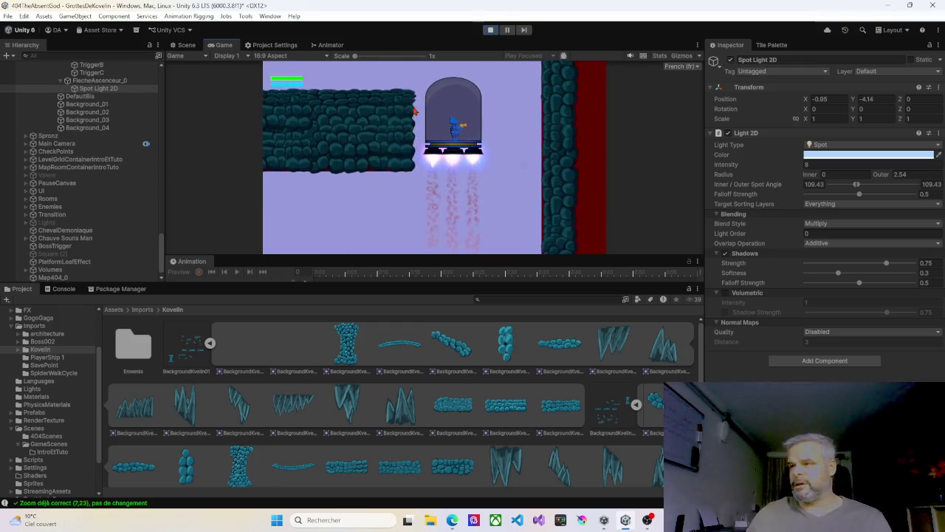
{"action": "key", "text": "Left"}
{"action": "key", "text": "Right"}
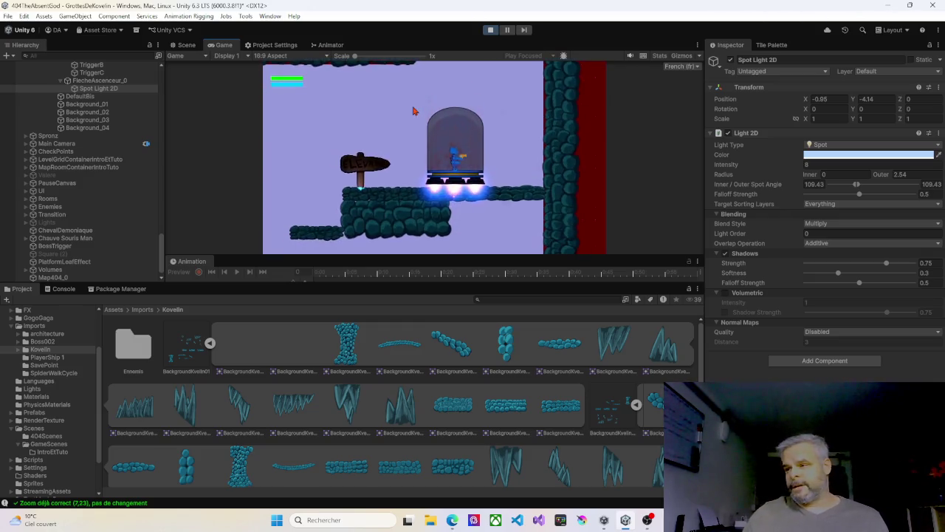
{"action": "key", "text": "Left"}
{"action": "key", "text": "Right"}
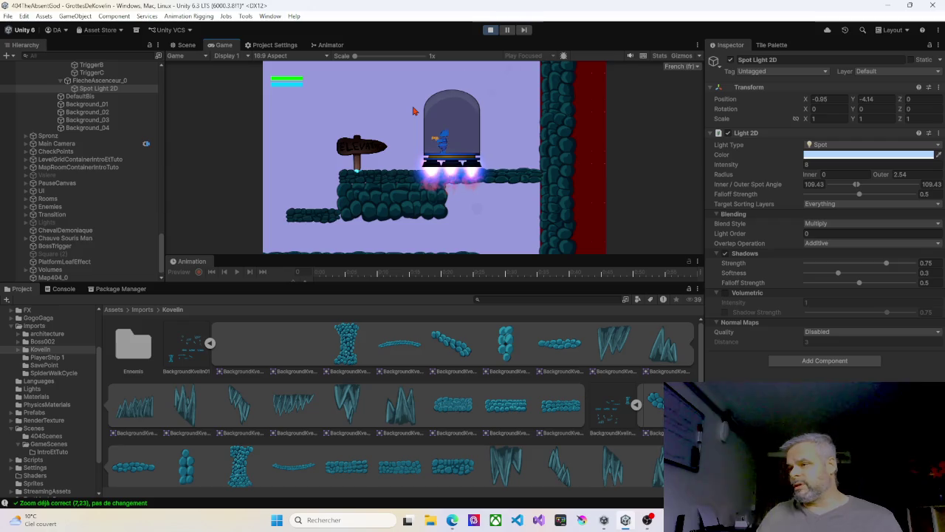
{"action": "key", "text": "Left"}
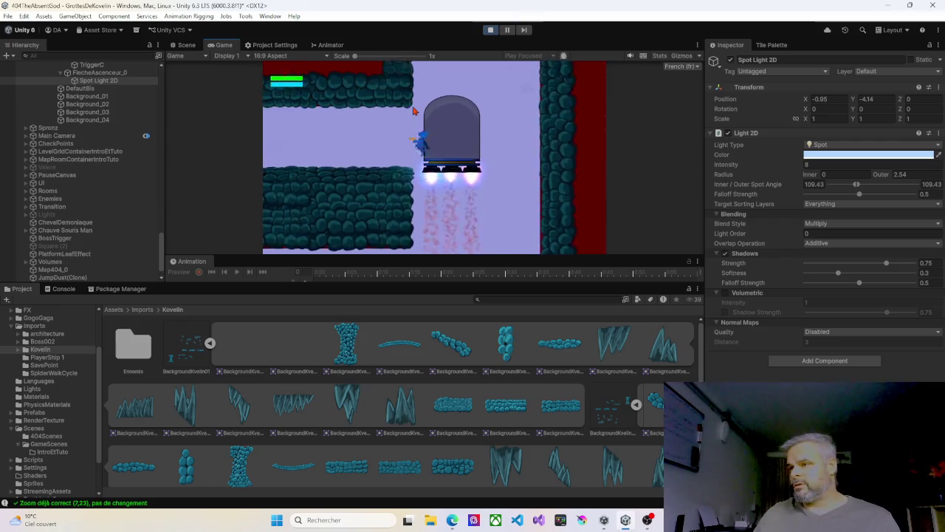
Walk left to the lower floor, climb back into the elevator dome, then stop the game.
{"action": "key", "text": "Left"}
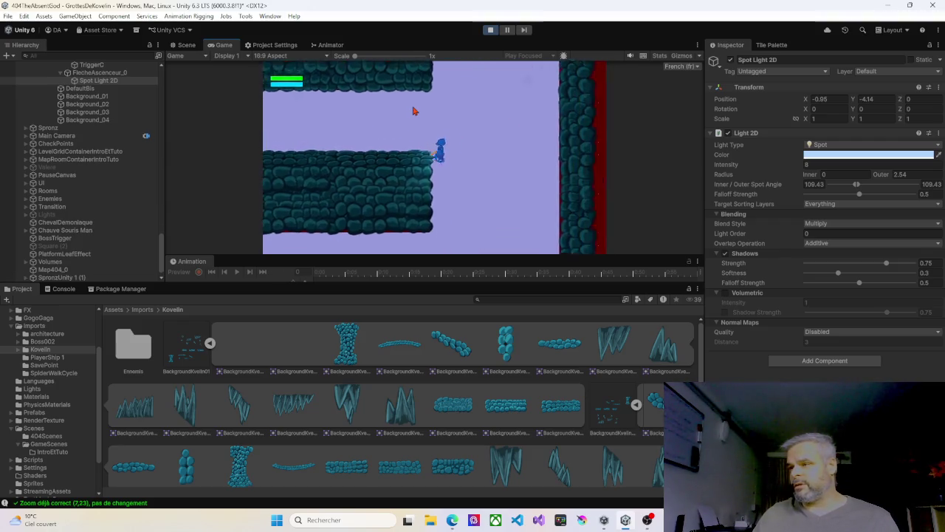
{"action": "key", "text": "Left"}
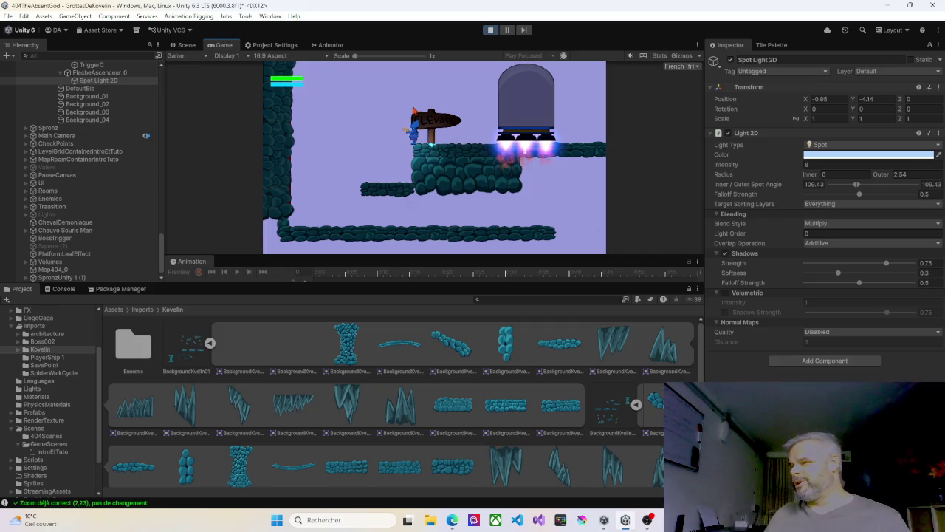
{"action": "key", "text": "Left"}
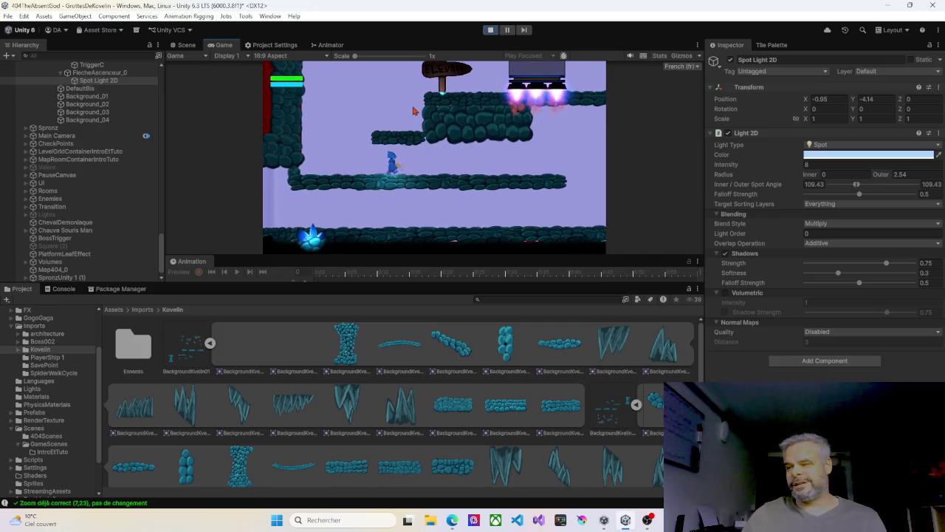
{"action": "key", "text": "Right"}
{"action": "key", "text": "space"}
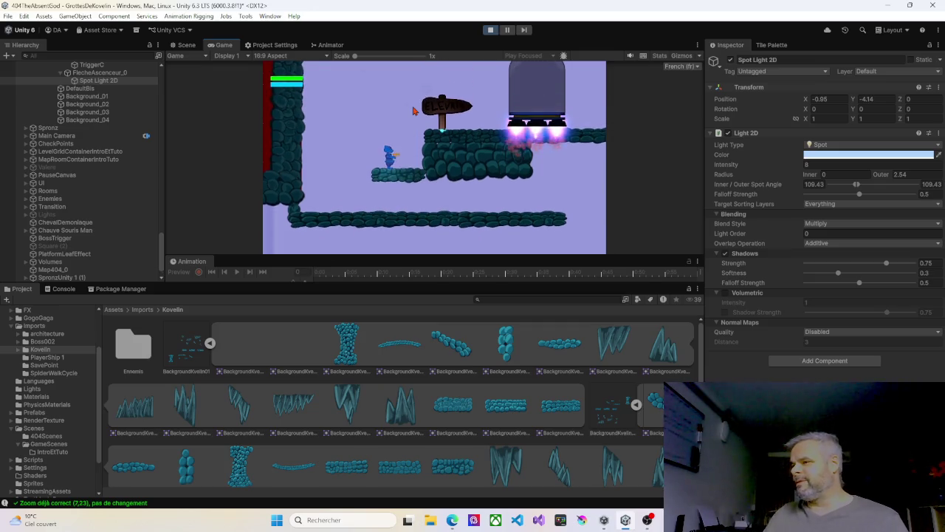
{"action": "key", "text": "Right"}
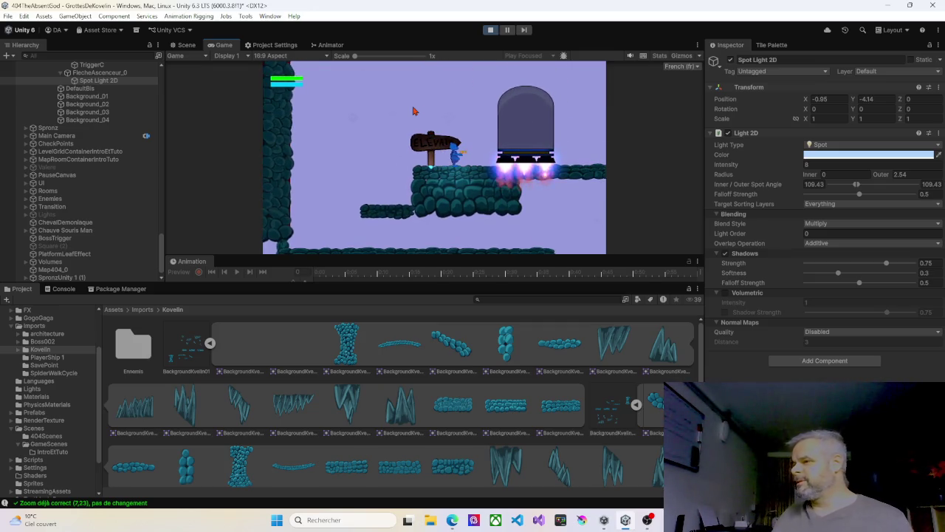
{"action": "key", "text": "Right"}
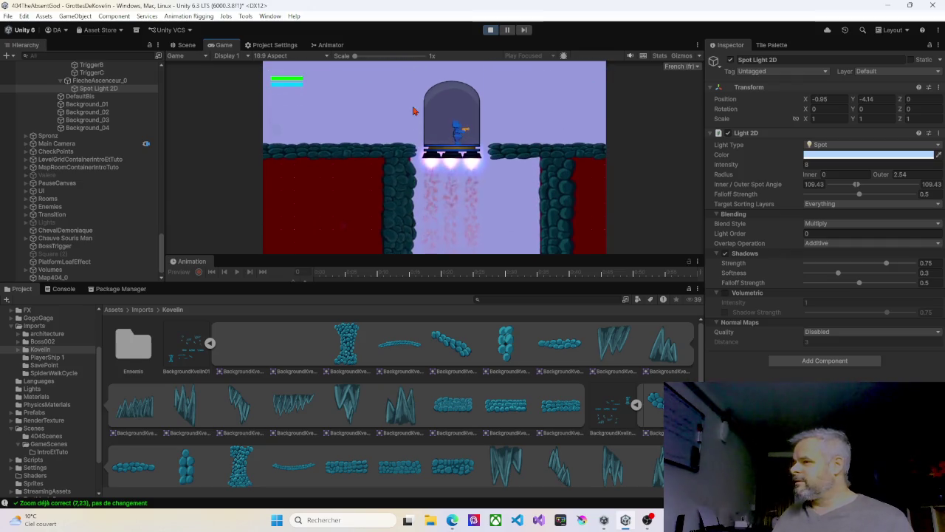
{"action": "key", "text": "Right"}
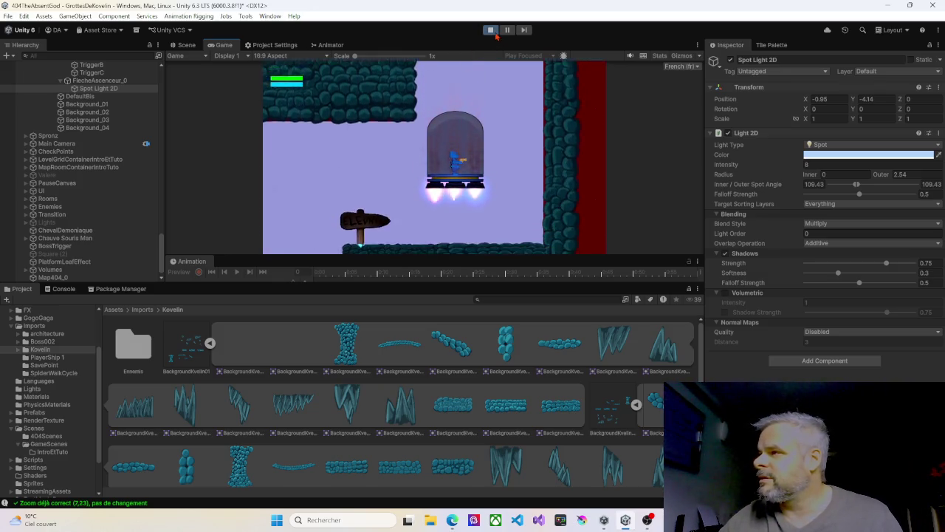
{"action": "key", "text": "ctrl+p"}
{"action": "key", "text": "Right"}
{"action": "key", "text": "Up"}
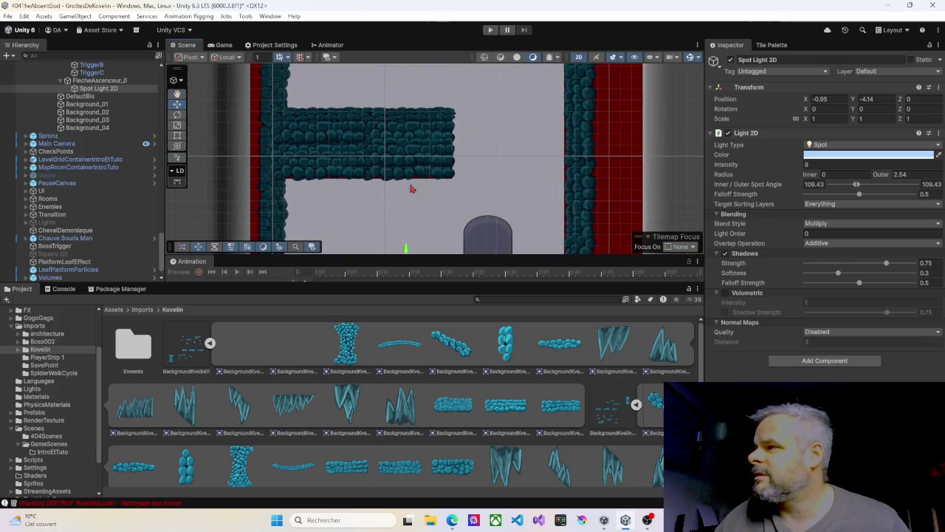
Pan to the red-walled shaft and click through its wall tiles, settling on BackgroundKvelin01_15 (4) before Map404_0.
{"action": "left_click_drag", "start_coordinate": [412, 189], "coordinate": [397, 267]}
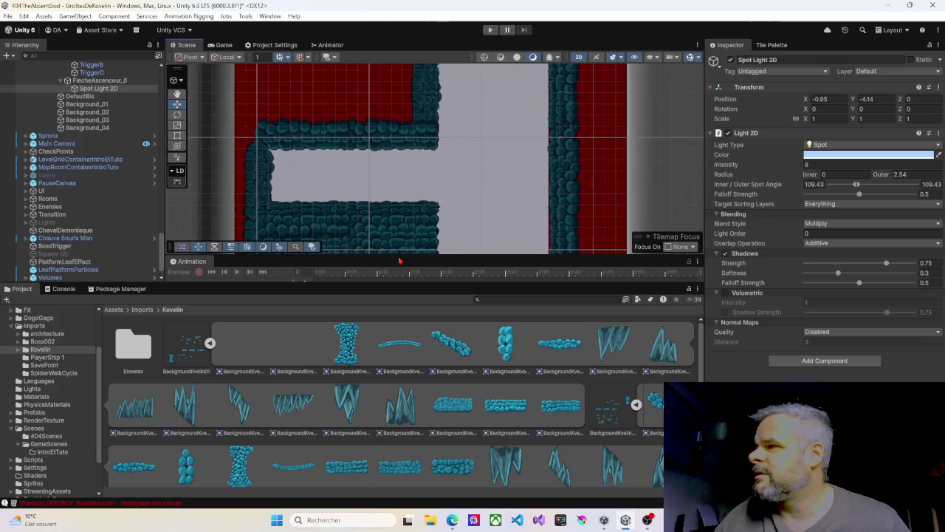
{"action": "left_click", "coordinate": [423, 143]}
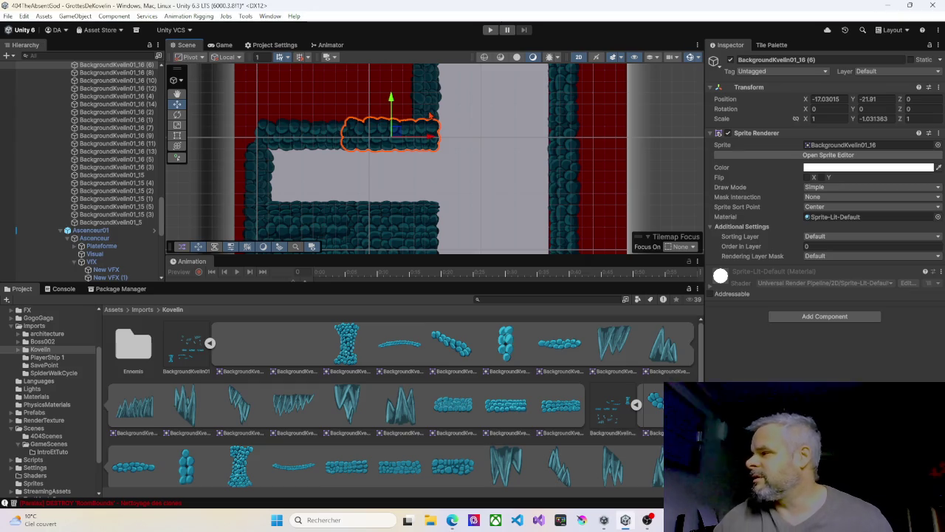
{"action": "left_click", "coordinate": [429, 115]}
{"action": "left_click_drag", "start_coordinate": [432, 115], "coordinate": [433, 141]}
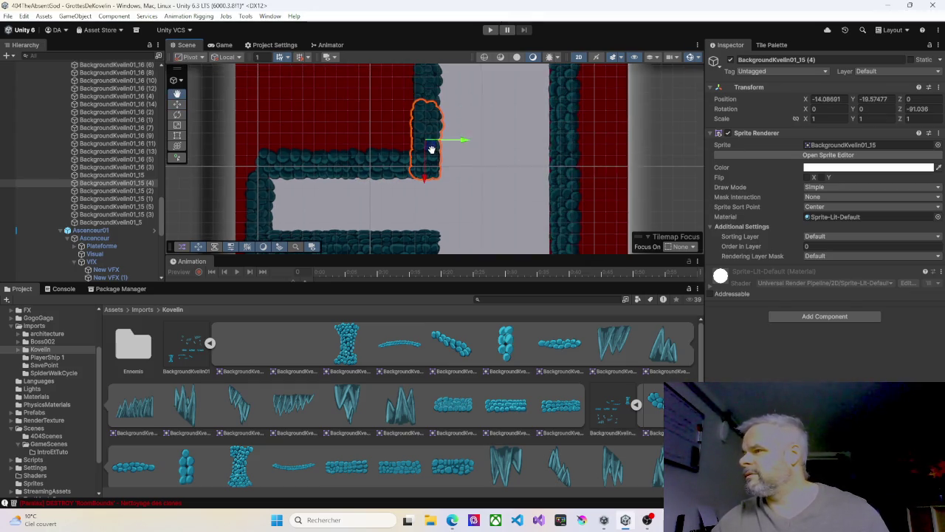
{"action": "left_click", "coordinate": [429, 92]}
{"action": "left_click", "coordinate": [433, 148]}
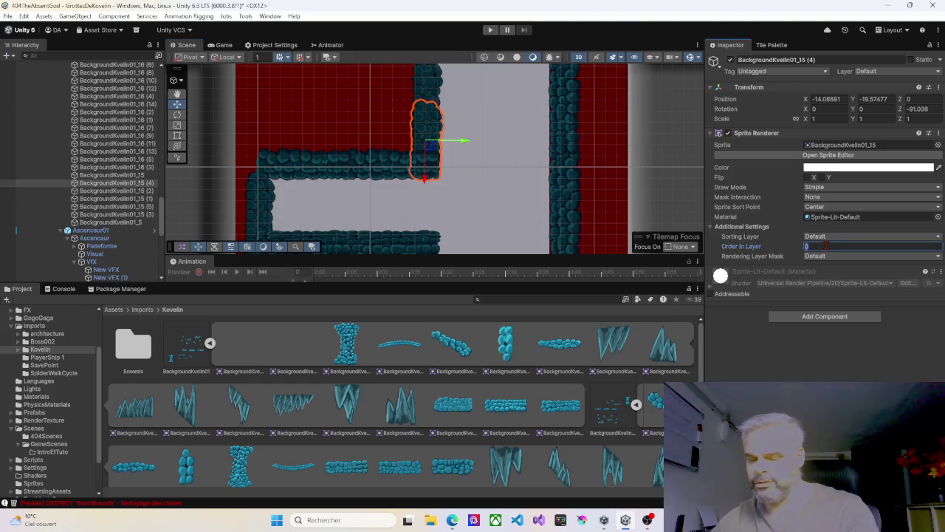
{"action": "left_click", "coordinate": [464, 183]}
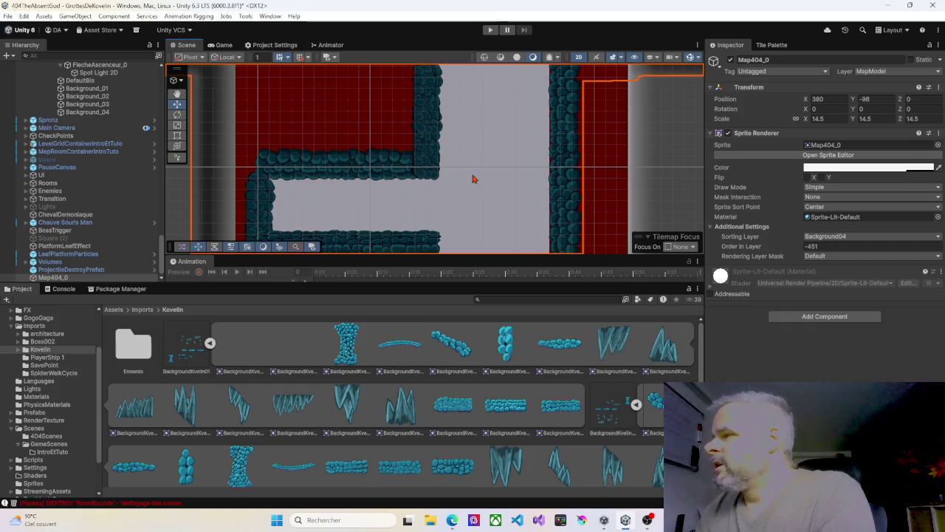
Zoom out and collapse the Ascenceur01, Walls, Layers, Checkpoints and Lights groups in the Hierarchy.
{"action": "scroll", "coordinate": [476, 180], "scroll_direction": "down", "scroll_amount": 3}
{"action": "scroll", "coordinate": [482, 178], "scroll_direction": "down", "scroll_amount": 3}
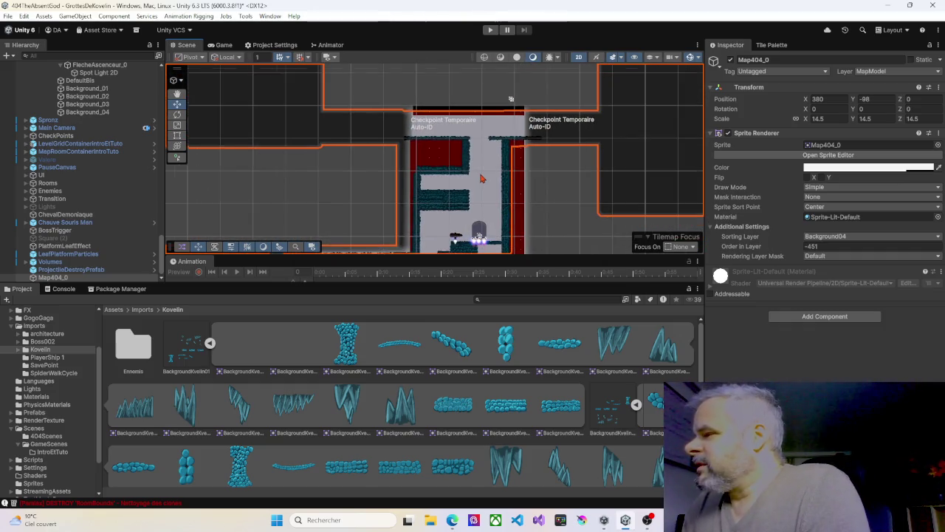
{"action": "scroll", "coordinate": [478, 180], "scroll_direction": "down", "scroll_amount": 2}
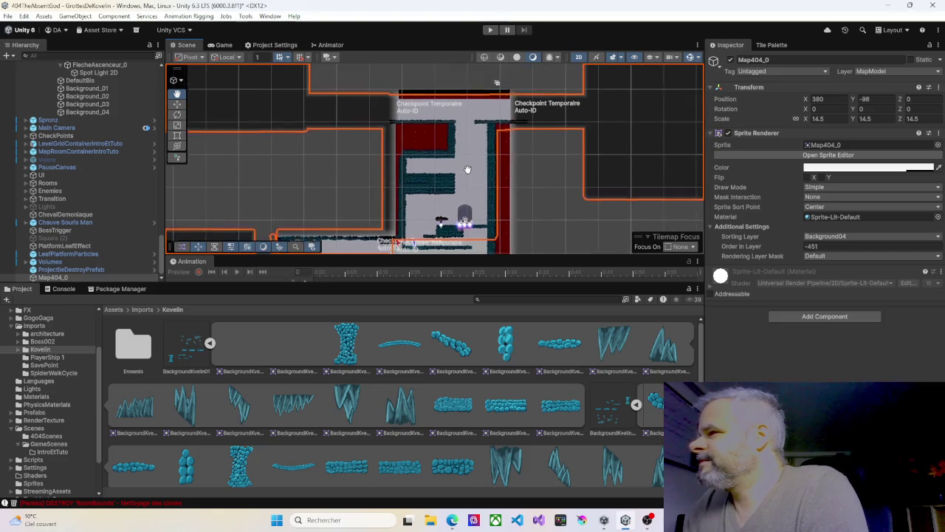
{"action": "scroll", "coordinate": [74, 163], "scroll_direction": "up", "scroll_amount": 9}
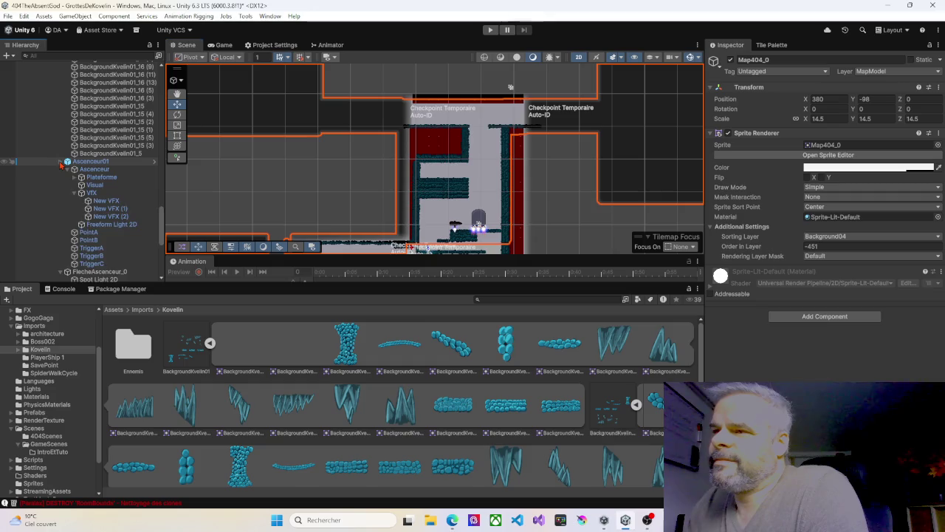
{"action": "left_click", "coordinate": [62, 161]}
{"action": "scroll", "coordinate": [62, 161], "scroll_direction": "up", "scroll_amount": 5}
{"action": "left_click", "coordinate": [62, 157]}
{"action": "scroll", "coordinate": [62, 158], "scroll_direction": "up", "scroll_amount": 10}
{"action": "left_click", "coordinate": [47, 132]}
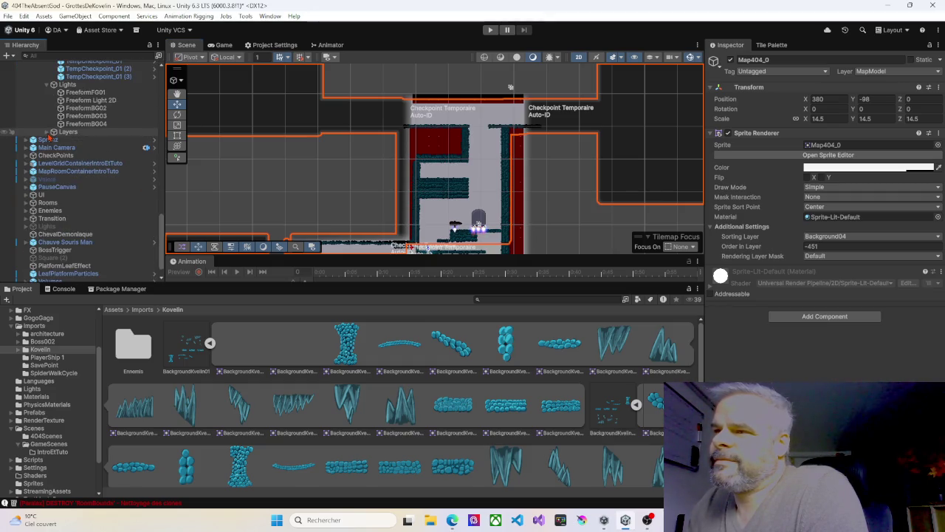
{"action": "scroll", "coordinate": [44, 147], "scroll_direction": "up", "scroll_amount": 8}
{"action": "left_click", "coordinate": [54, 230]}
Re-expand Layers, fold Foreground01 and Kovelin04, and select the Kovelin05 room.
{"action": "scroll", "coordinate": [44, 185], "scroll_direction": "down", "scroll_amount": 5}
{"action": "left_click", "coordinate": [54, 134]}
{"action": "scroll", "coordinate": [53, 135], "scroll_direction": "down", "scroll_amount": 2}
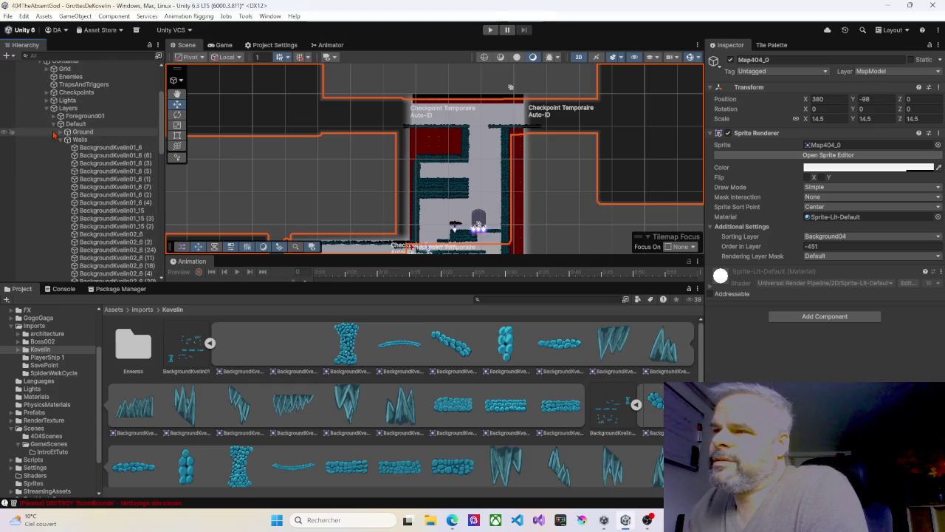
{"action": "scroll", "coordinate": [52, 140], "scroll_direction": "up", "scroll_amount": 2}
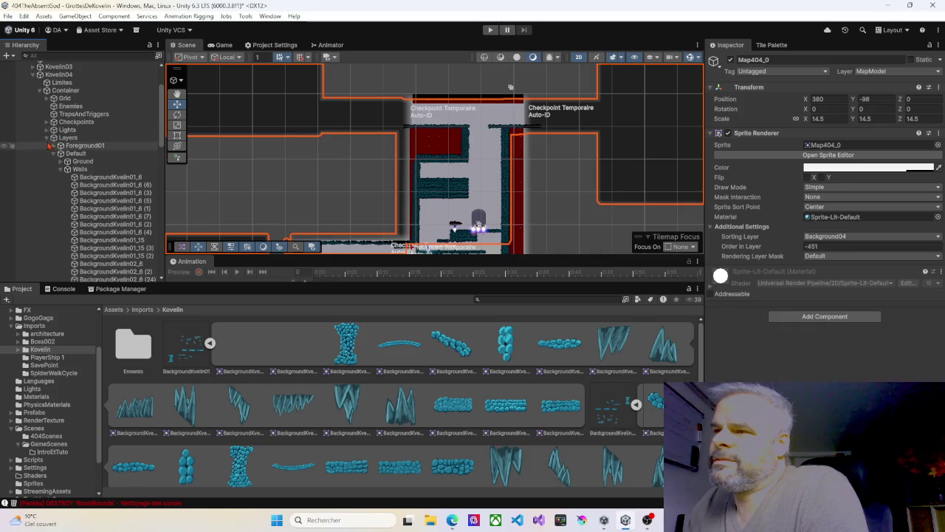
{"action": "left_click", "coordinate": [49, 145]}
{"action": "left_click", "coordinate": [33, 76]}
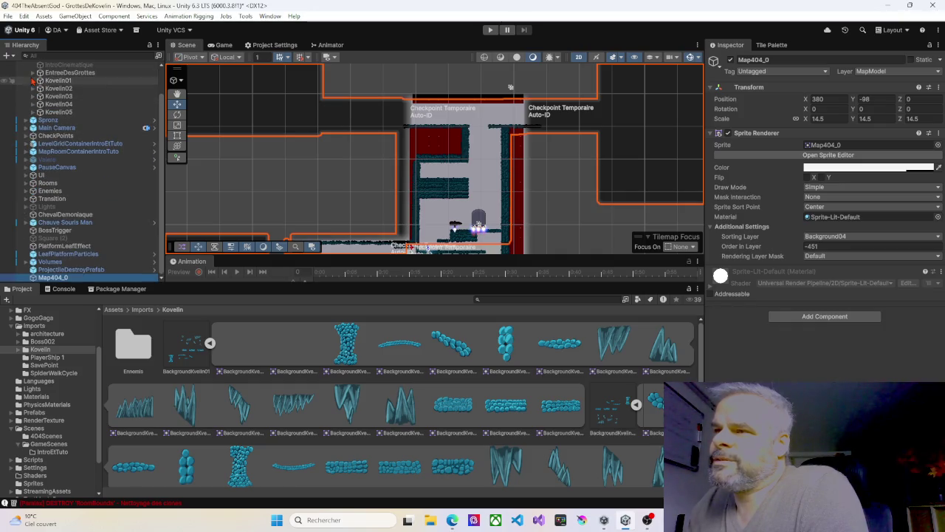
{"action": "left_click", "coordinate": [58, 111]}
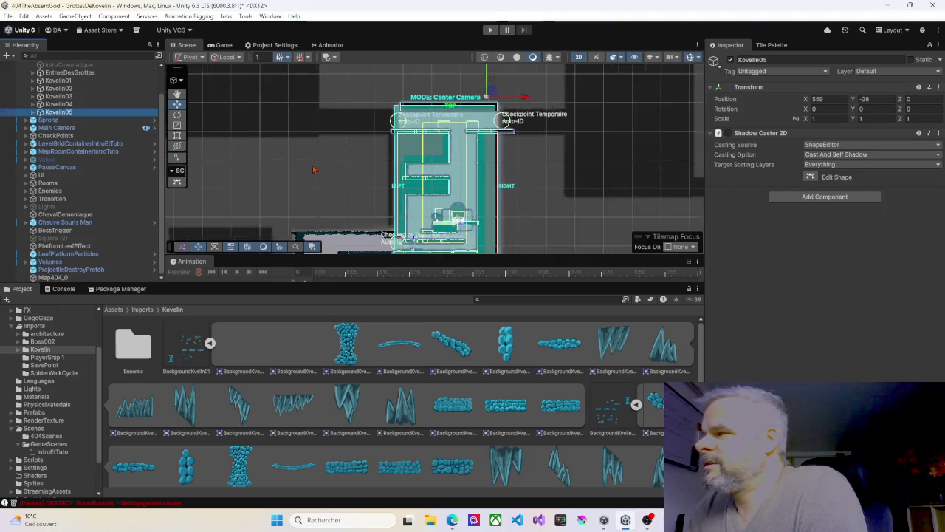
Zoom and pan out past Kovelin05 to the wider level, then select the Transition's FadePanel.
{"action": "scroll", "coordinate": [313, 170], "scroll_direction": "down", "scroll_amount": 2}
{"action": "mouse_move", "coordinate": [299, 185]}
{"action": "left_mouse_down"}
{"action": "mouse_move", "coordinate": [361, 190]}
{"action": "mouse_move", "coordinate": [483, 226]}
{"action": "mouse_move", "coordinate": [504, 195]}
{"action": "left_mouse_up"}
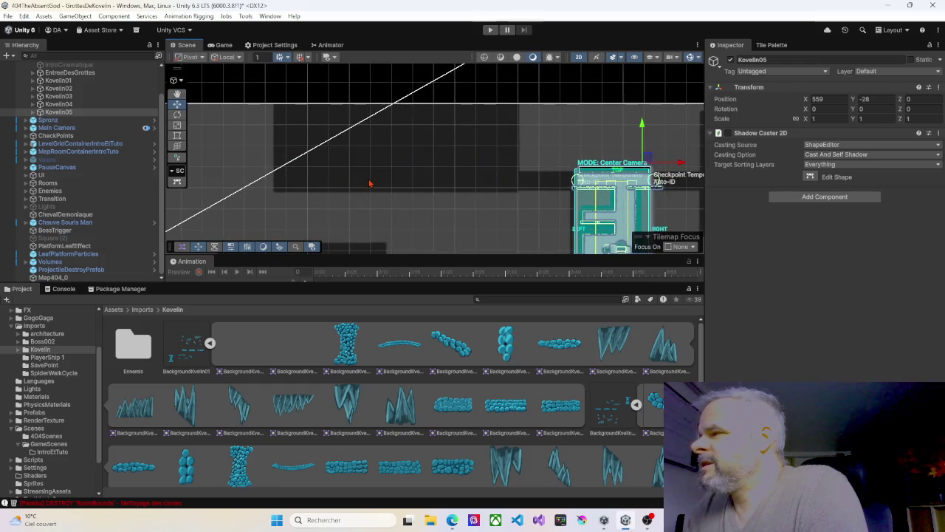
{"action": "scroll", "coordinate": [370, 184], "scroll_direction": "down", "scroll_amount": 3}
{"action": "left_click_drag", "start_coordinate": [369, 184], "coordinate": [371, 217]}
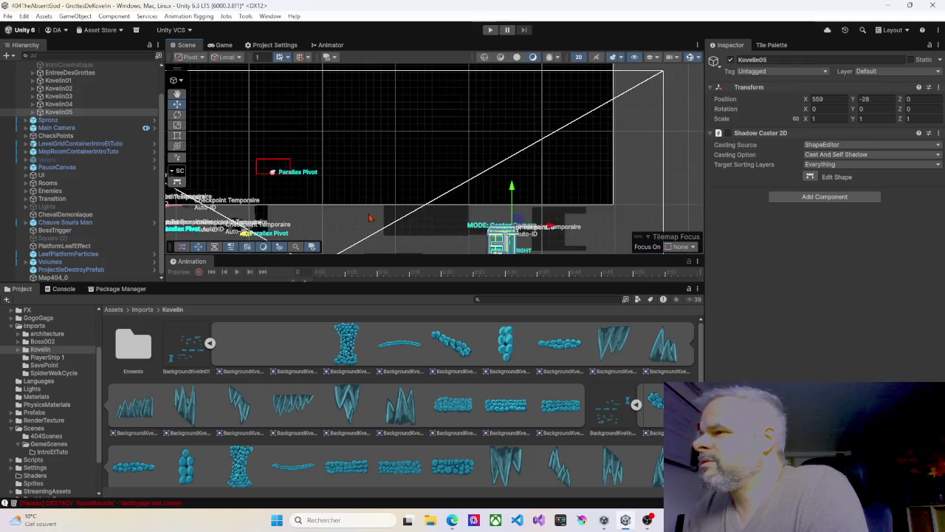
{"action": "left_click", "coordinate": [349, 201]}
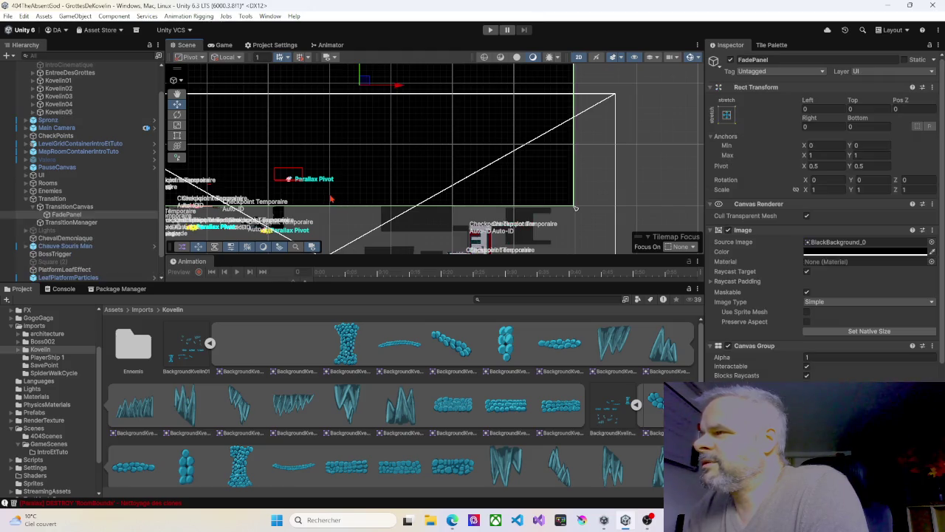
Frame FadePanel in the scene, then inspect TransitionCanvas, FadePanel and the Transition parent in turn.
{"action": "key", "text": "f"}
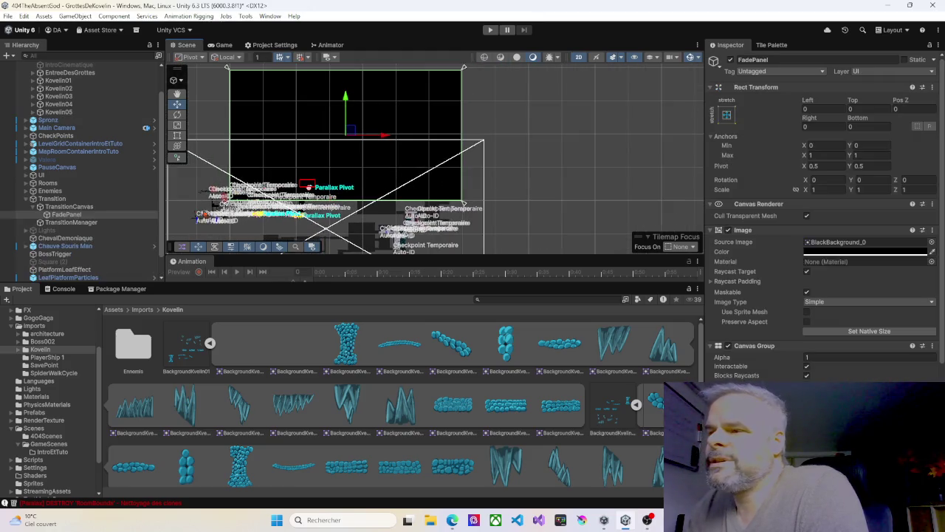
{"action": "left_click", "coordinate": [64, 208]}
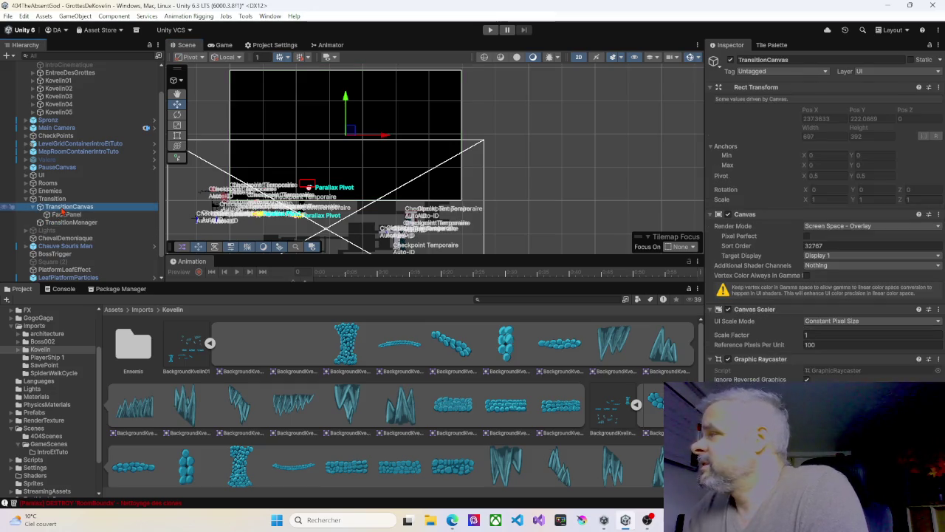
{"action": "left_click", "coordinate": [65, 215]}
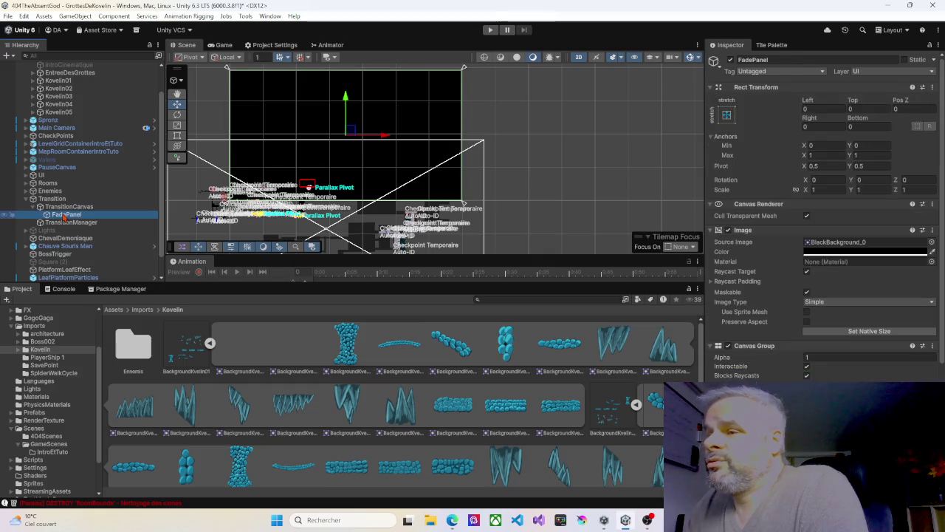
{"action": "left_click", "coordinate": [55, 200]}
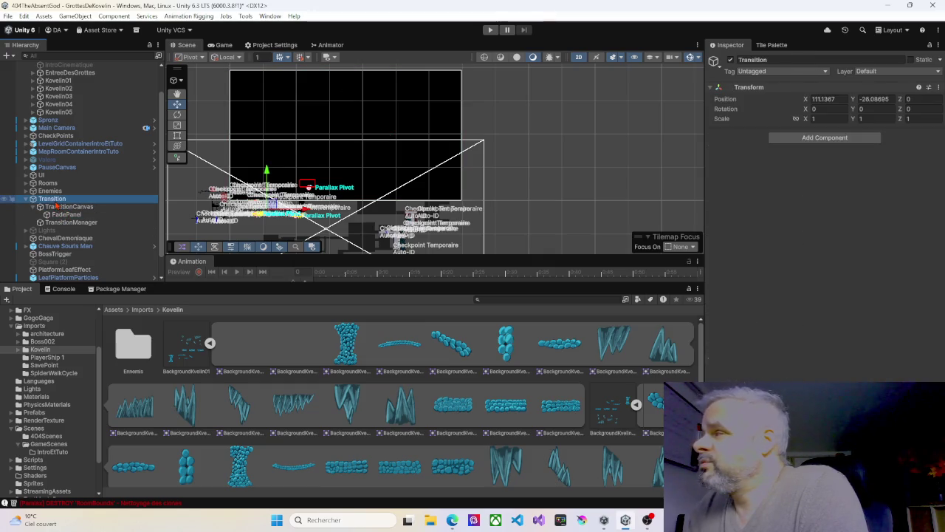
{"action": "left_click", "coordinate": [58, 208]}
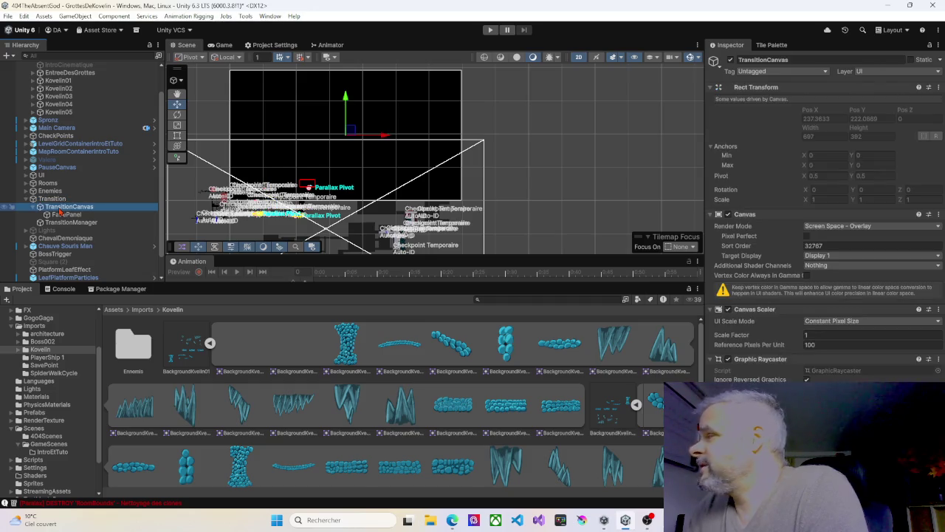
{"action": "left_click", "coordinate": [61, 216]}
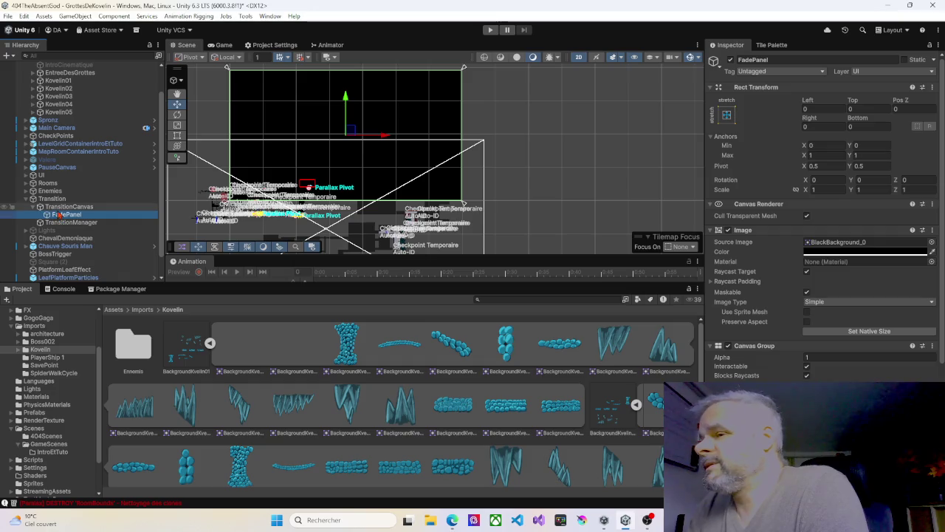
{"action": "left_click", "coordinate": [59, 208]}
{"action": "left_click", "coordinate": [53, 200]}
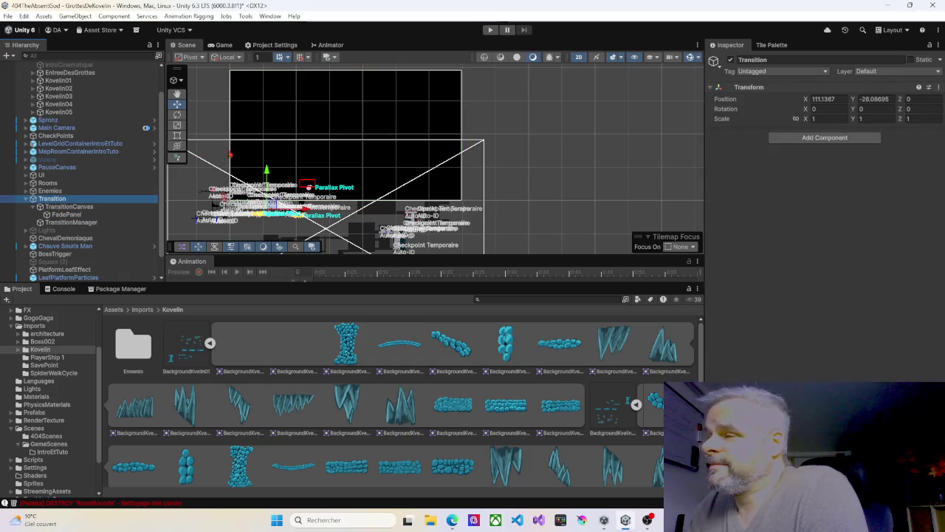
{"action": "scroll", "coordinate": [471, 116], "scroll_direction": "down", "scroll_amount": 4}
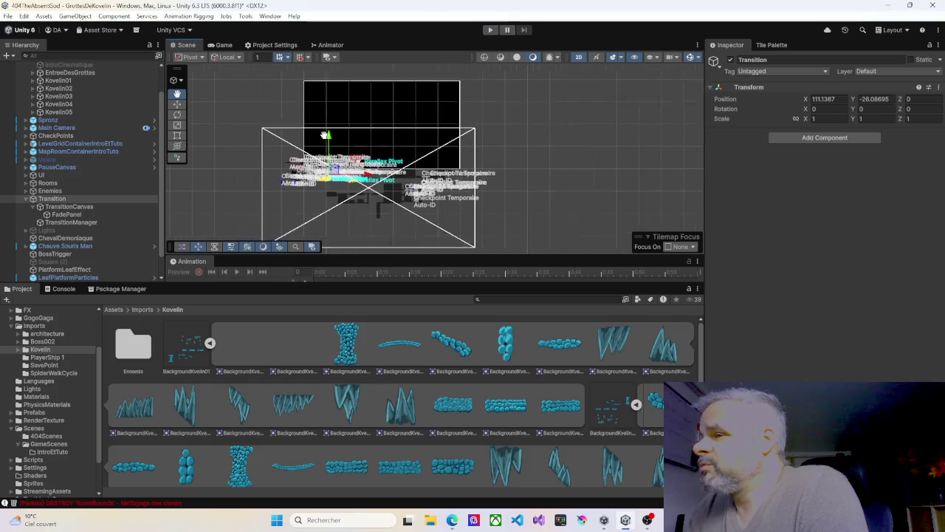
{"action": "left_click_drag", "start_coordinate": [322, 141], "coordinate": [324, 145]}
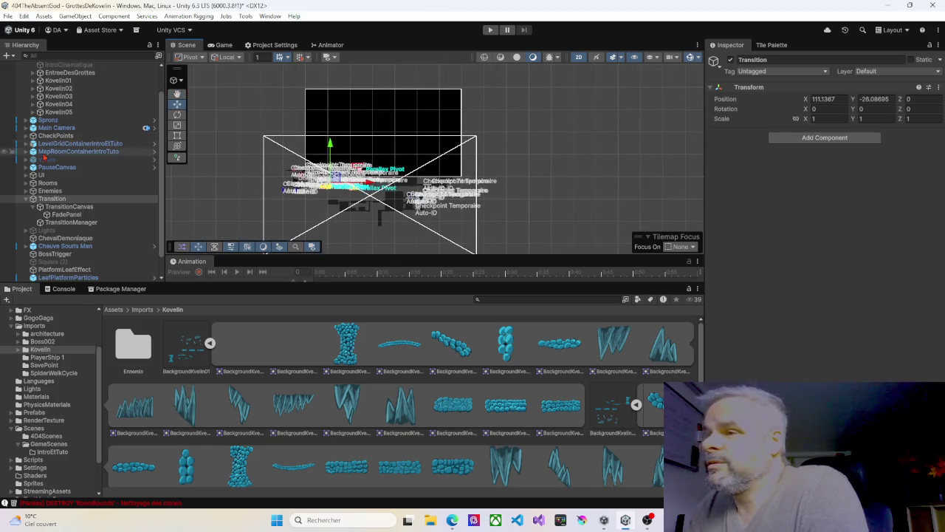
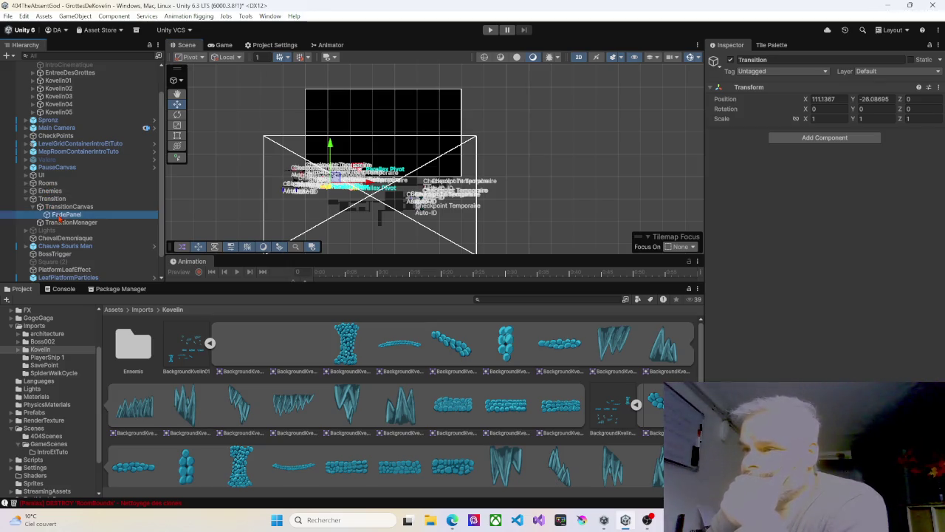
Select FadePanel and uncheck its active box to disable it.
{"action": "left_click", "coordinate": [67, 214]}
{"action": "left_click", "coordinate": [730, 59]}
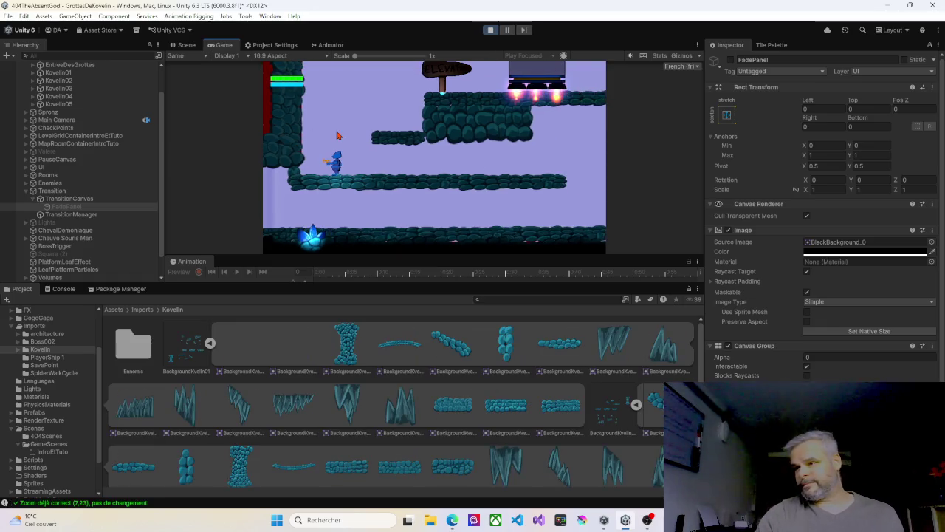
Walk the character left and right across the first rooms and off the ledge into the next.
{"action": "key", "text": "Right"}
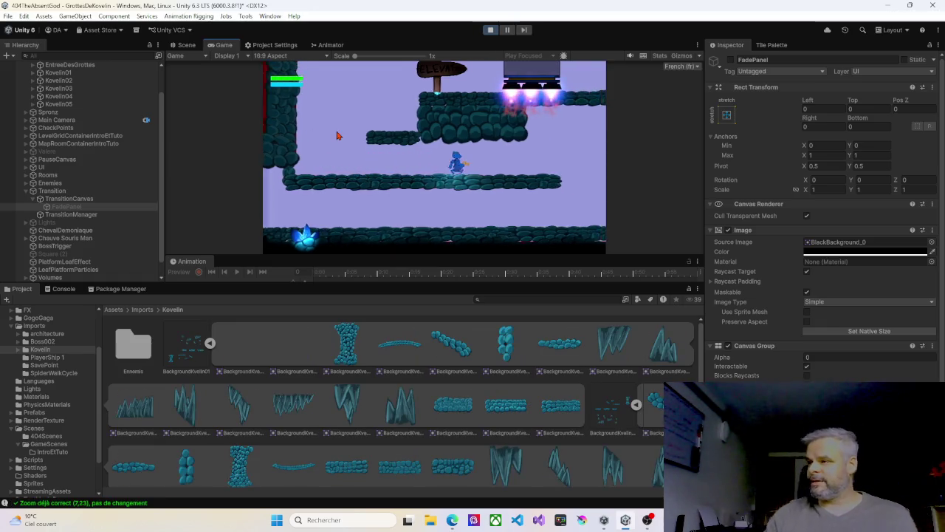
{"action": "key", "text": "Left"}
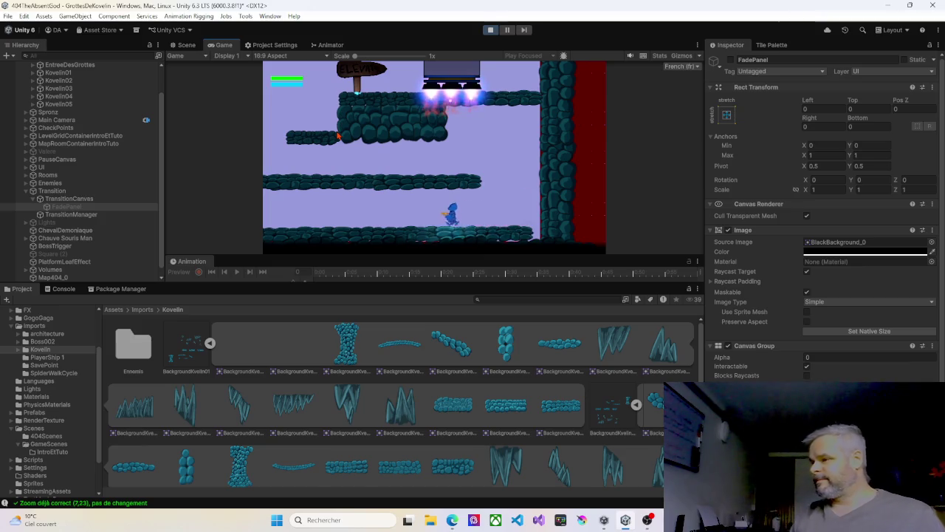
{"action": "key", "text": "Left"}
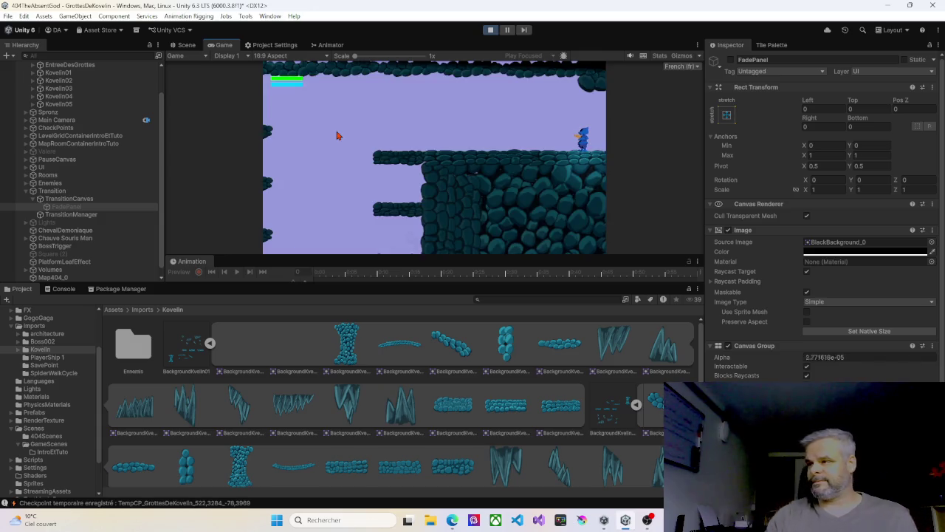
{"action": "key", "text": "Left"}
{"action": "key", "text": "Right"}
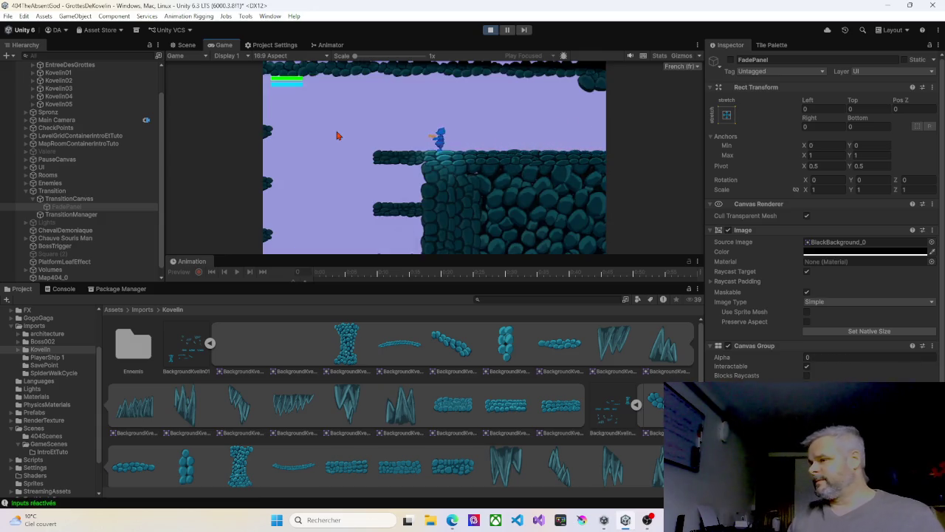
{"action": "key", "text": "Right"}
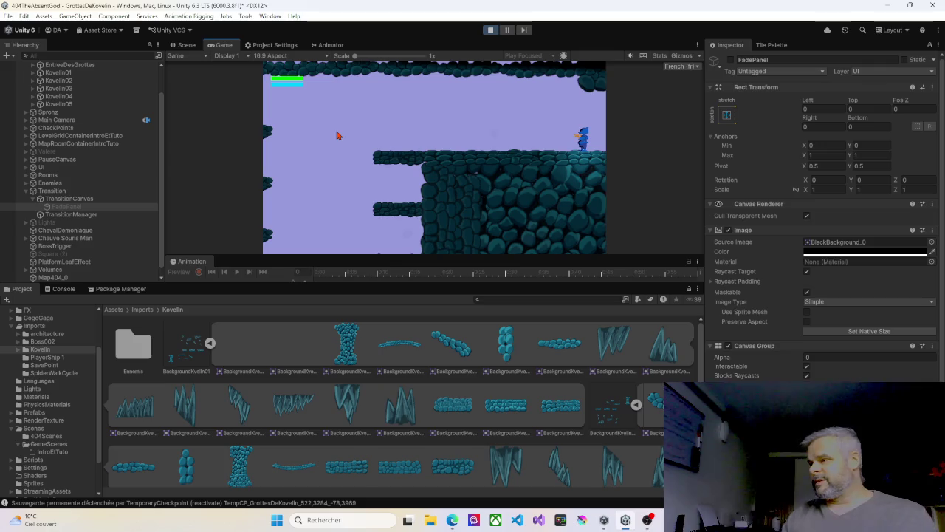
{"action": "key", "text": "Left"}
{"action": "key", "text": "Right"}
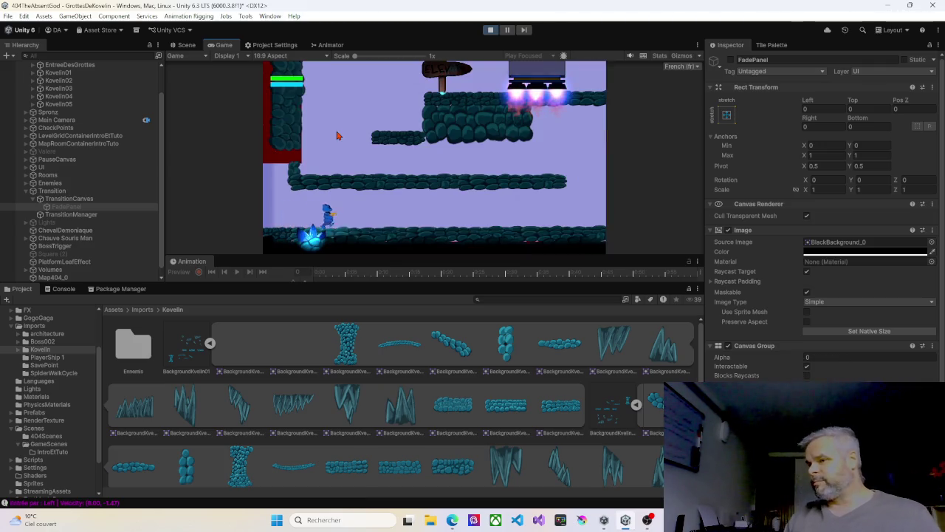
{"action": "key", "text": "Right"}
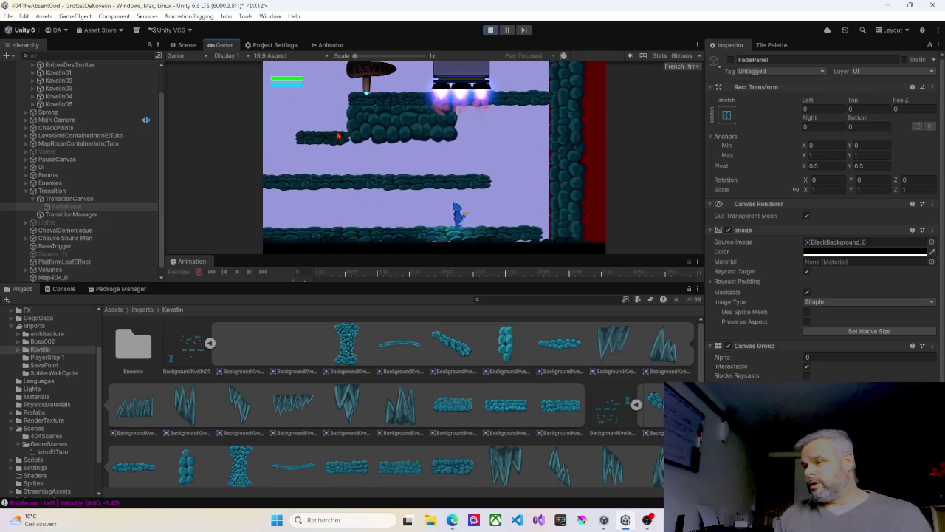
Jump around the room and onto the upper platform by the sign.
{"action": "key", "text": "space"}
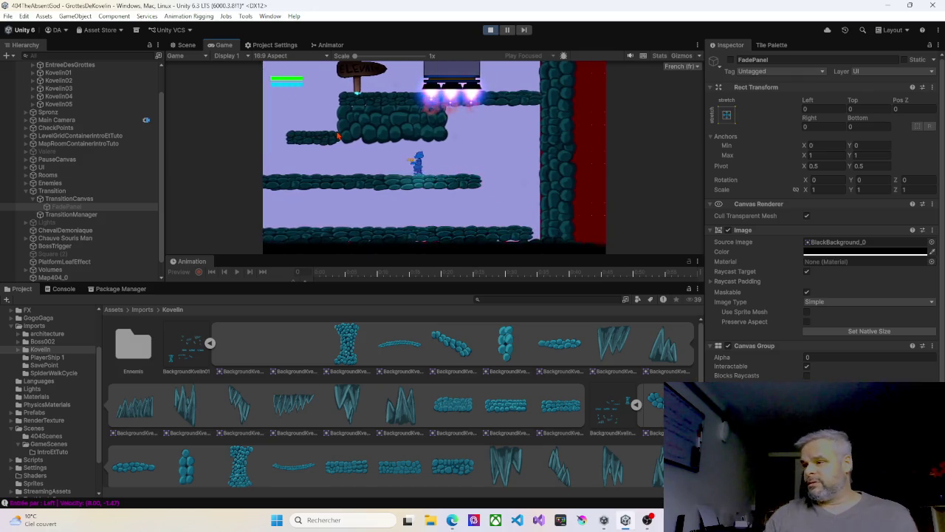
{"action": "key", "text": "Left"}
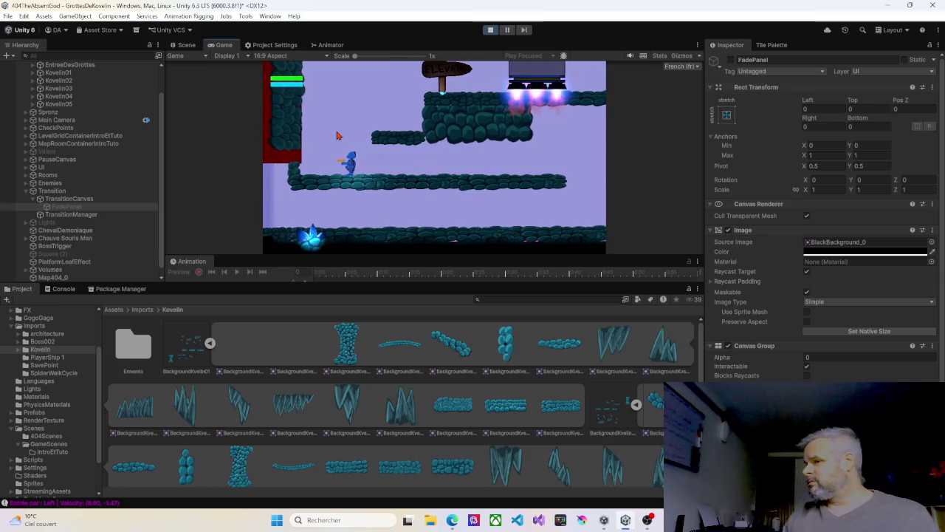
{"action": "key", "text": "space"}
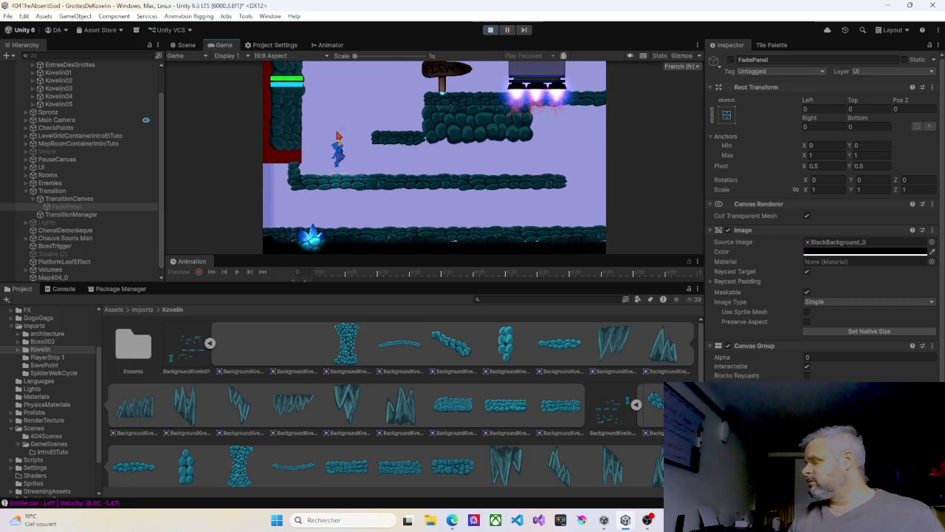
{"action": "key", "text": "Right"}
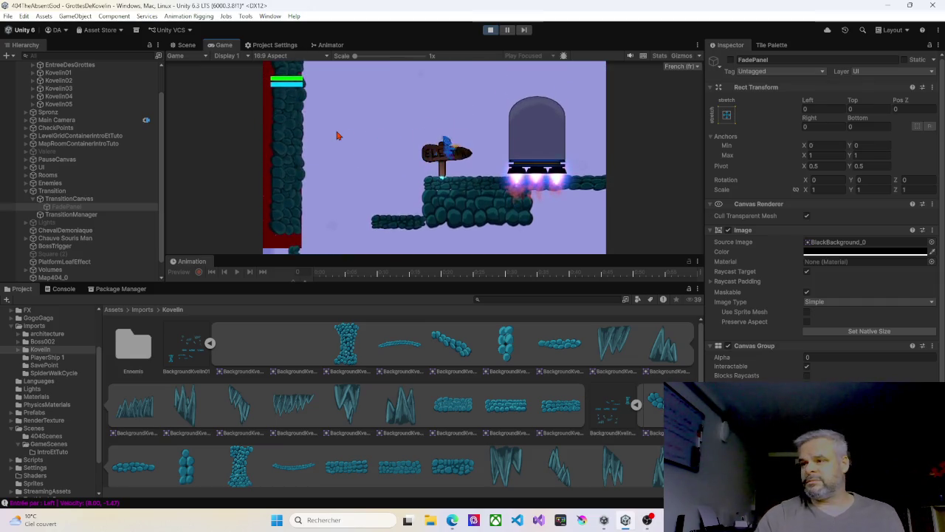
{"action": "key", "text": "Left"}
{"action": "key", "text": "space"}
Ride the elevator up, go left through the doorway, fire a shot, and exit right.
{"action": "key", "text": "Right"}
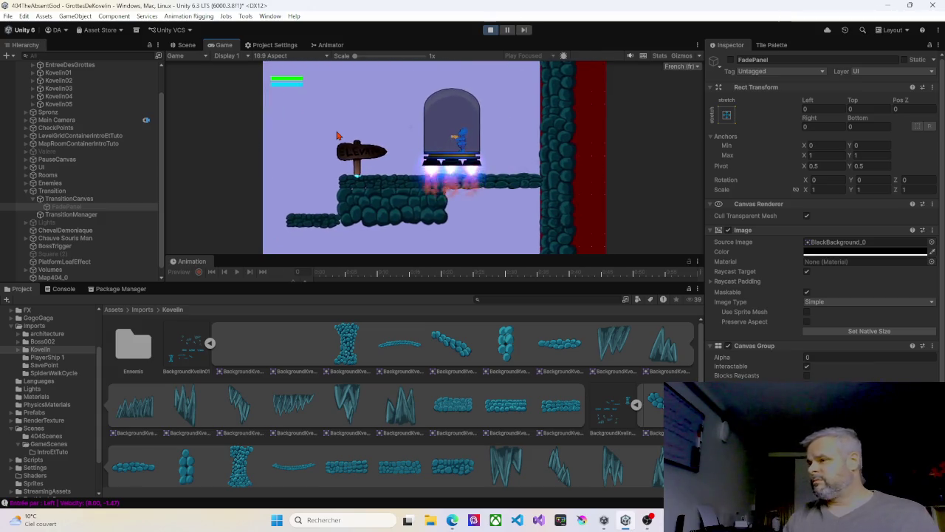
{"action": "key", "text": "Left"}
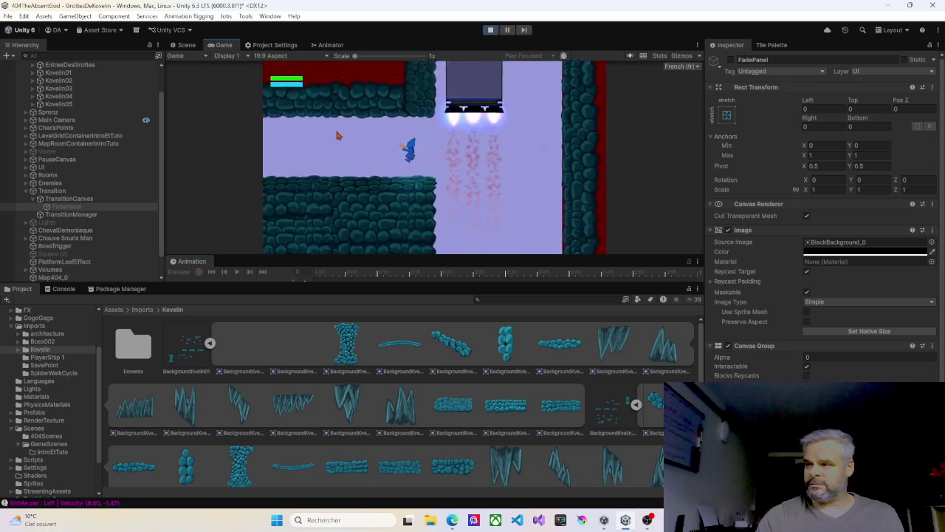
{"action": "key", "text": "Left"}
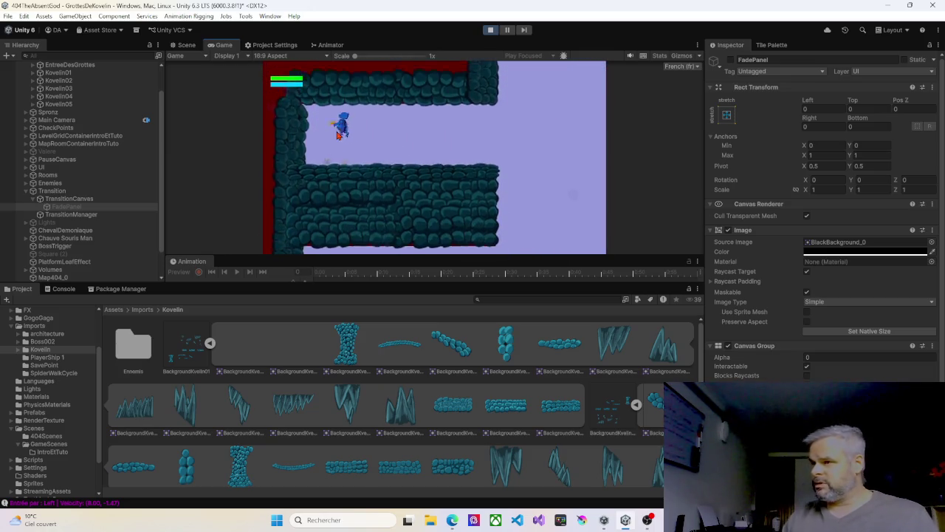
{"action": "key", "text": "Right"}
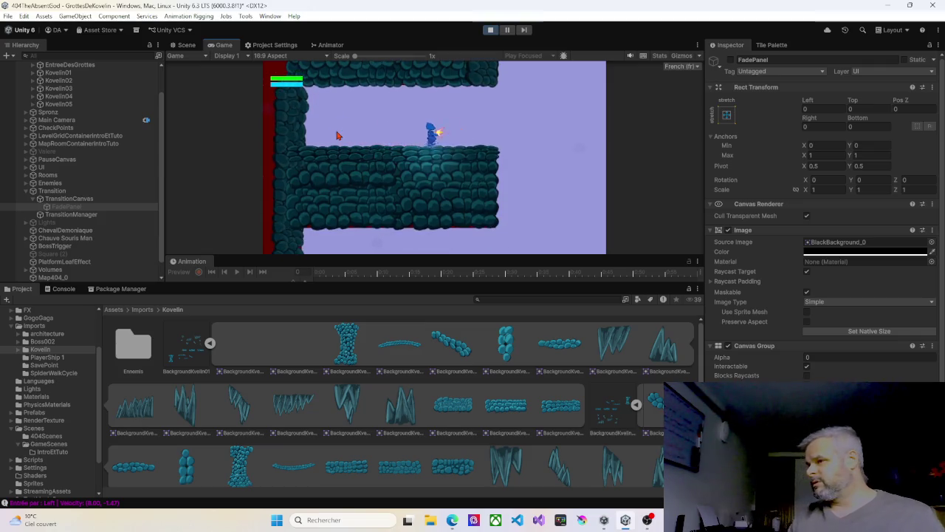
{"action": "key", "text": "Right"}
{"action": "key", "text": "x"}
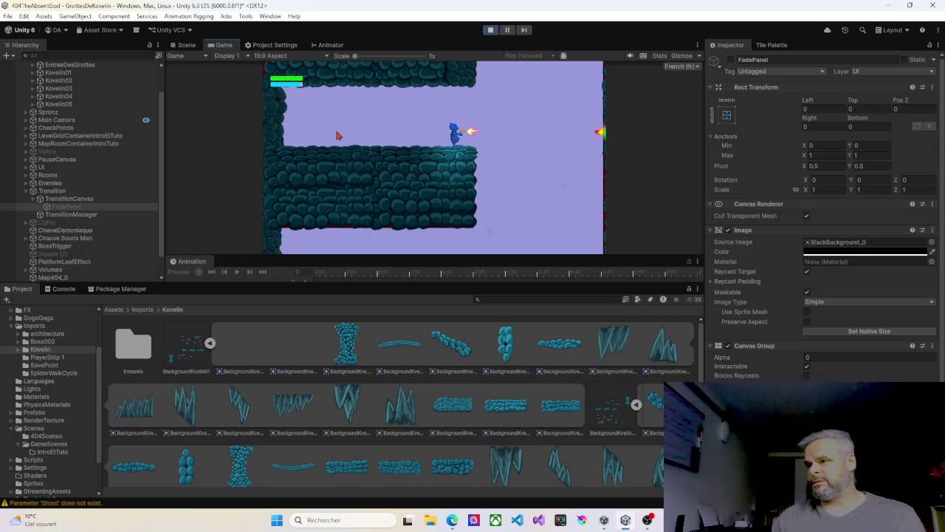
{"action": "key", "text": "Right"}
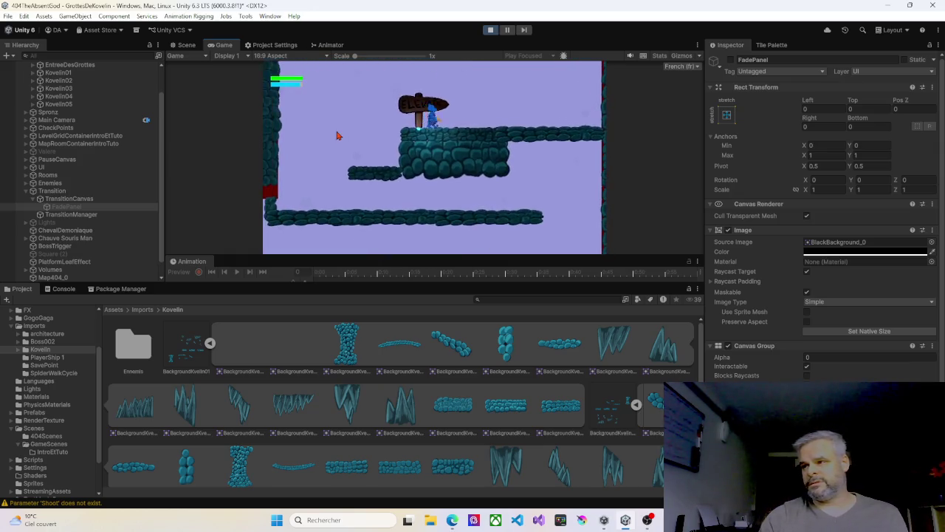
Step into and out of the elevator capsule, walk the platform, then drop off its left edge.
{"action": "key", "text": "Left"}
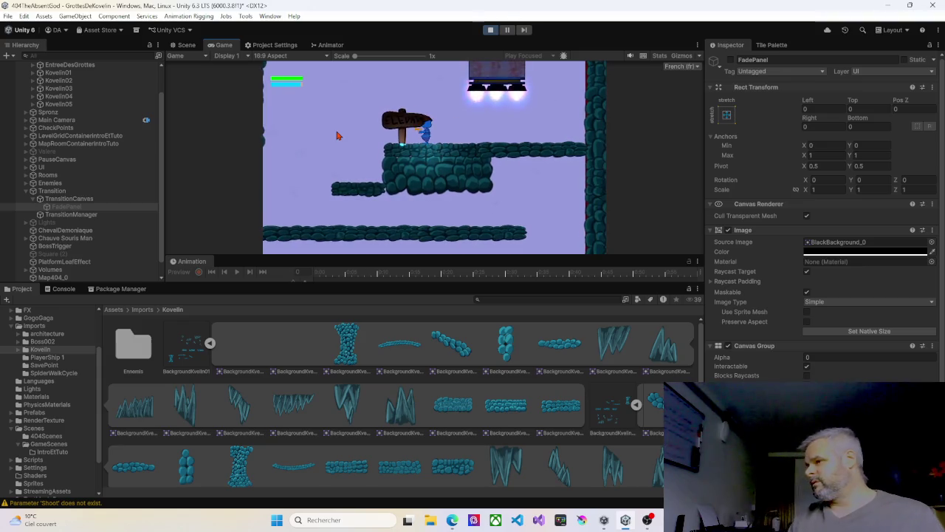
{"action": "key", "text": "Right"}
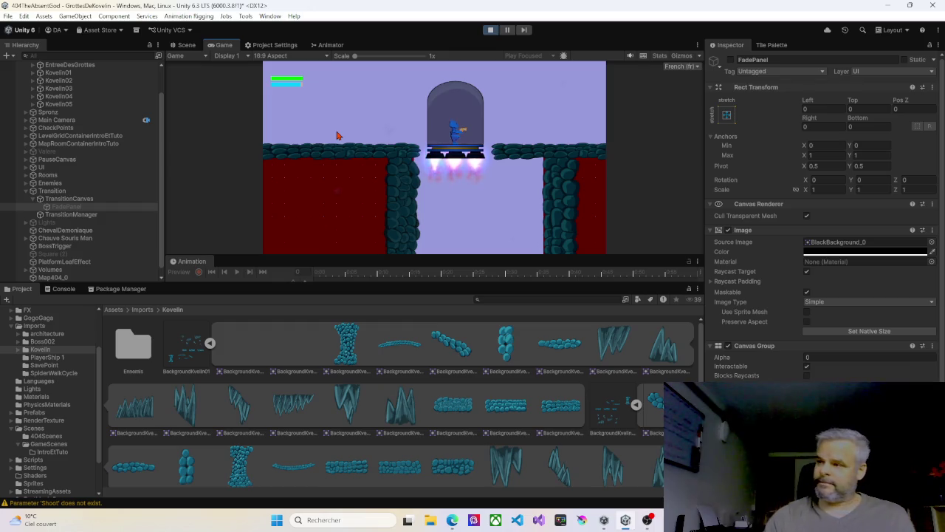
{"action": "key", "text": "Left"}
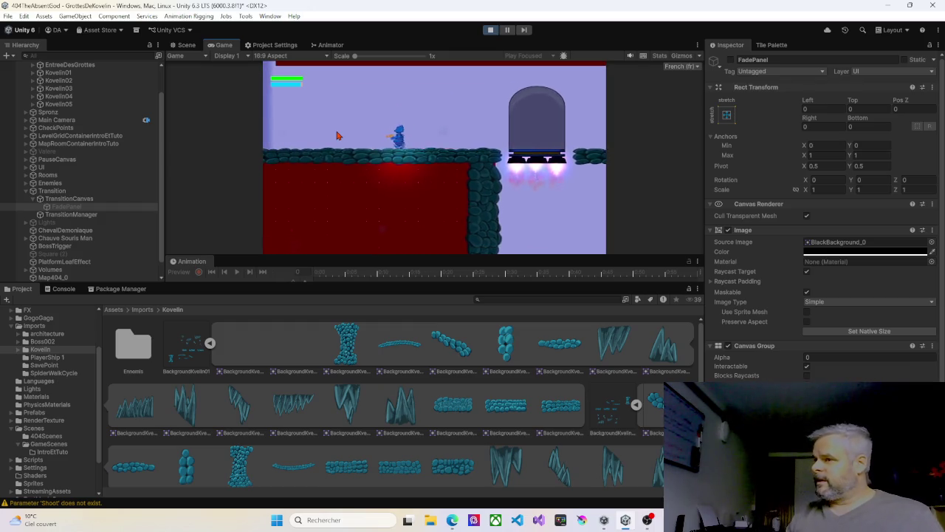
{"action": "key", "text": "Left"}
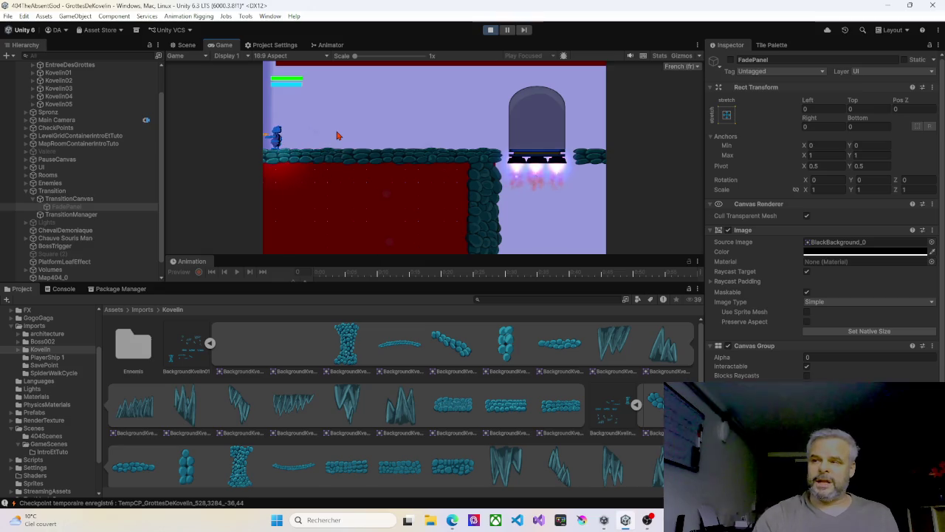
{"action": "key", "text": "Right"}
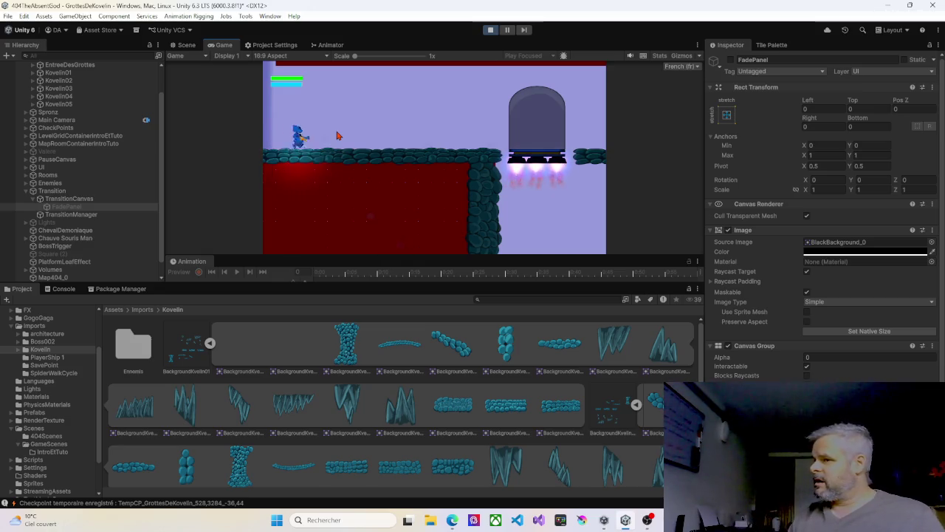
{"action": "key", "text": "Left"}
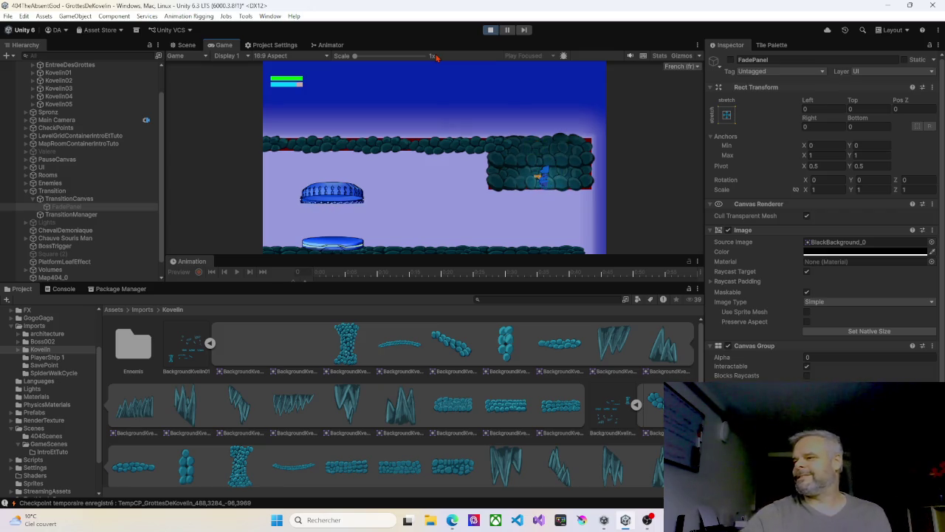
Stop Play mode and pan the Scene view to the top of the red room.
{"action": "left_click", "coordinate": [493, 31]}
{"action": "scroll", "coordinate": [398, 148], "scroll_direction": "up", "scroll_amount": 6}
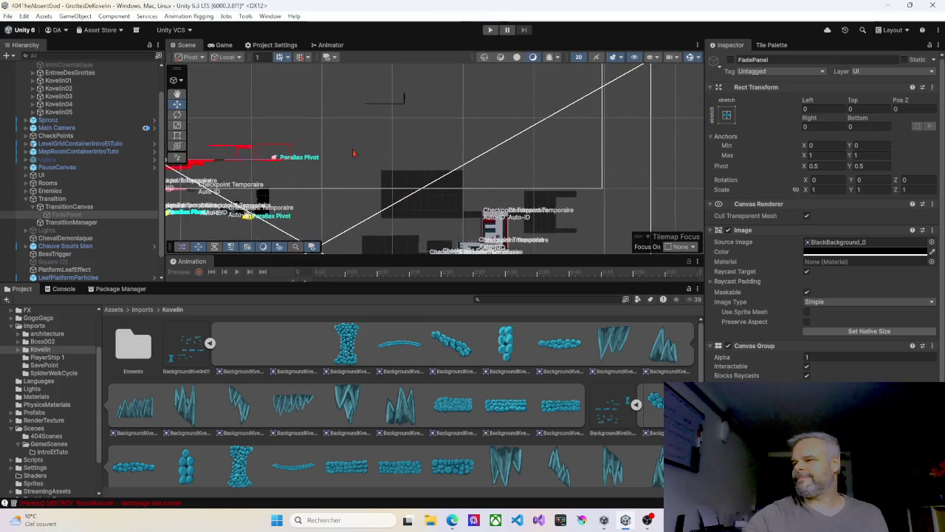
{"action": "scroll", "coordinate": [357, 155], "scroll_direction": "up", "scroll_amount": 5}
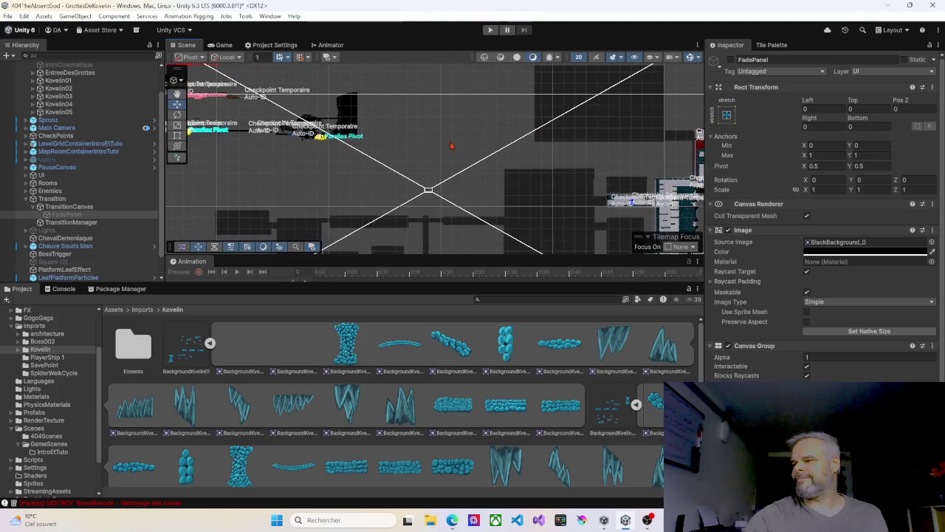
{"action": "scroll", "coordinate": [430, 162], "scroll_direction": "down", "scroll_amount": 3}
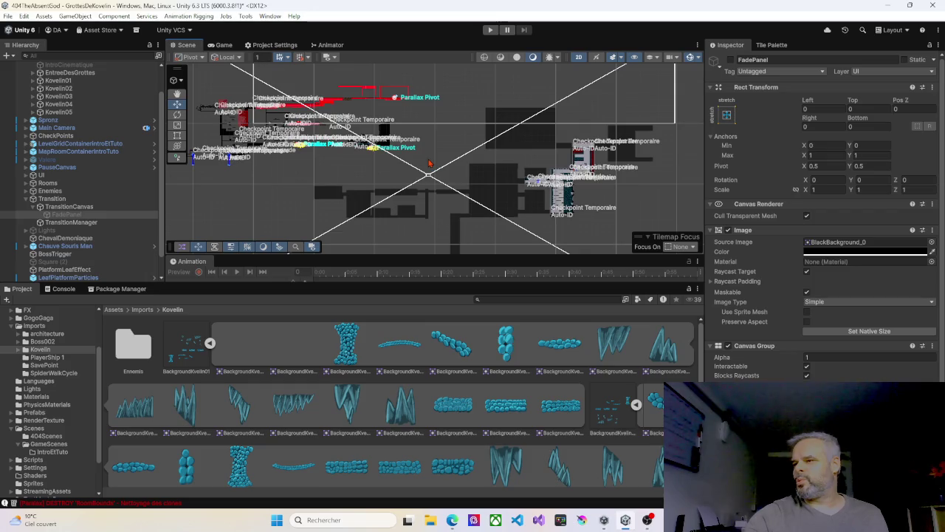
{"action": "scroll", "coordinate": [515, 175], "scroll_direction": "up", "scroll_amount": 5}
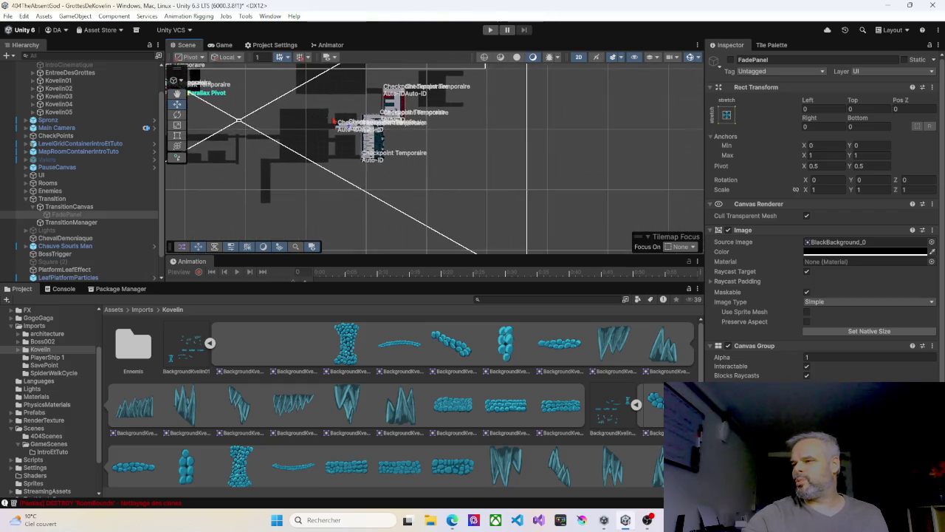
{"action": "scroll", "coordinate": [395, 128], "scroll_direction": "up", "scroll_amount": 5}
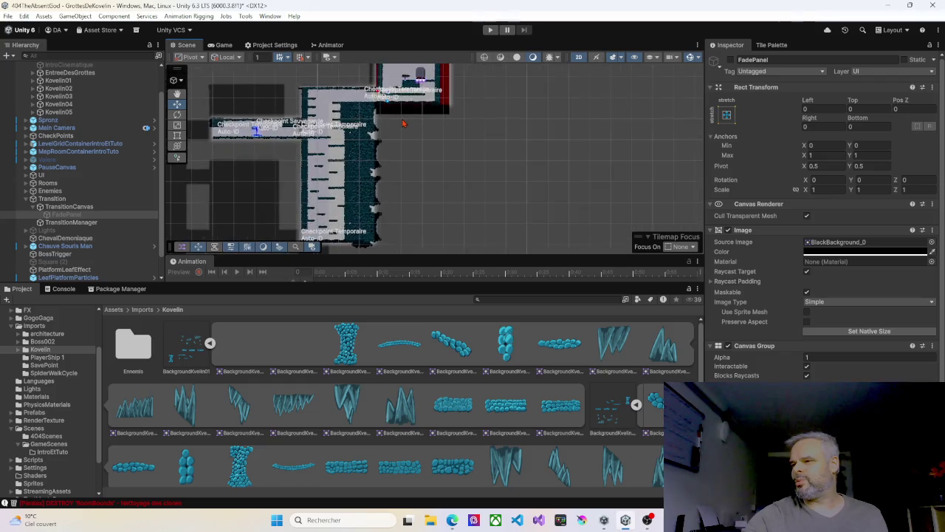
{"action": "left_click_drag", "start_coordinate": [374, 158], "coordinate": [398, 182]}
{"action": "scroll", "coordinate": [404, 110], "scroll_direction": "down", "scroll_amount": 5}
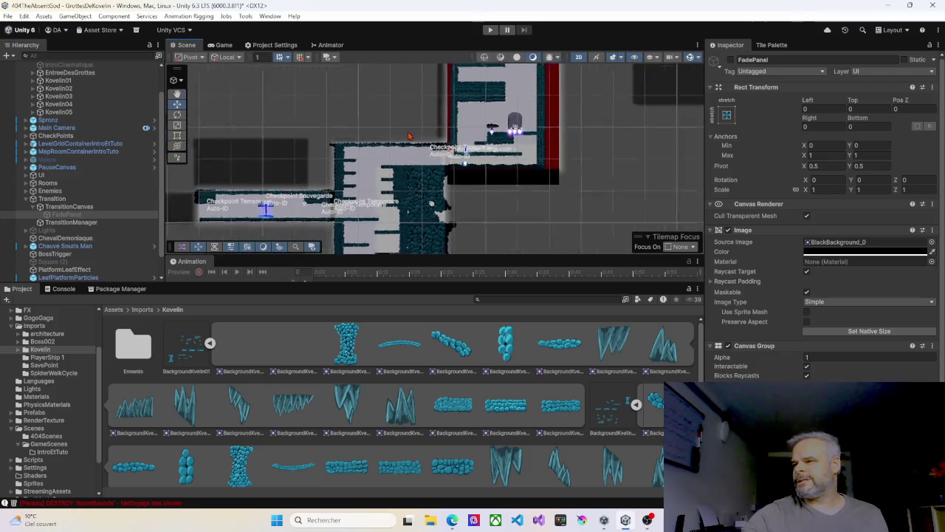
{"action": "left_click_drag", "start_coordinate": [404, 110], "coordinate": [385, 175]}
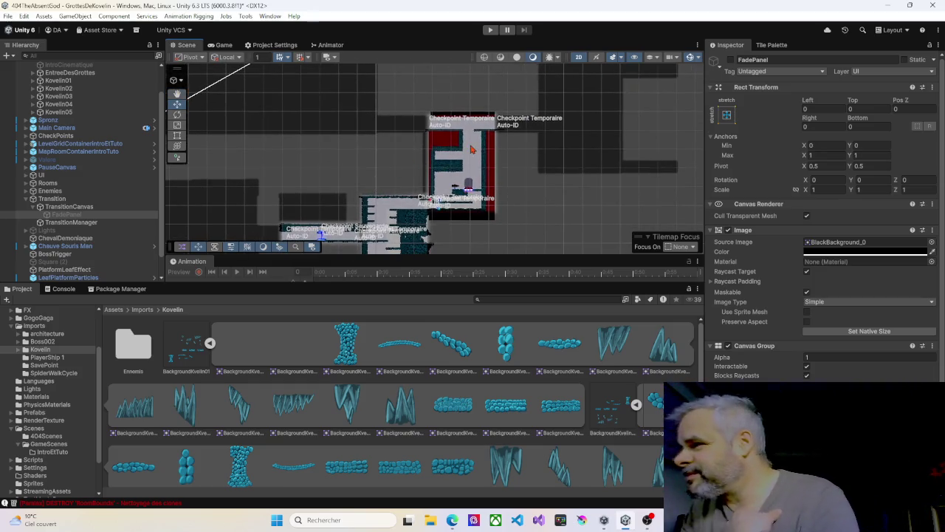
Select the Map404_0 map sprite, then the Kovelin05 room in the Hierarchy.
{"action": "left_click", "coordinate": [385, 175]}
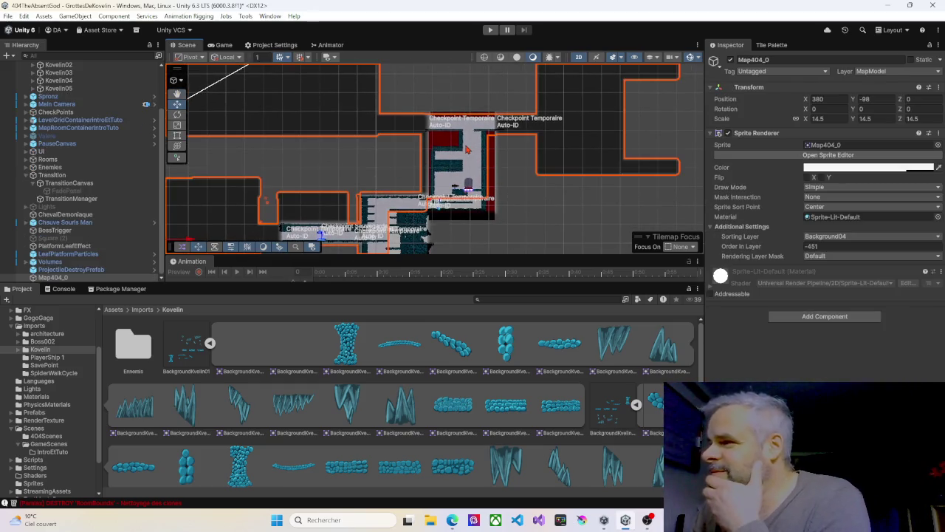
{"action": "scroll", "coordinate": [82, 129], "scroll_direction": "up", "scroll_amount": 2}
{"action": "left_click", "coordinate": [56, 118]}
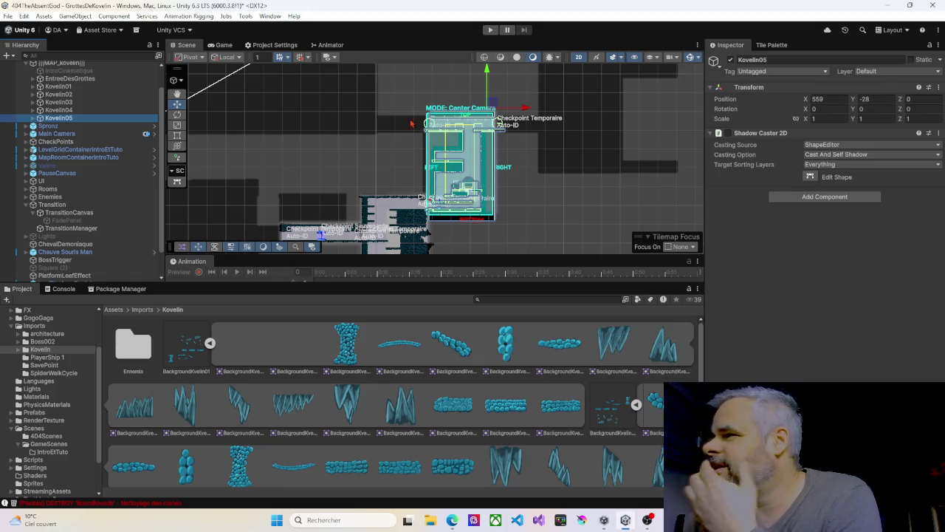
{"action": "left_click_drag", "start_coordinate": [370, 148], "coordinate": [415, 219]}
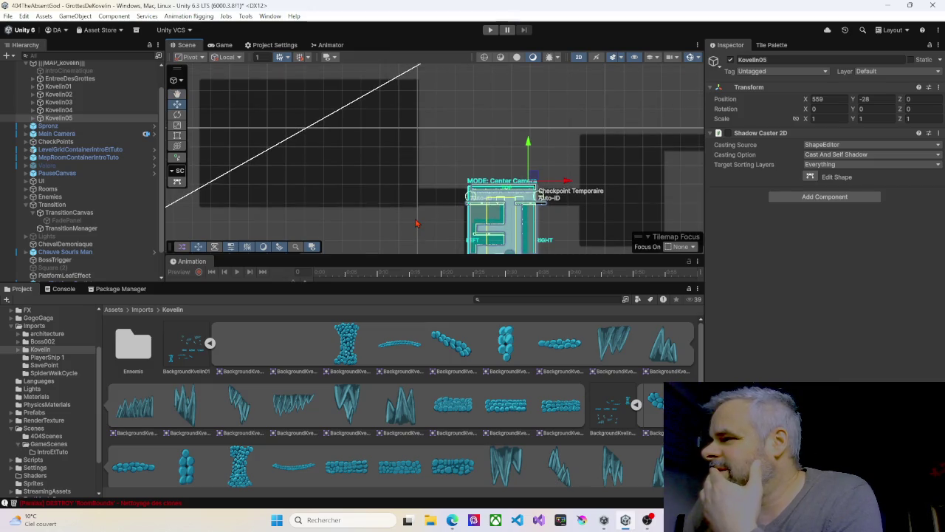
{"action": "mouse_move", "coordinate": [426, 220]}
{"action": "left_mouse_down"}
{"action": "mouse_move", "coordinate": [390, 152]}
{"action": "mouse_move", "coordinate": [362, 135]}
{"action": "left_mouse_up"}
{"action": "scroll", "coordinate": [362, 136], "scroll_direction": "up", "scroll_amount": 2}
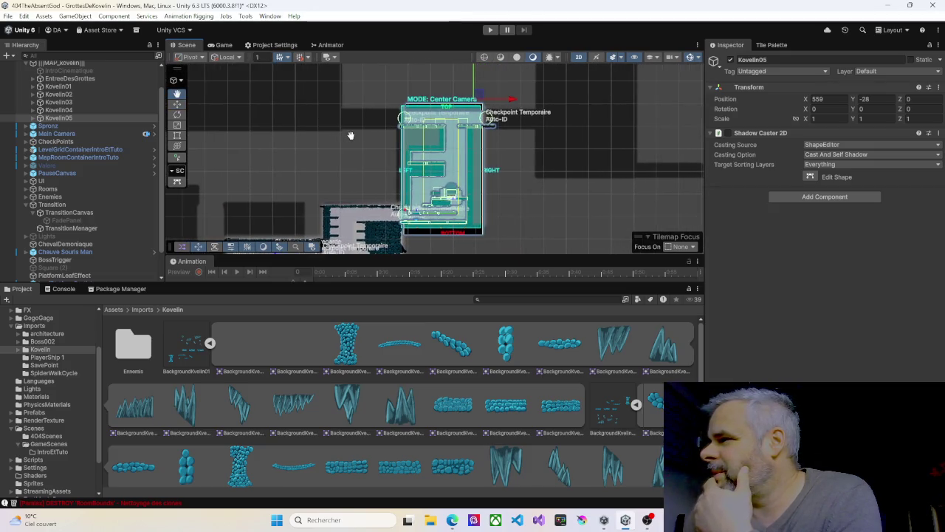
{"action": "key", "text": "w"}
{"action": "scroll", "coordinate": [375, 140], "scroll_direction": "up", "scroll_amount": 3}
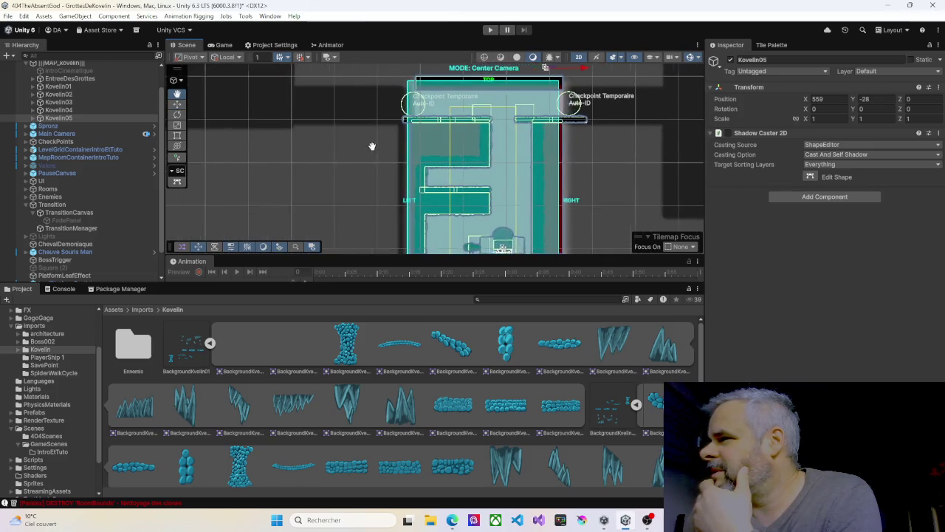
{"action": "mouse_move", "coordinate": [428, 190]}
{"action": "left_mouse_down"}
{"action": "mouse_move", "coordinate": [400, 107]}
{"action": "mouse_move", "coordinate": [374, 127]}
{"action": "mouse_move", "coordinate": [365, 158]}
{"action": "left_mouse_up"}
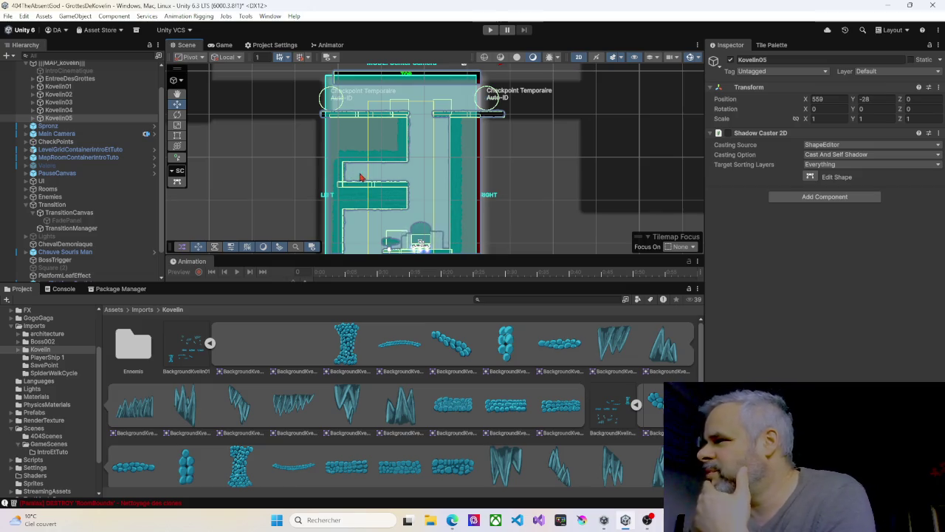
{"action": "mouse_move", "coordinate": [303, 156]}
{"action": "left_mouse_down"}
{"action": "mouse_move", "coordinate": [386, 155]}
{"action": "mouse_move", "coordinate": [457, 169]}
{"action": "left_mouse_up"}
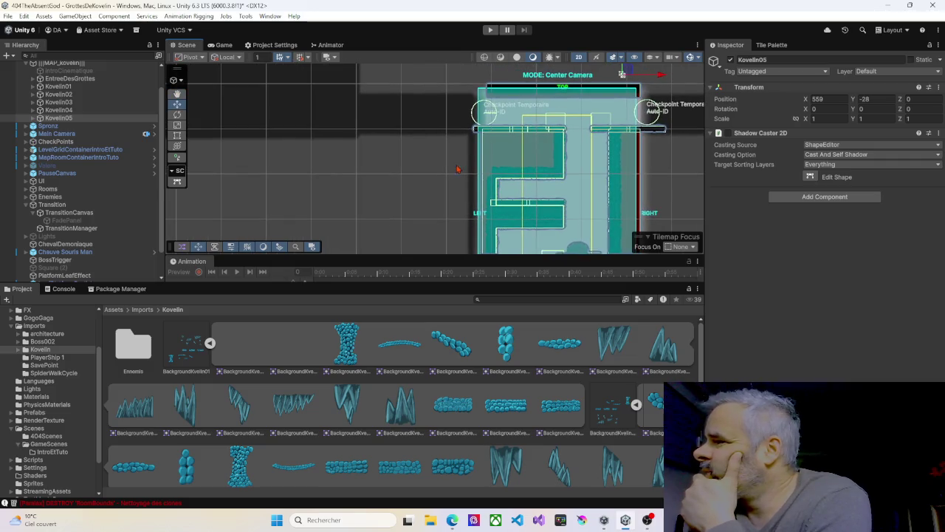
{"action": "left_click", "coordinate": [62, 119]}
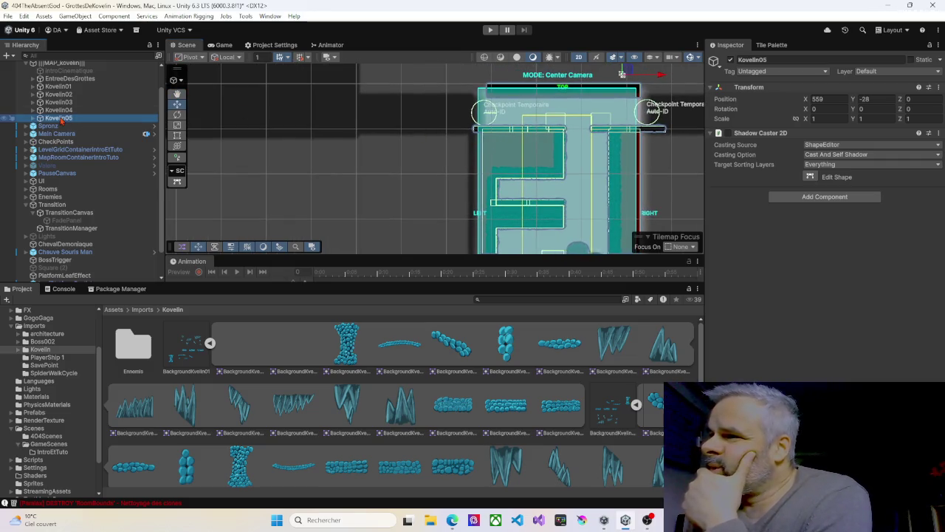
Duplicate Kovelin05 and rename the copy Kovelin06.
{"action": "key", "text": "ctrl+d"}
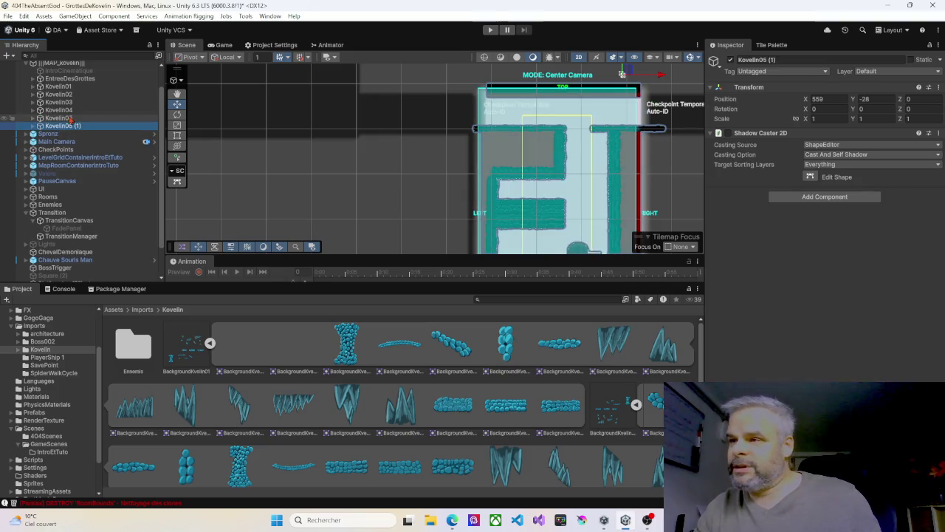
{"action": "key", "text": "F2"}
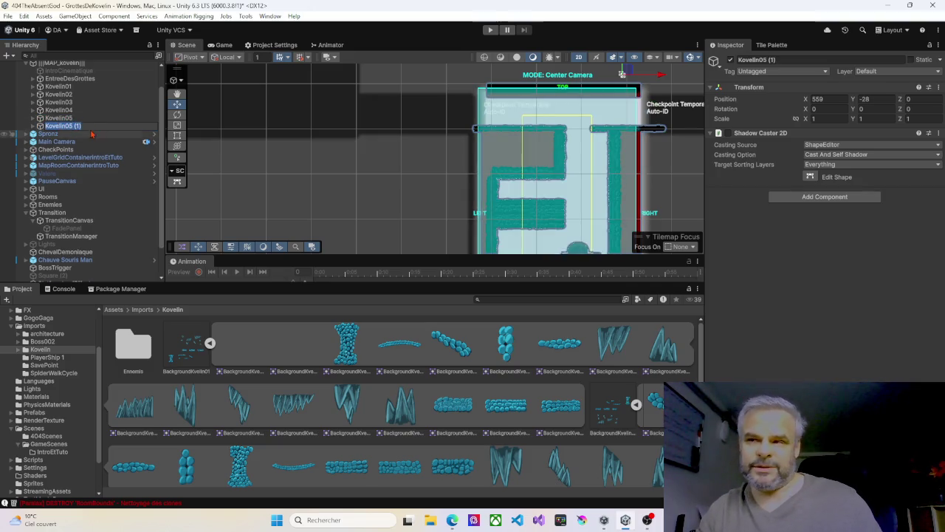
{"action": "type", "text": "6"}
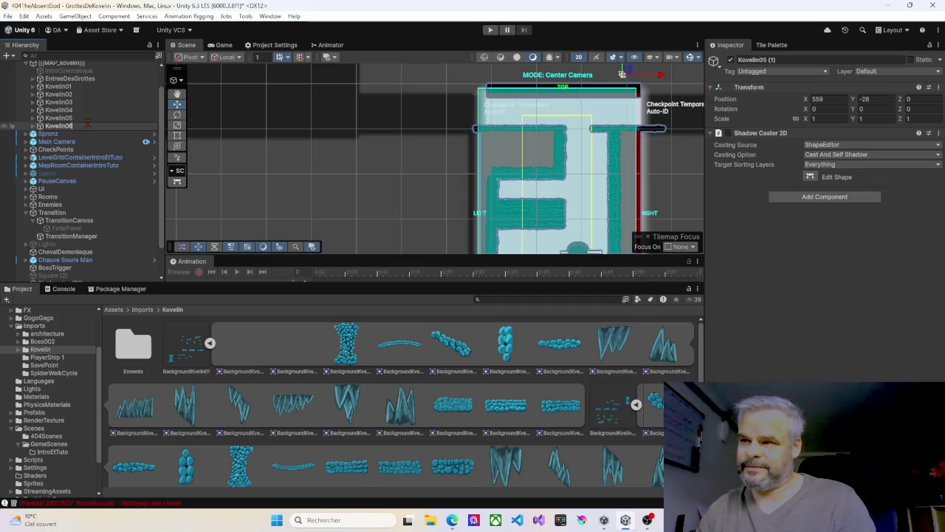
{"action": "key", "text": "Return"}
Move Kovelin06 left and above the original room, setting Position Y to 14.
{"action": "scroll", "coordinate": [560, 119], "scroll_direction": "down", "scroll_amount": 3}
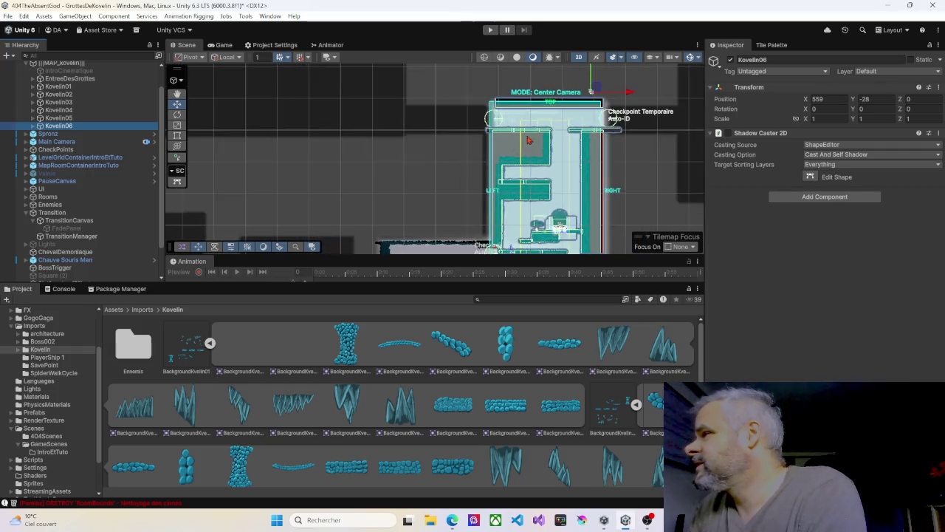
{"action": "left_click", "coordinate": [302, 59]}
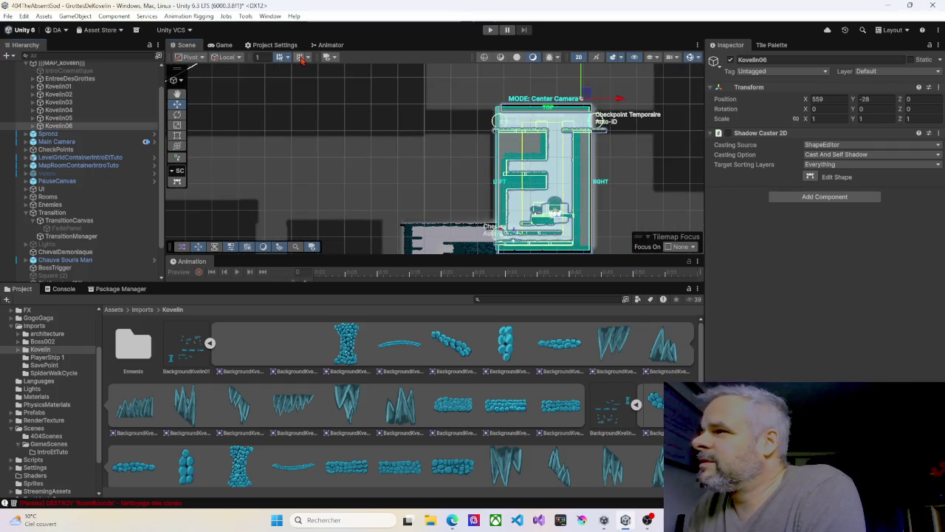
{"action": "left_click_drag", "start_coordinate": [623, 101], "coordinate": [530, 112]}
{"action": "scroll", "coordinate": [466, 212], "scroll_direction": "down", "scroll_amount": 2}
{"action": "scroll", "coordinate": [466, 212], "scroll_direction": "down", "scroll_amount": 2}
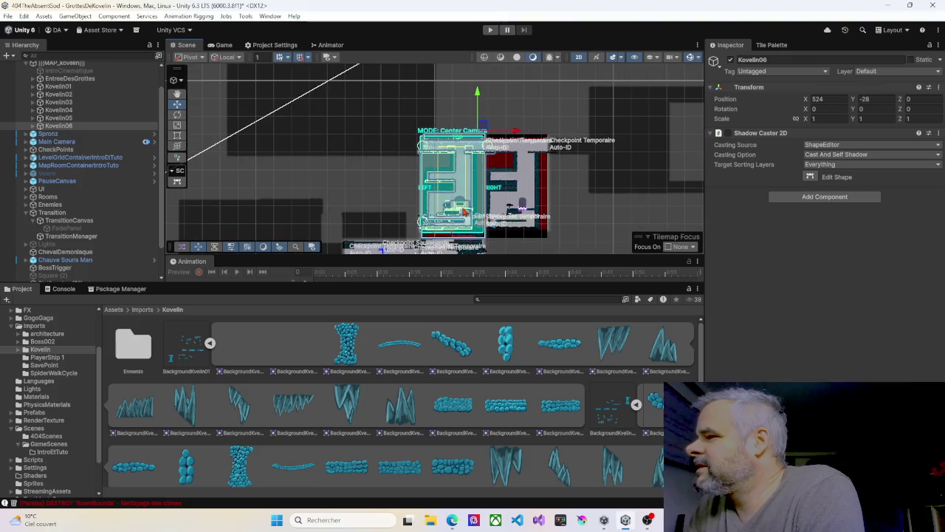
{"action": "left_click_drag", "start_coordinate": [478, 94], "coordinate": [476, 19]}
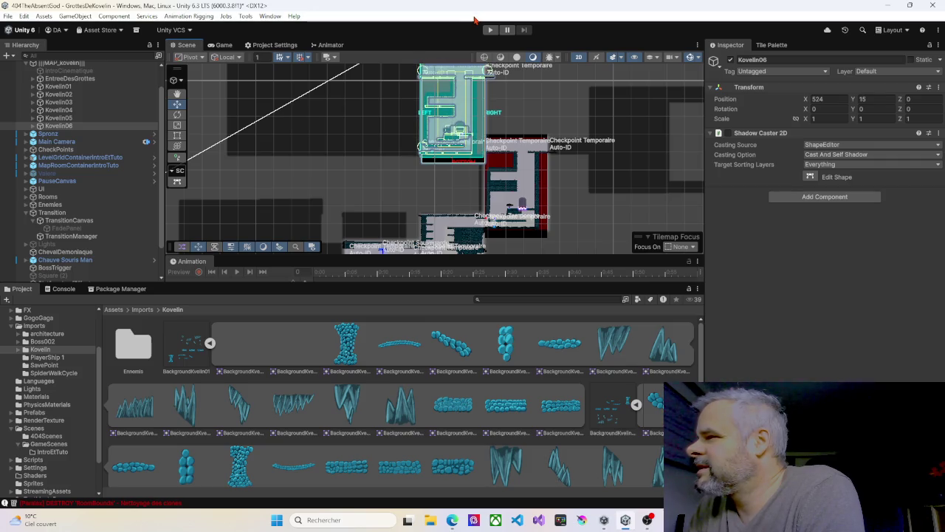
{"action": "scroll", "coordinate": [456, 114], "scroll_direction": "up", "scroll_amount": 5}
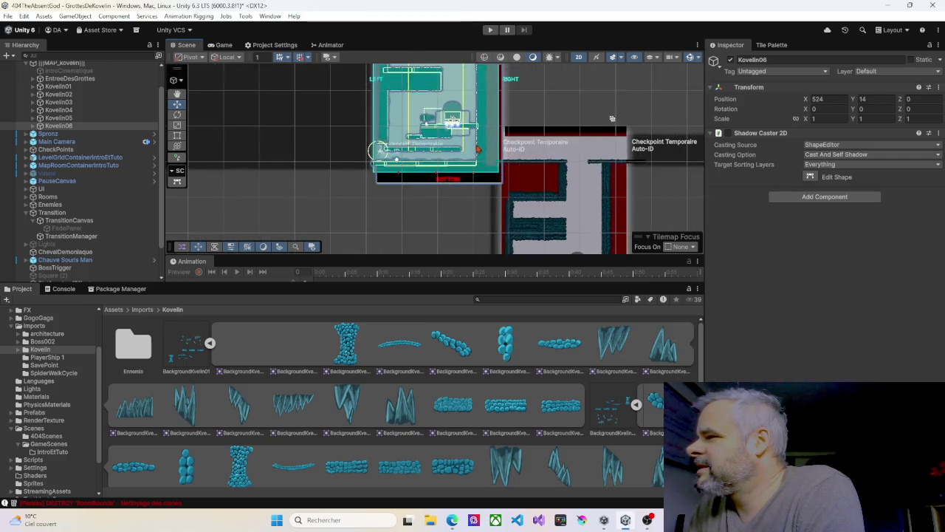
{"action": "scroll", "coordinate": [480, 147], "scroll_direction": "down", "scroll_amount": 2}
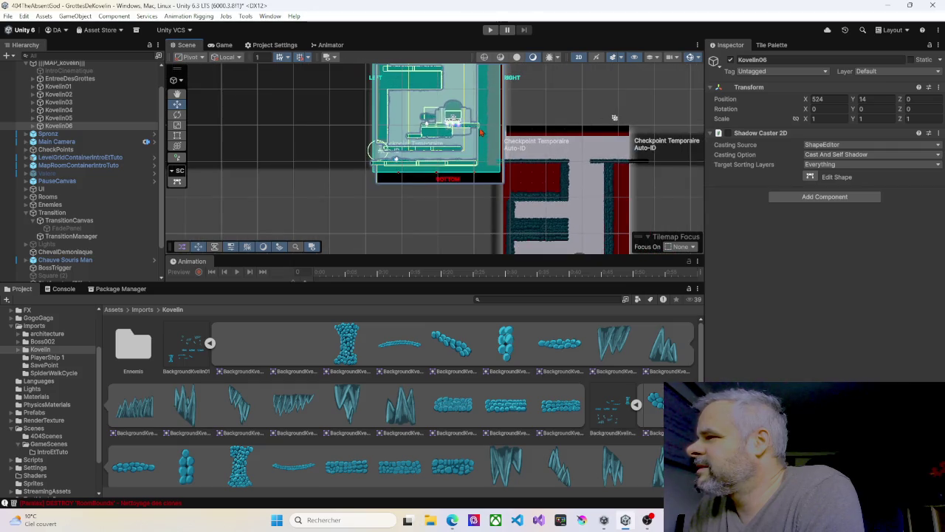
{"action": "left_click_drag", "start_coordinate": [854, 100], "coordinate": [864, 103]}
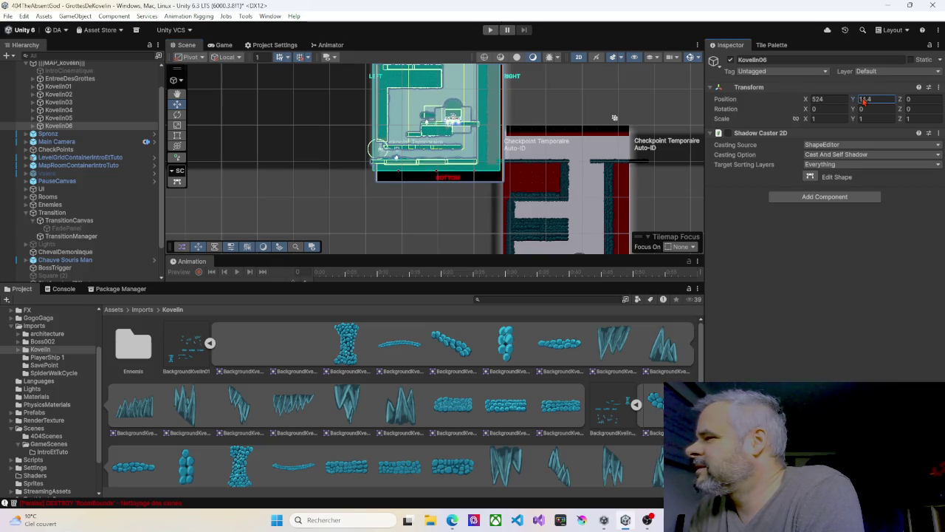
{"action": "type", "text": "14"}
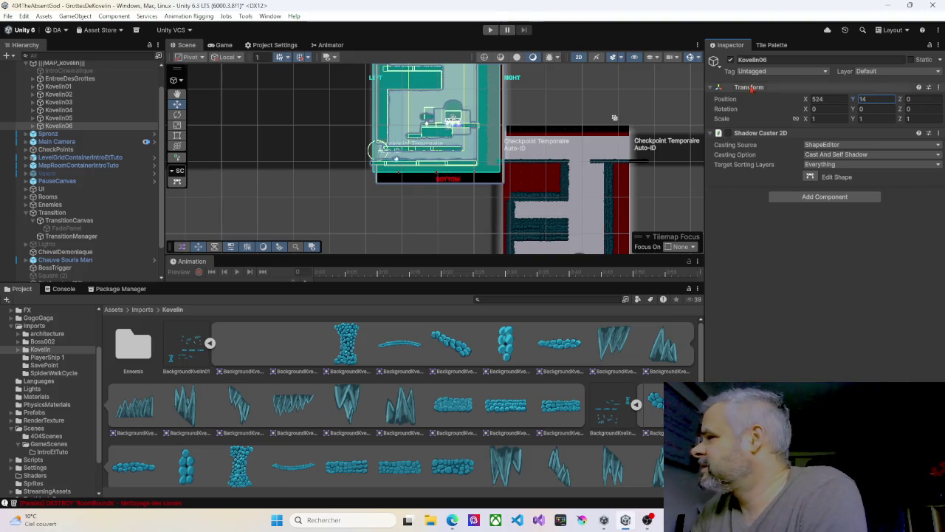
Compare Kovelin06's placement with Kovelin05, then expand Kovelin06 to show its children.
{"action": "scroll", "coordinate": [470, 158], "scroll_direction": "up", "scroll_amount": 1}
{"action": "scroll", "coordinate": [472, 157], "scroll_direction": "up", "scroll_amount": 3}
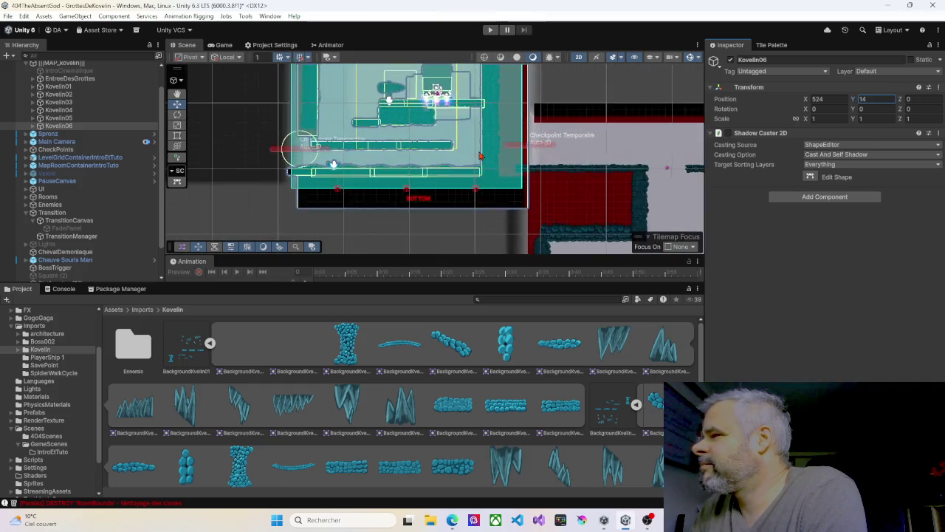
{"action": "scroll", "coordinate": [478, 156], "scroll_direction": "down", "scroll_amount": 3}
{"action": "scroll", "coordinate": [480, 156], "scroll_direction": "down", "scroll_amount": 5}
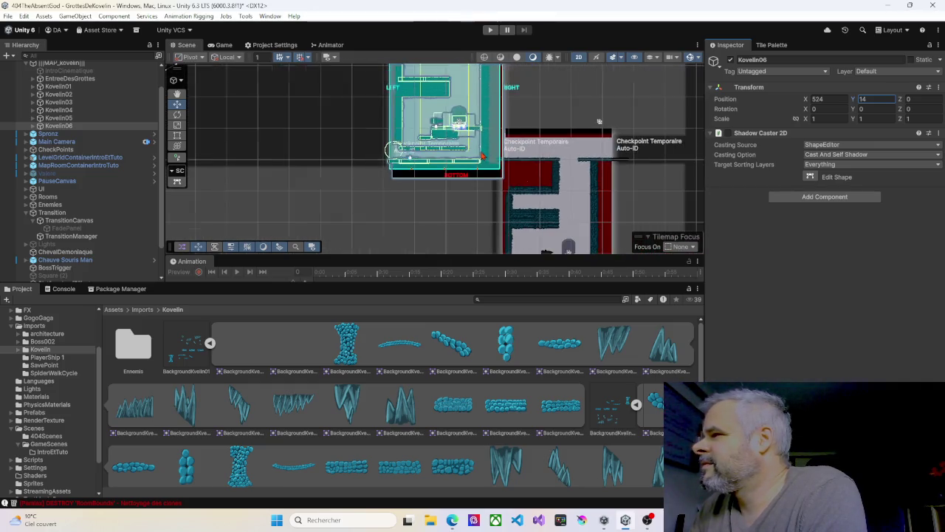
{"action": "left_click", "coordinate": [62, 118]}
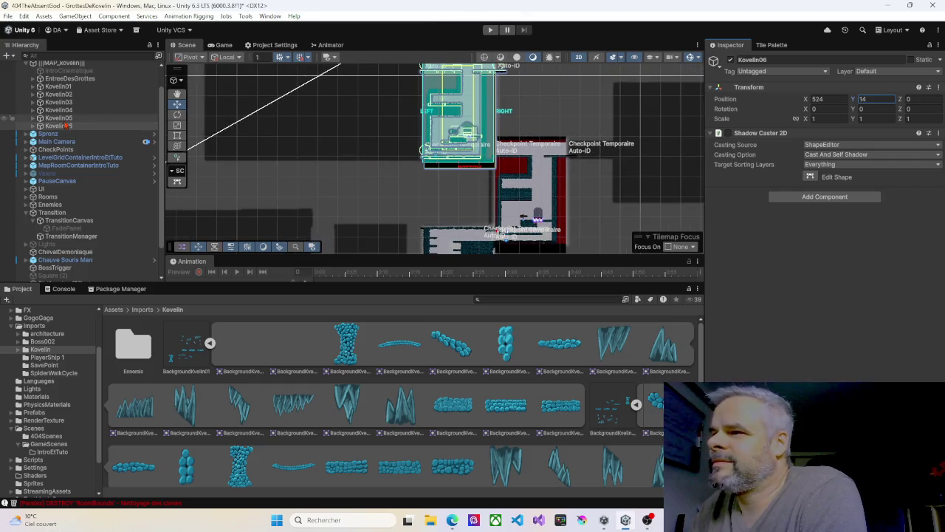
{"action": "left_click", "coordinate": [63, 125]}
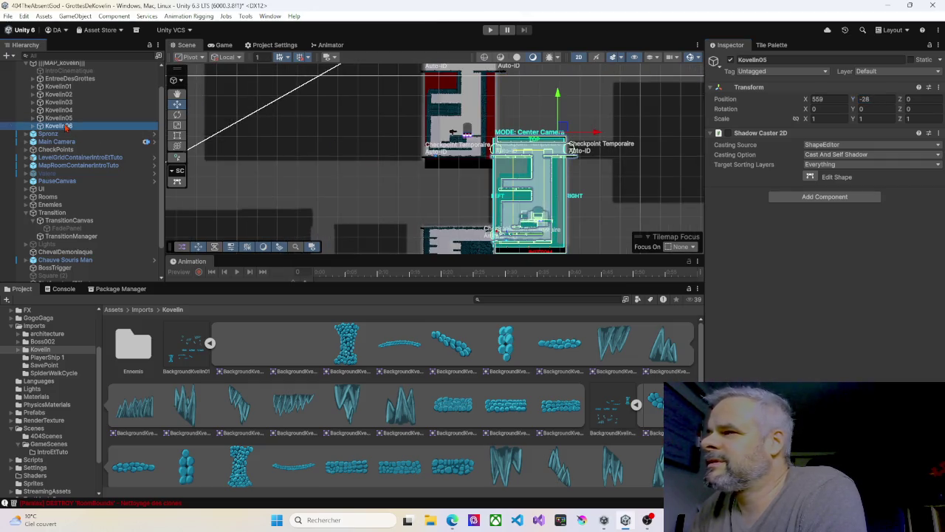
{"action": "scroll", "coordinate": [455, 187], "scroll_direction": "up", "scroll_amount": 4}
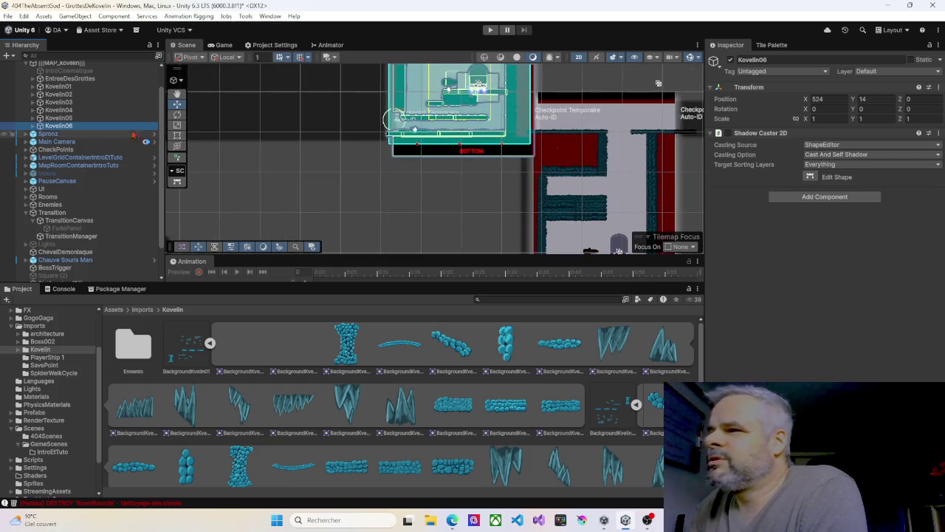
{"action": "left_click", "coordinate": [33, 126]}
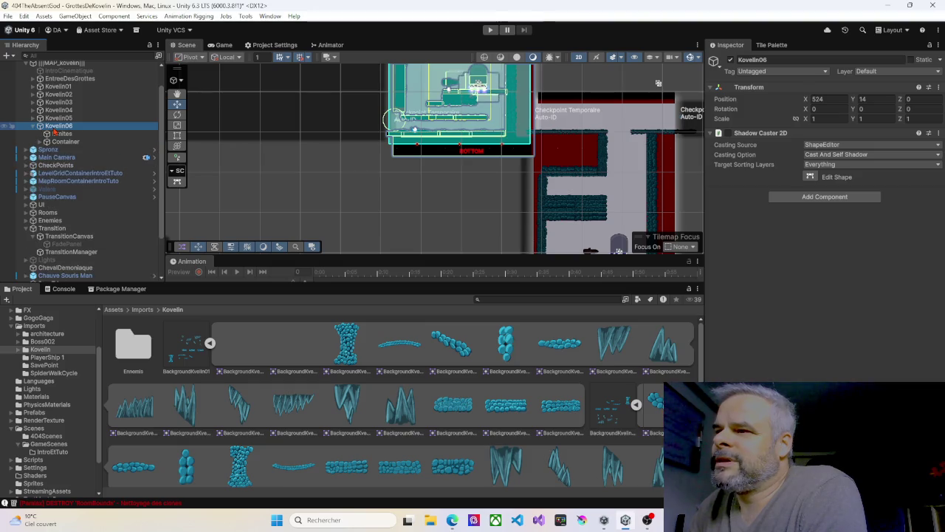
Select and frame Kovelin06's Limites collider, stretching its edges upward and to the left.
{"action": "left_click", "coordinate": [57, 134]}
{"action": "left_click", "coordinate": [827, 381]}
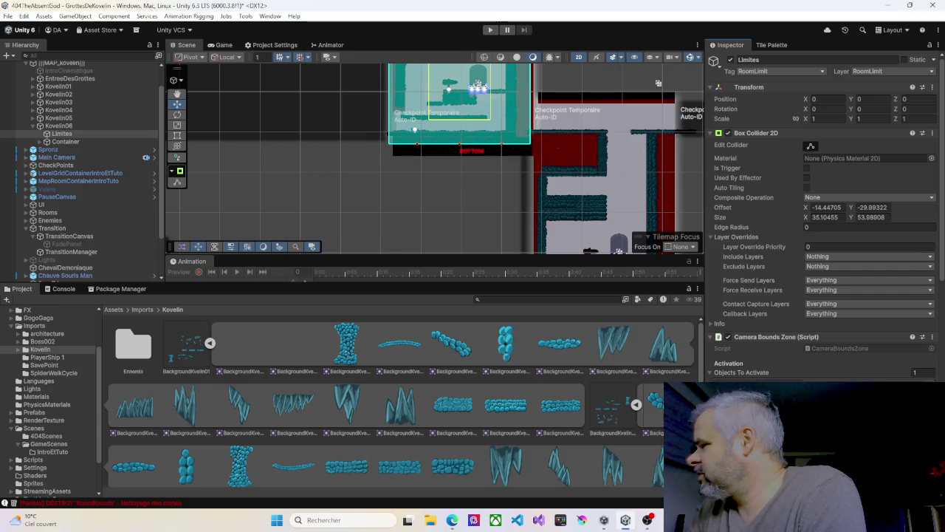
{"action": "key", "text": "f"}
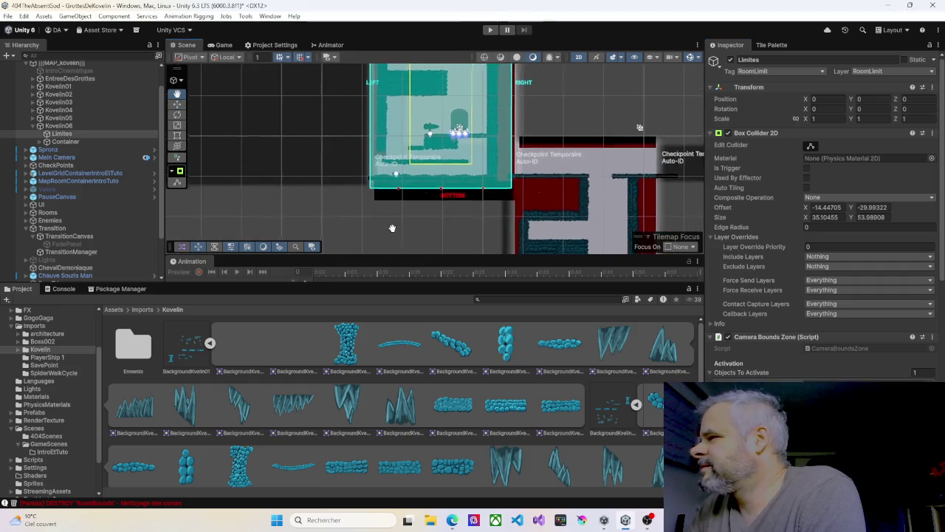
{"action": "scroll", "coordinate": [406, 221], "scroll_direction": "down", "scroll_amount": 3}
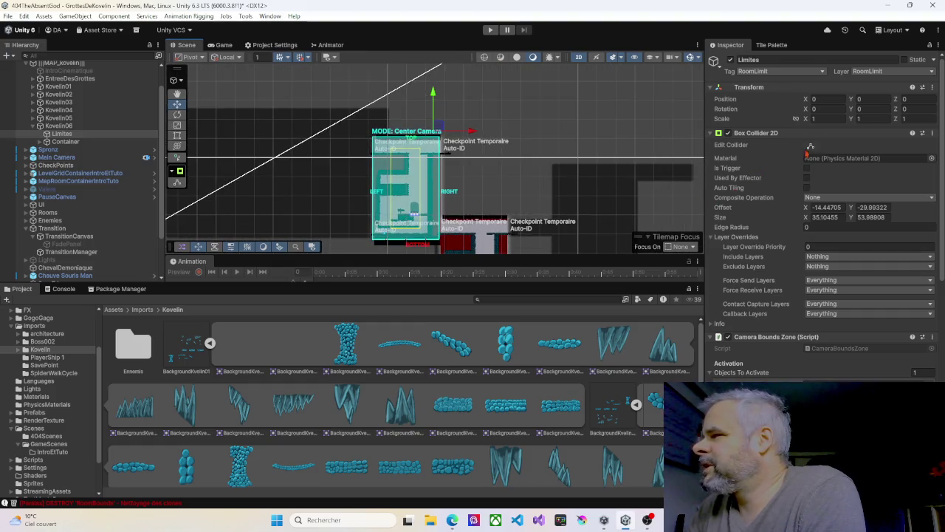
{"action": "left_click_drag", "start_coordinate": [404, 140], "coordinate": [411, 112]}
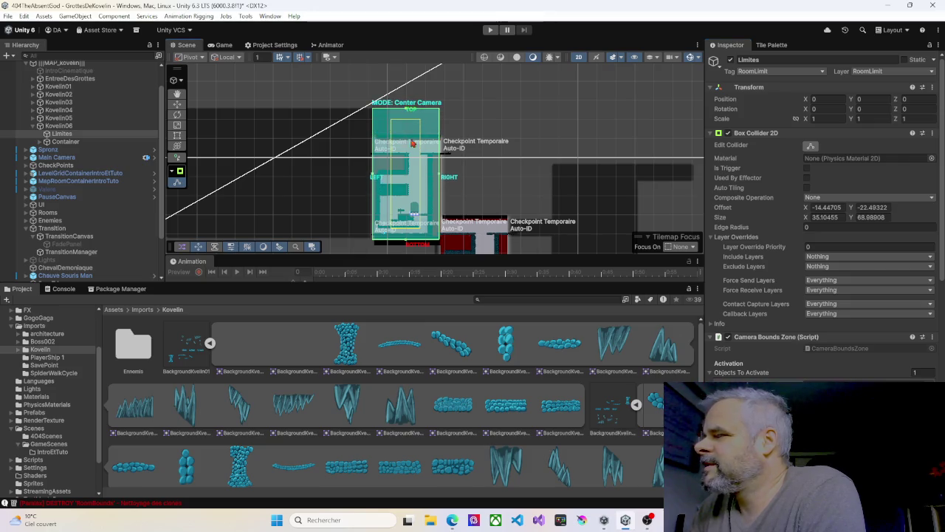
{"action": "key", "text": "Down"}
{"action": "key", "text": "Left"}
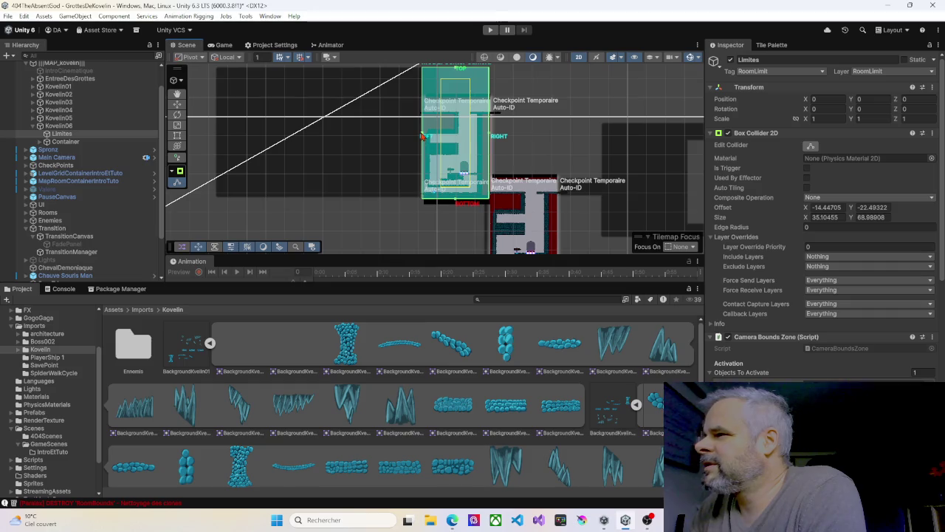
{"action": "left_click_drag", "start_coordinate": [423, 136], "coordinate": [218, 131]}
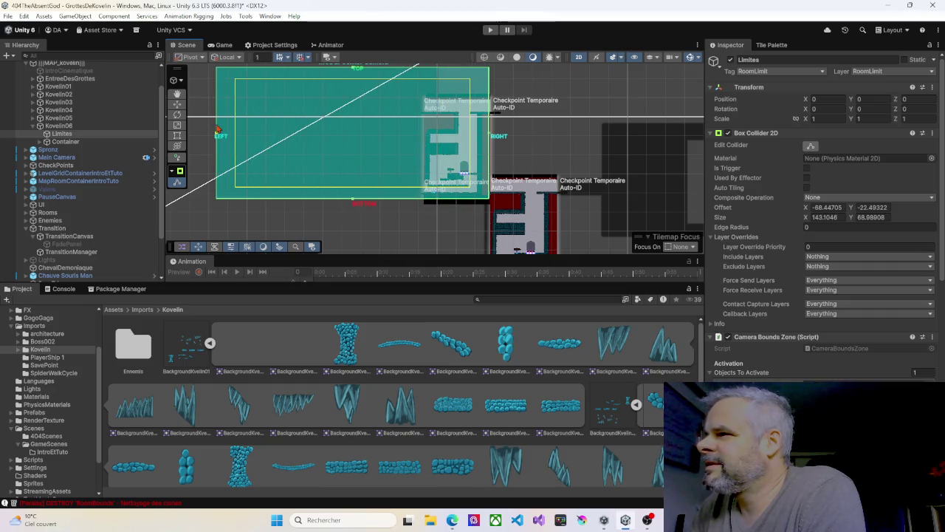
{"action": "scroll", "coordinate": [340, 216], "scroll_direction": "down", "scroll_amount": 3}
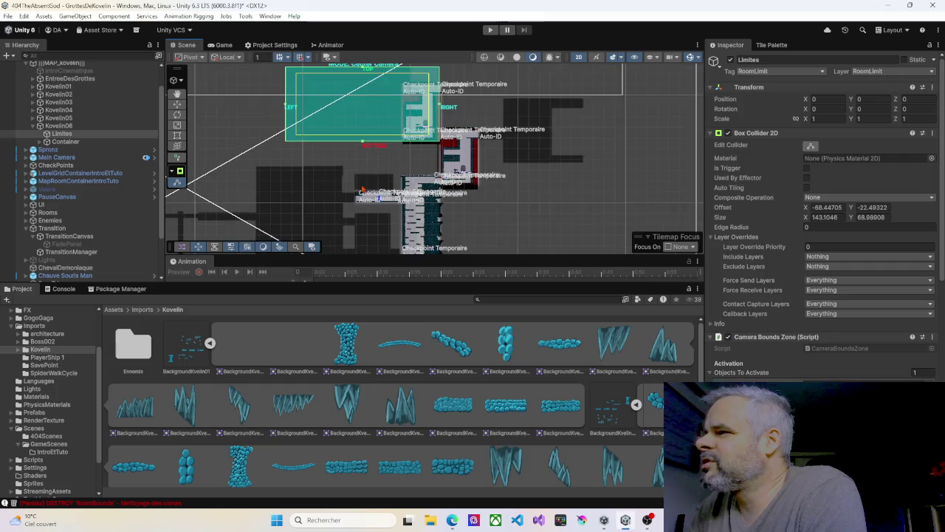
Center the Limites collider in view and expand Kovelin06's Container.
{"action": "mouse_move", "coordinate": [400, 149]}
{"action": "left_mouse_down"}
{"action": "mouse_move", "coordinate": [437, 143]}
{"action": "mouse_move", "coordinate": [516, 104]}
{"action": "left_mouse_up"}
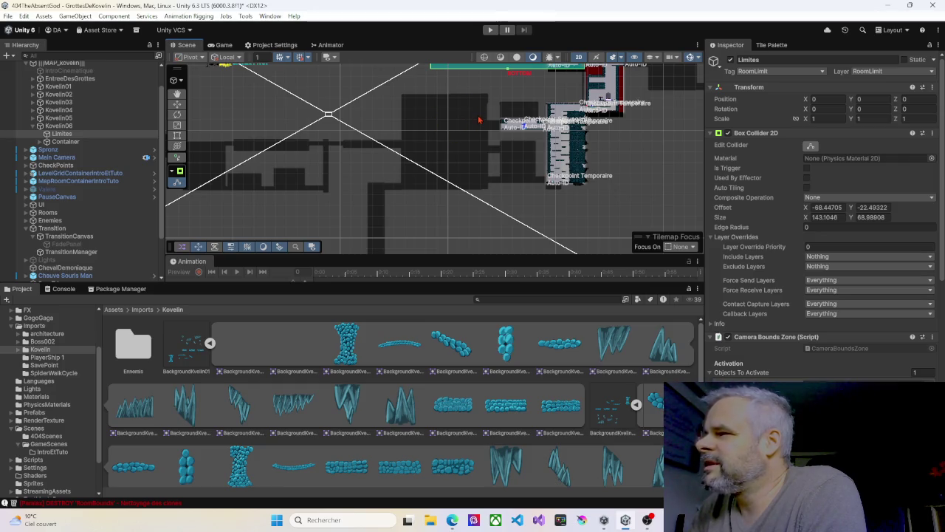
{"action": "mouse_move", "coordinate": [525, 88]}
{"action": "left_mouse_down"}
{"action": "mouse_move", "coordinate": [485, 93]}
{"action": "mouse_move", "coordinate": [452, 155]}
{"action": "left_mouse_up"}
{"action": "left_click_drag", "start_coordinate": [445, 121], "coordinate": [428, 152]}
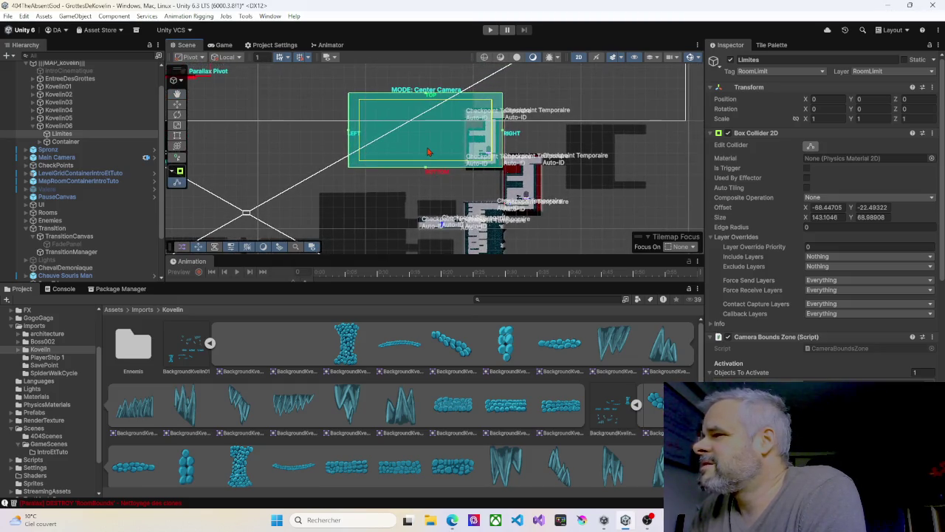
{"action": "scroll", "coordinate": [443, 150], "scroll_direction": "up", "scroll_amount": 5}
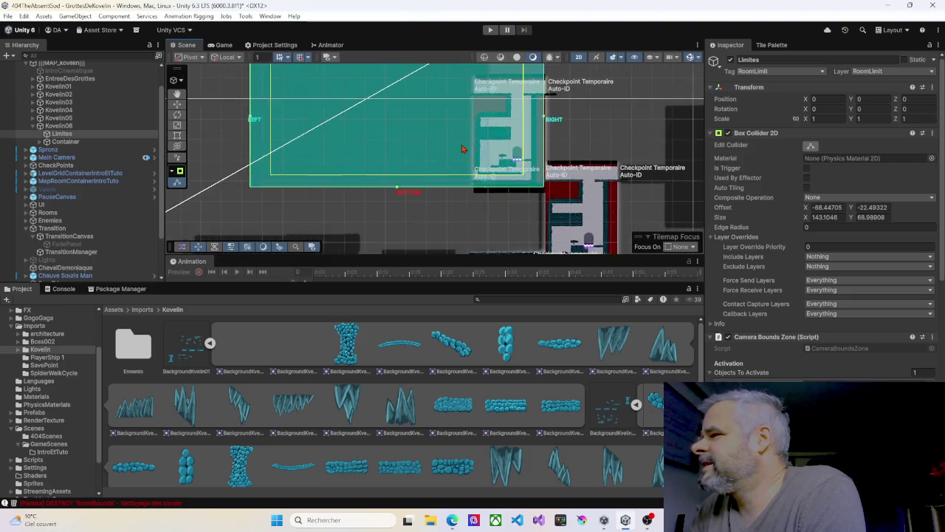
{"action": "scroll", "coordinate": [463, 149], "scroll_direction": "up", "scroll_amount": 3}
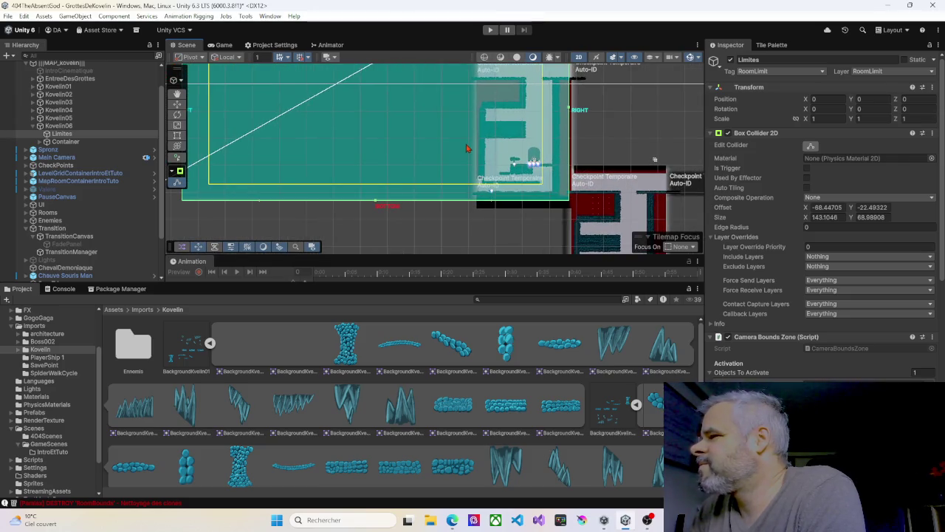
{"action": "scroll", "coordinate": [468, 145], "scroll_direction": "up", "scroll_amount": 3}
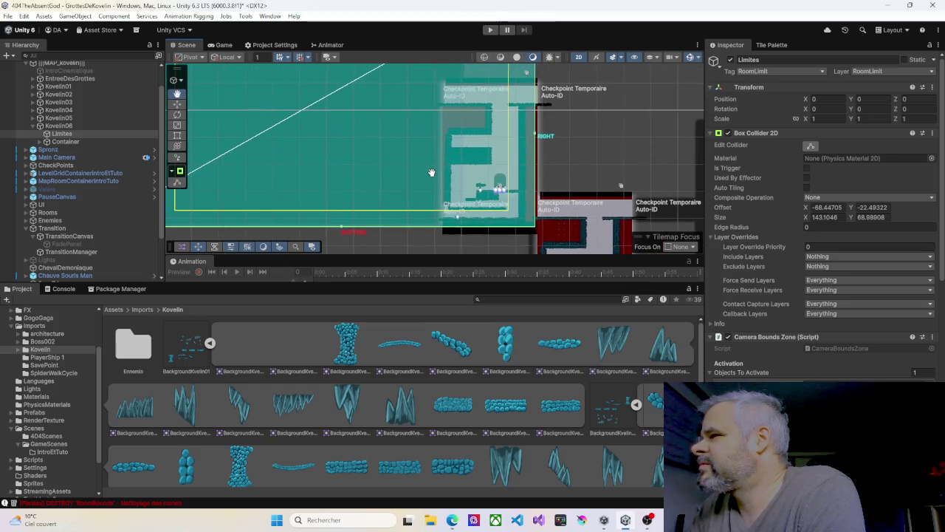
{"action": "left_click", "coordinate": [39, 141]}
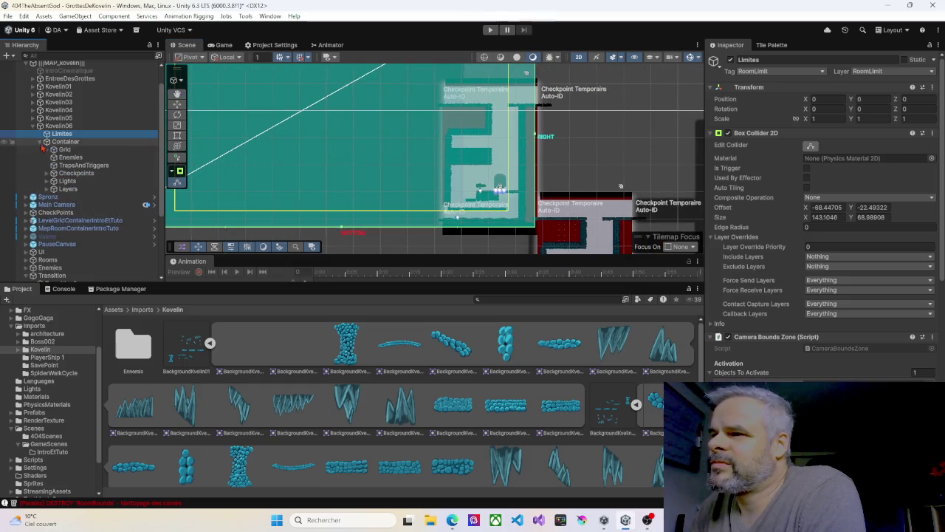
Target Kovelin06's Grid > Walls tilemap in the Tile Palette with the Eraser tool.
{"action": "left_click", "coordinate": [48, 150]}
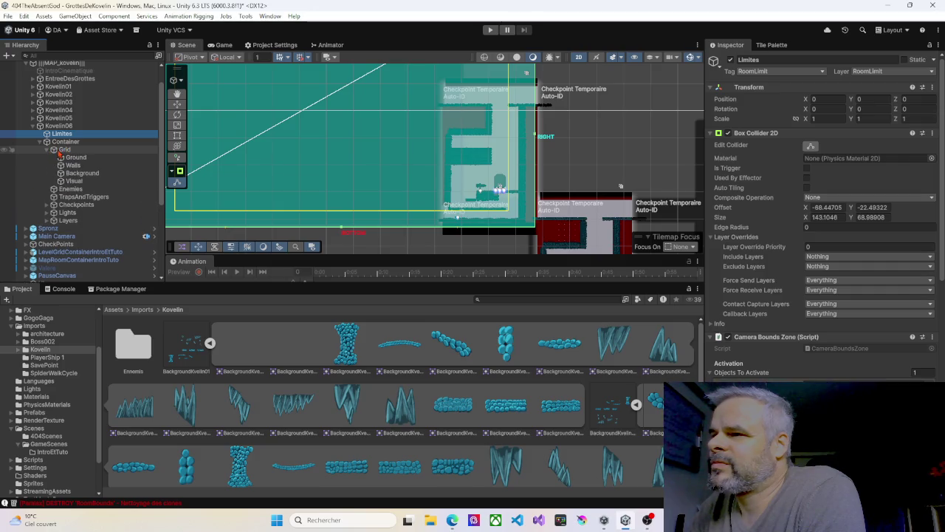
{"action": "left_click", "coordinate": [74, 158]}
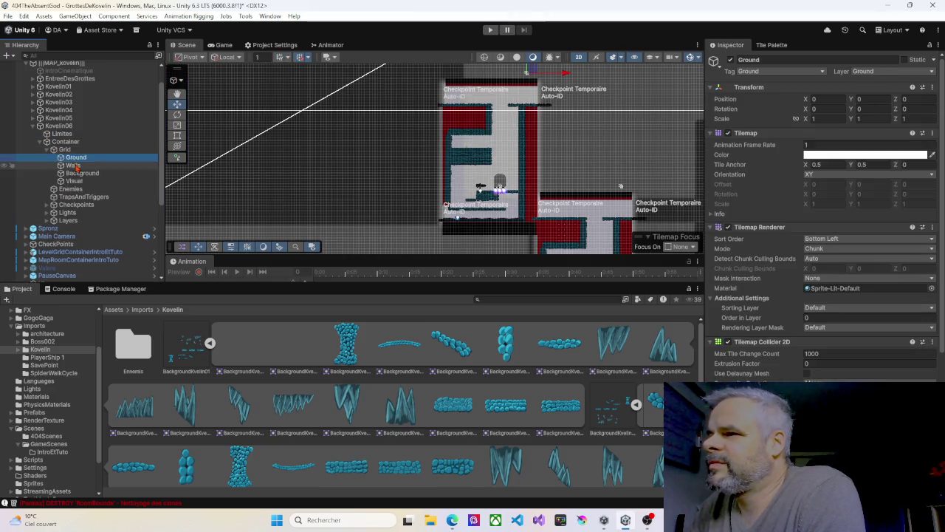
{"action": "left_click", "coordinate": [73, 165]}
{"action": "mouse_move", "coordinate": [480, 170]}
{"action": "left_mouse_down"}
{"action": "mouse_move", "coordinate": [475, 156]}
{"action": "mouse_move", "coordinate": [475, 209]}
{"action": "left_mouse_up"}
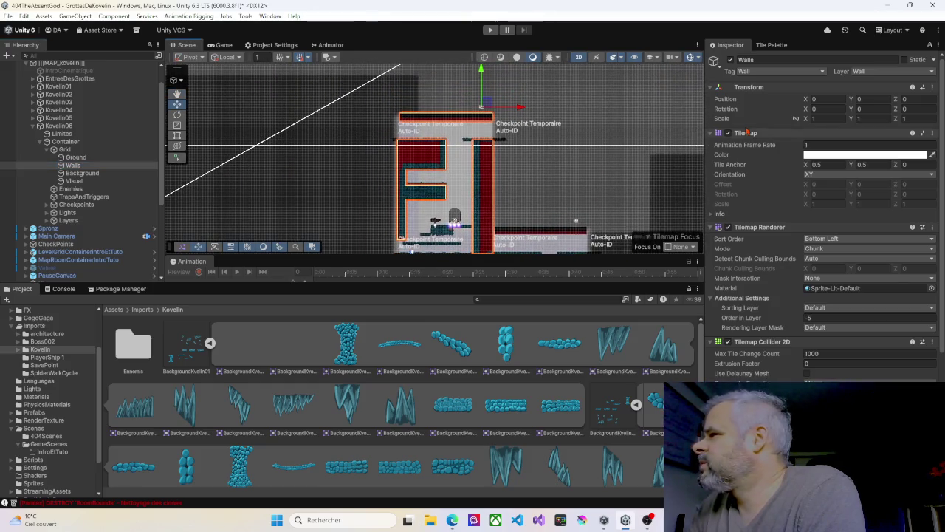
{"action": "left_click", "coordinate": [767, 46]}
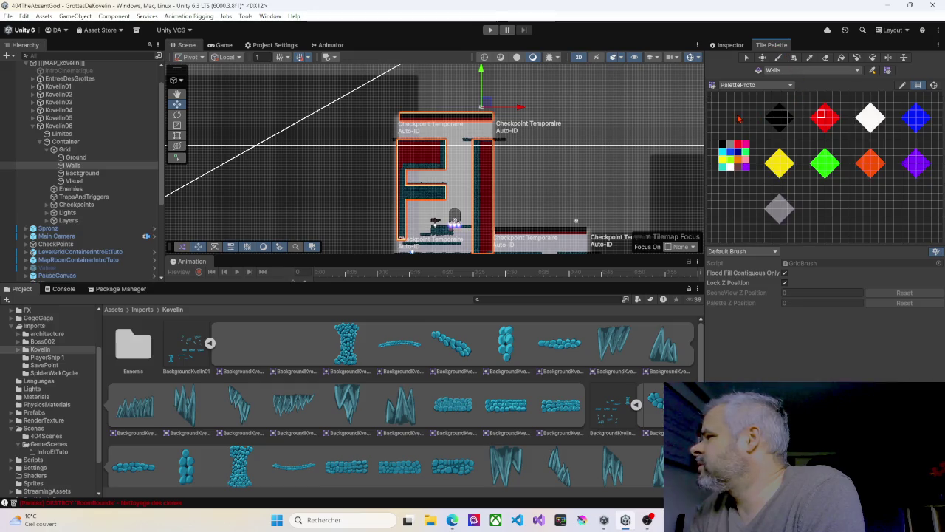
{"action": "left_click", "coordinate": [824, 58]}
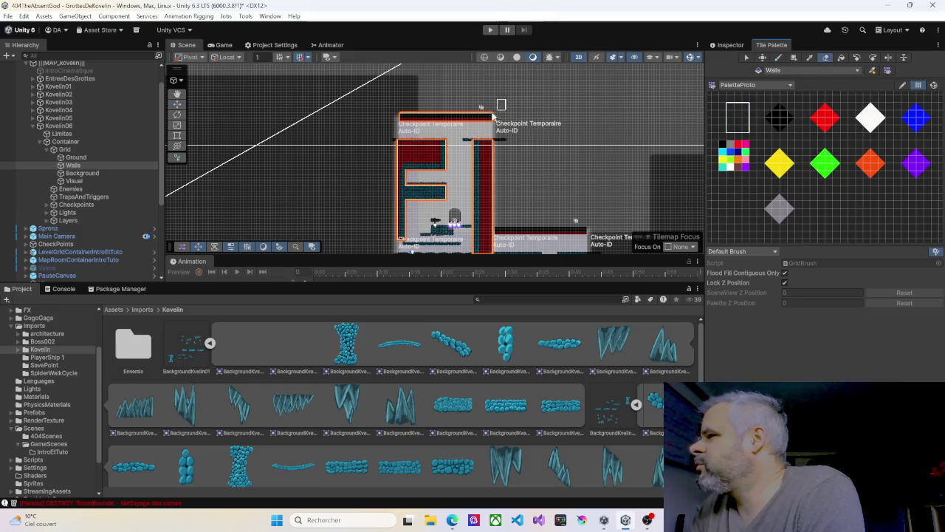
Erase the red wall tiles along the room's top, top-left, and bottom of the column.
{"action": "mouse_move", "coordinate": [492, 117]}
{"action": "left_mouse_down"}
{"action": "mouse_move", "coordinate": [406, 118]}
{"action": "mouse_move", "coordinate": [478, 126]}
{"action": "left_mouse_up"}
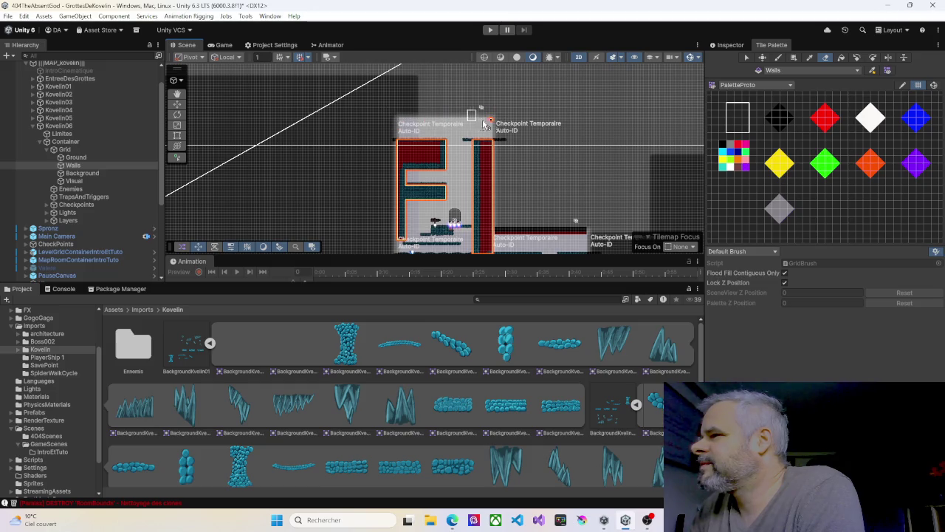
{"action": "left_click_drag", "start_coordinate": [542, 158], "coordinate": [567, 138]}
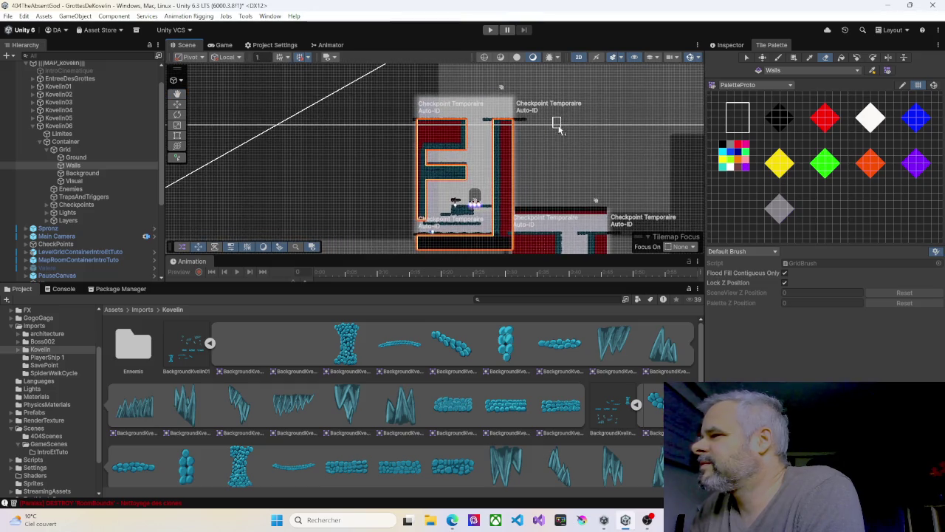
{"action": "mouse_move", "coordinate": [401, 102]}
{"action": "left_mouse_down"}
{"action": "mouse_move", "coordinate": [443, 129]}
{"action": "mouse_move", "coordinate": [435, 133]}
{"action": "mouse_move", "coordinate": [520, 122]}
{"action": "left_mouse_up"}
{"action": "mouse_move", "coordinate": [470, 147]}
{"action": "left_mouse_down"}
{"action": "mouse_move", "coordinate": [429, 177]}
{"action": "mouse_move", "coordinate": [454, 192]}
{"action": "mouse_move", "coordinate": [428, 196]}
{"action": "left_mouse_up"}
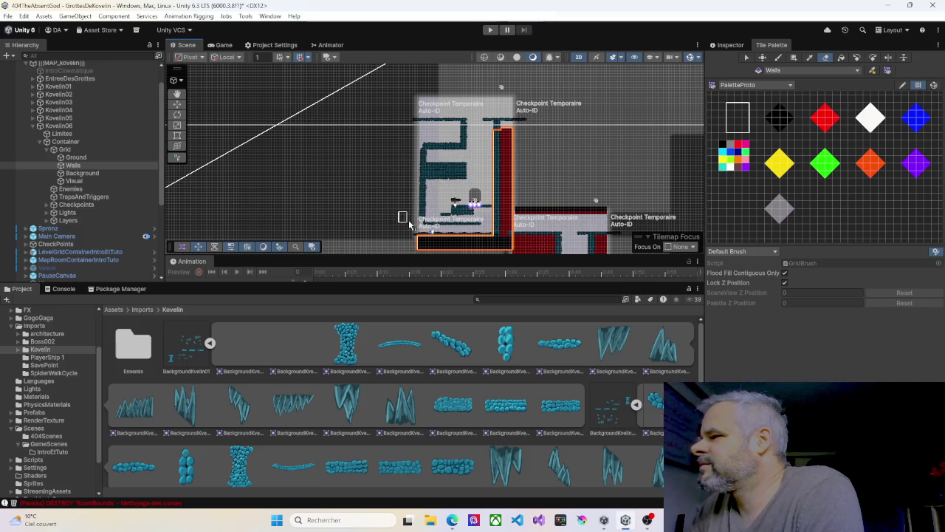
{"action": "key", "text": "Down"}
{"action": "key", "text": "Right"}
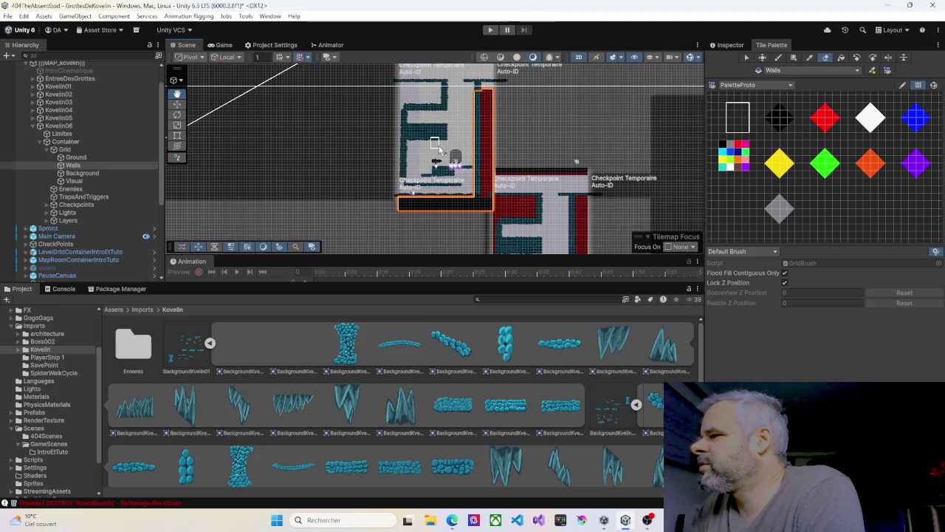
{"action": "left_click_drag", "start_coordinate": [458, 180], "coordinate": [501, 194]}
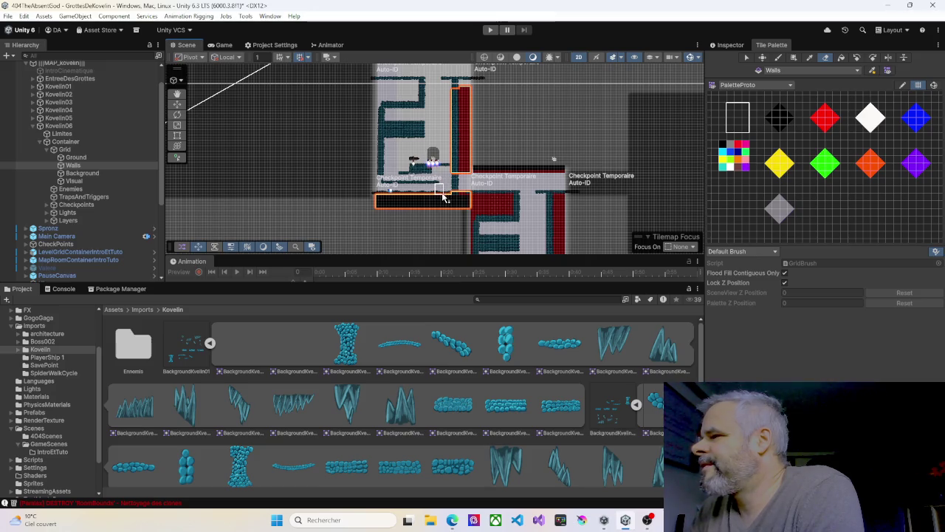
{"action": "scroll", "coordinate": [431, 189], "scroll_direction": "up", "scroll_amount": 5}
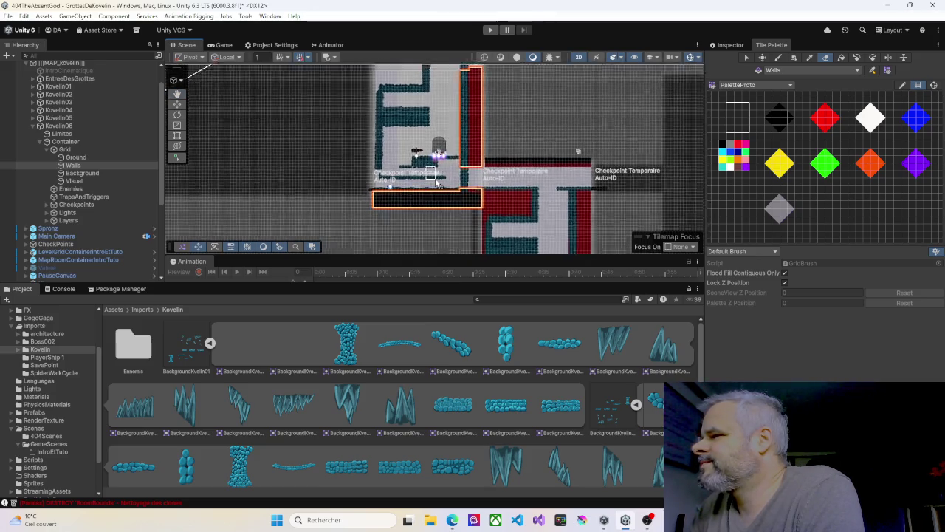
{"action": "scroll", "coordinate": [443, 188], "scroll_direction": "up", "scroll_amount": 2}
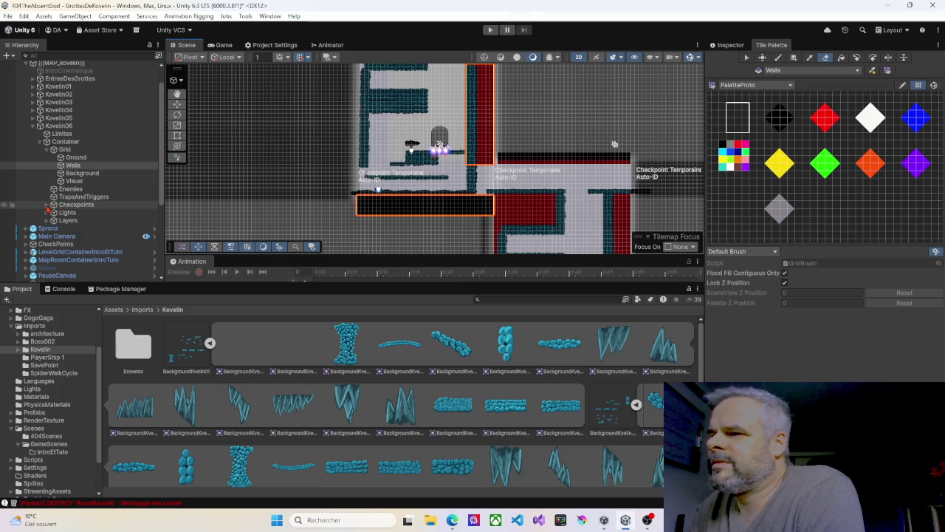
Drag TempCheckpoint_01 from the Checkpoints group down onto the room's lower floor.
{"action": "left_click", "coordinate": [48, 210]}
{"action": "left_click", "coordinate": [69, 206]}
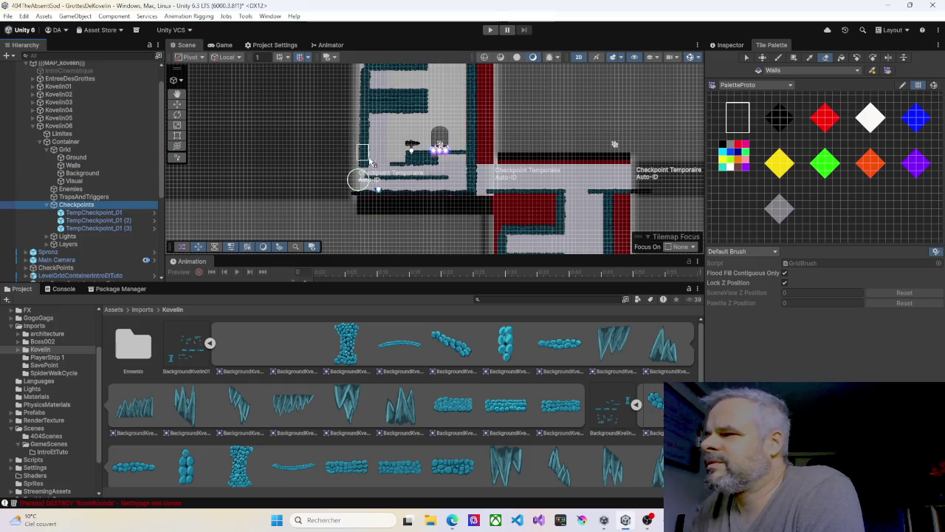
{"action": "mouse_move", "coordinate": [378, 157]}
{"action": "left_mouse_down"}
{"action": "mouse_move", "coordinate": [403, 217]}
{"action": "mouse_move", "coordinate": [454, 221]}
{"action": "mouse_move", "coordinate": [450, 235]}
{"action": "mouse_move", "coordinate": [445, 219]}
{"action": "left_mouse_up"}
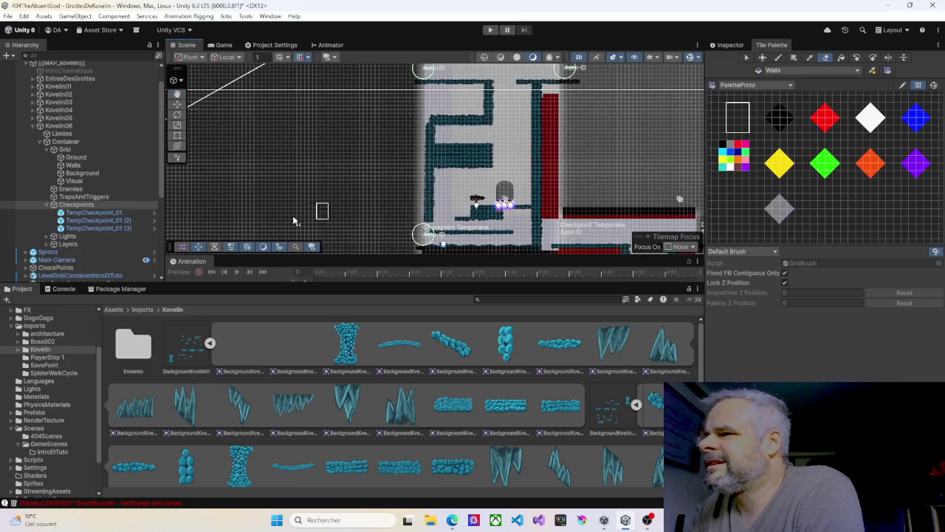
{"action": "left_click", "coordinate": [88, 214]}
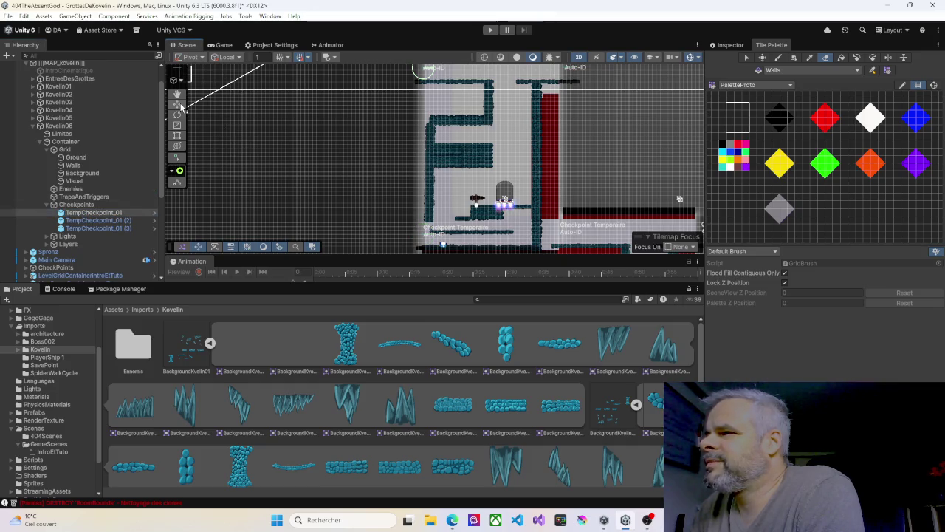
{"action": "left_click", "coordinate": [177, 104]}
{"action": "mouse_move", "coordinate": [427, 69]}
{"action": "left_mouse_down"}
{"action": "mouse_move", "coordinate": [521, 226]}
{"action": "mouse_move", "coordinate": [544, 237]}
{"action": "left_mouse_up"}
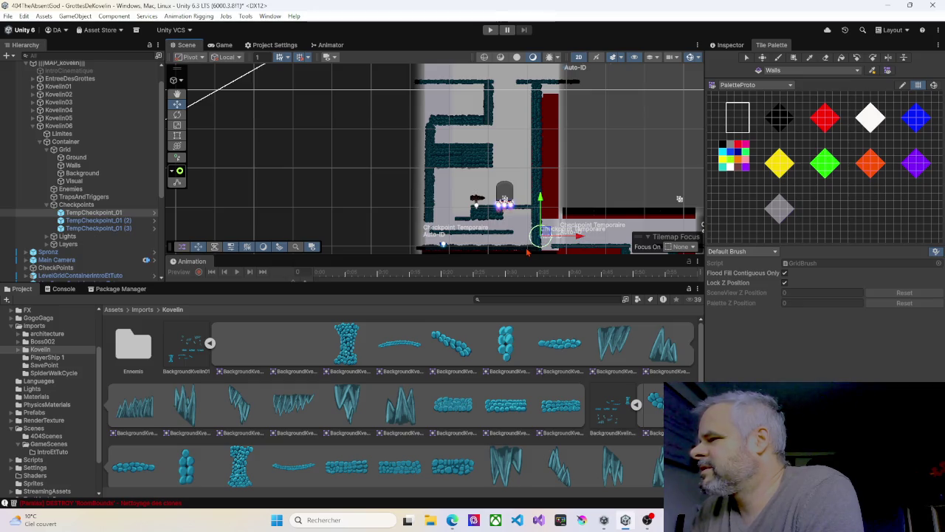
{"action": "left_click", "coordinate": [527, 252]}
{"action": "key", "text": "f"}
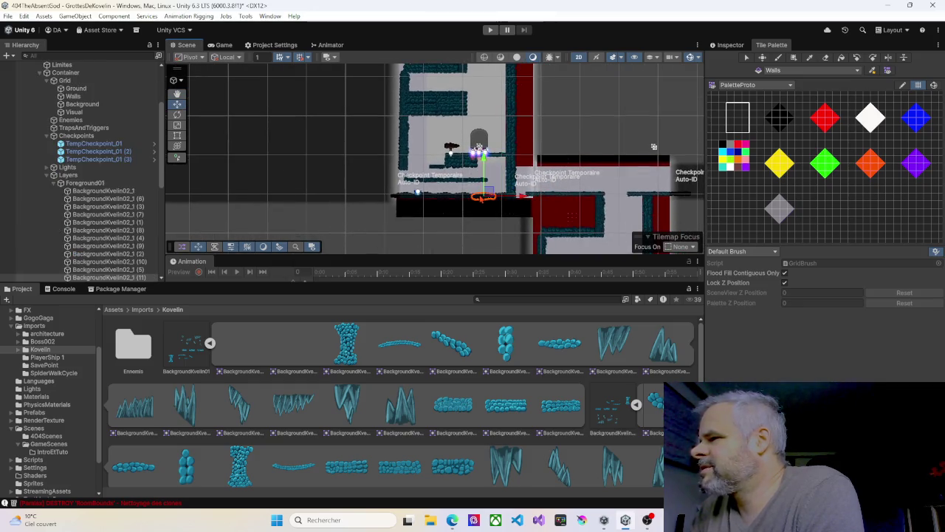
{"action": "scroll", "coordinate": [481, 196], "scroll_direction": "up", "scroll_amount": 3}
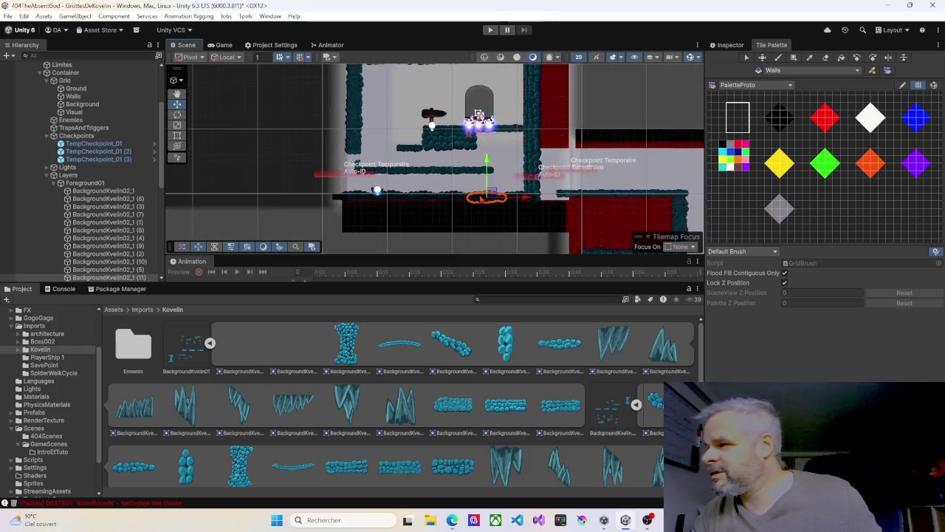
{"action": "scroll", "coordinate": [481, 198], "scroll_direction": "up", "scroll_amount": 3}
{"action": "left_click", "coordinate": [481, 197]}
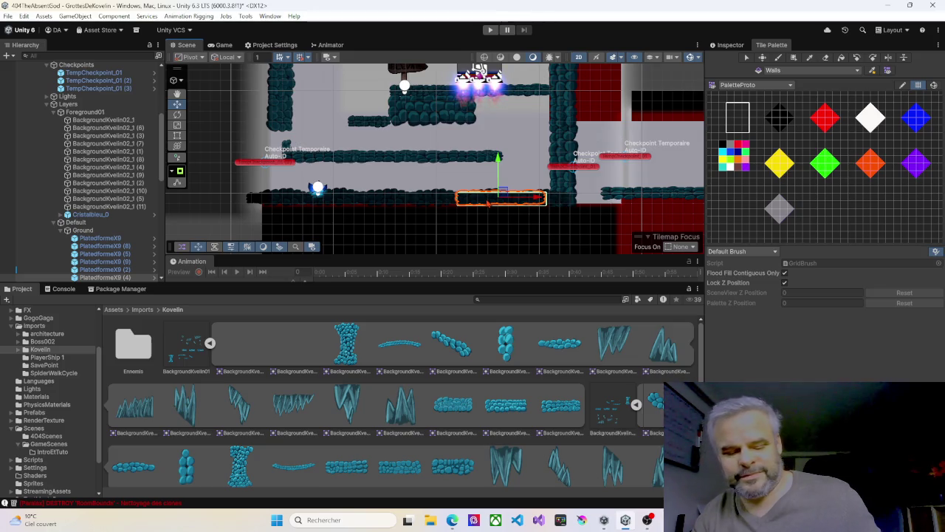
{"action": "scroll", "coordinate": [81, 170], "scroll_direction": "down", "scroll_amount": 1}
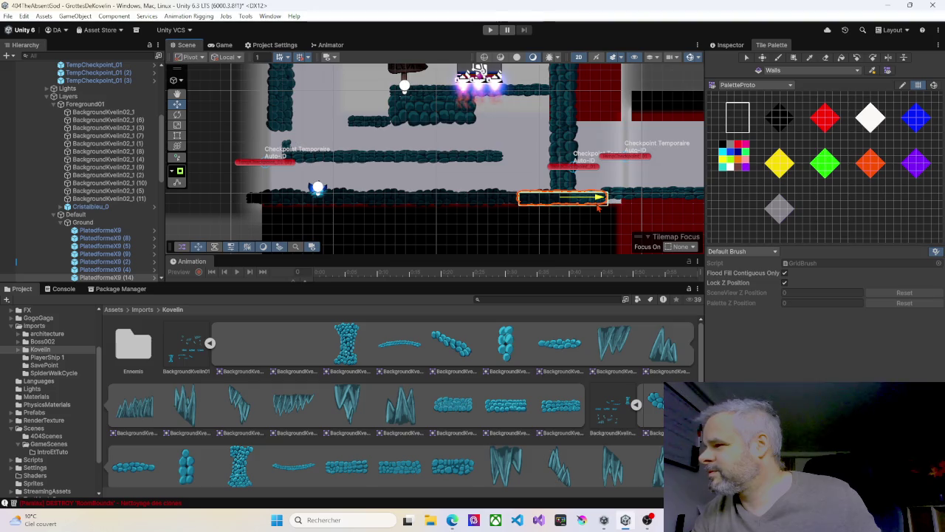
{"action": "scroll", "coordinate": [480, 209], "scroll_direction": "down", "scroll_amount": 2}
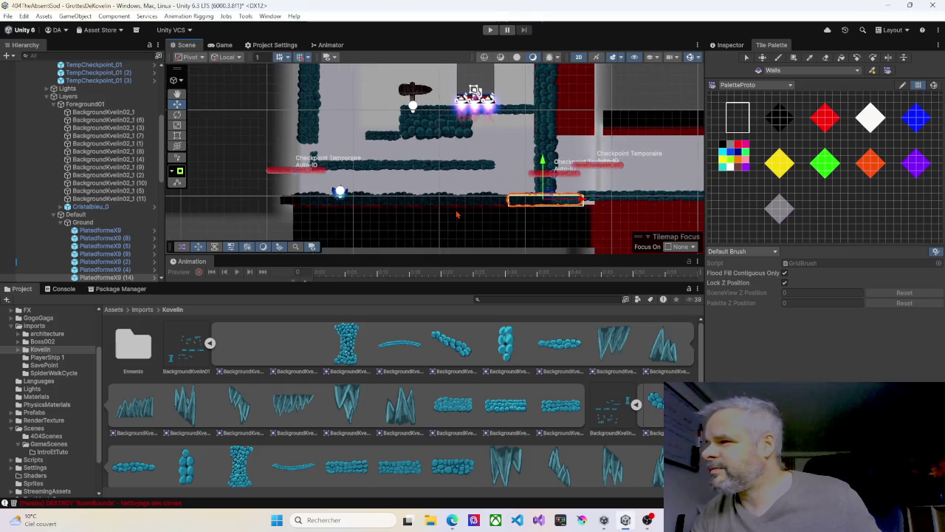
{"action": "scroll", "coordinate": [455, 215], "scroll_direction": "up", "scroll_amount": 2}
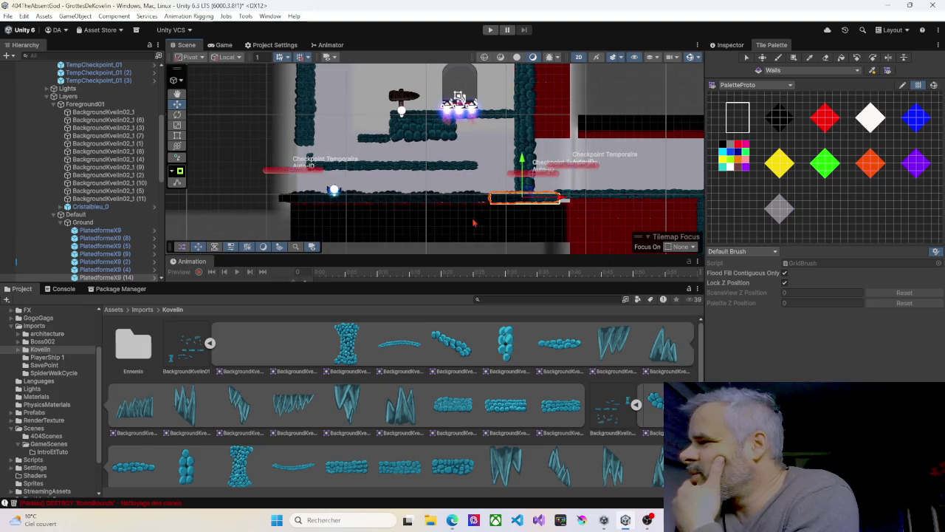
{"action": "scroll", "coordinate": [74, 109], "scroll_direction": "up", "scroll_amount": 4}
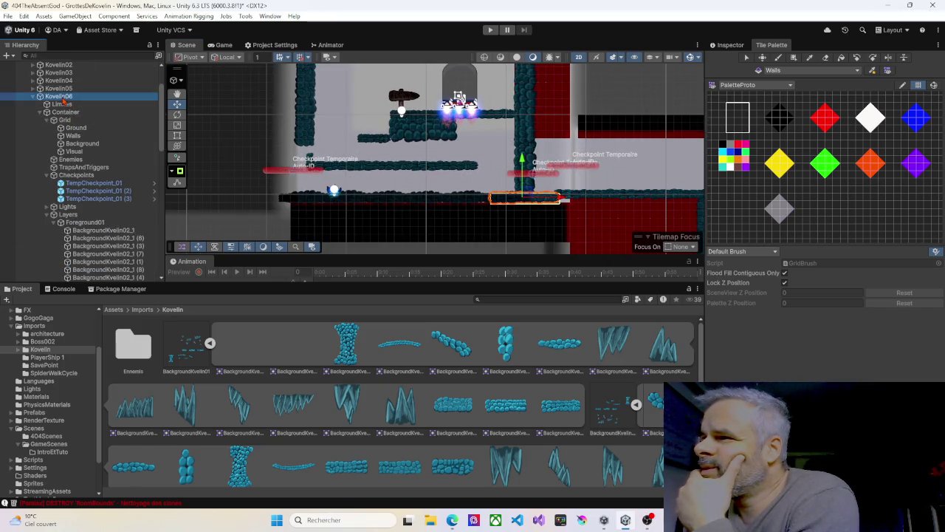
{"action": "left_click", "coordinate": [59, 96]}
{"action": "left_click", "coordinate": [743, 47]}
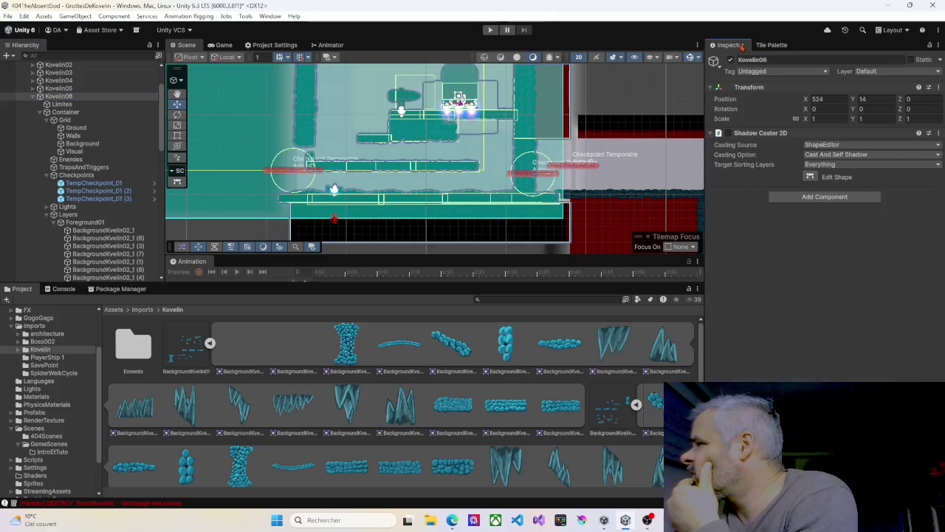
Nudge Kovelin06's Position Y from 14 to 14.4 and select the platform near the checkpoint.
{"action": "left_click_drag", "start_coordinate": [855, 100], "coordinate": [856, 100]}
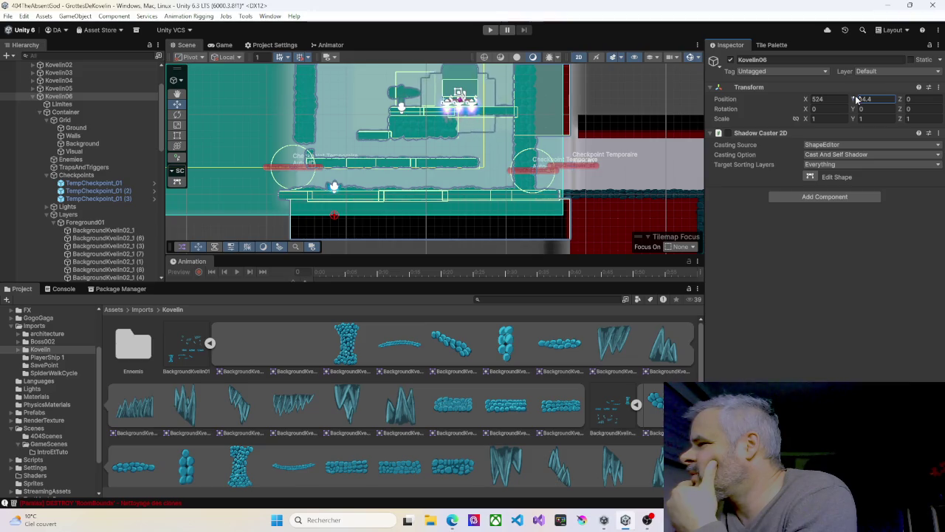
{"action": "scroll", "coordinate": [622, 167], "scroll_direction": "up", "scroll_amount": 5}
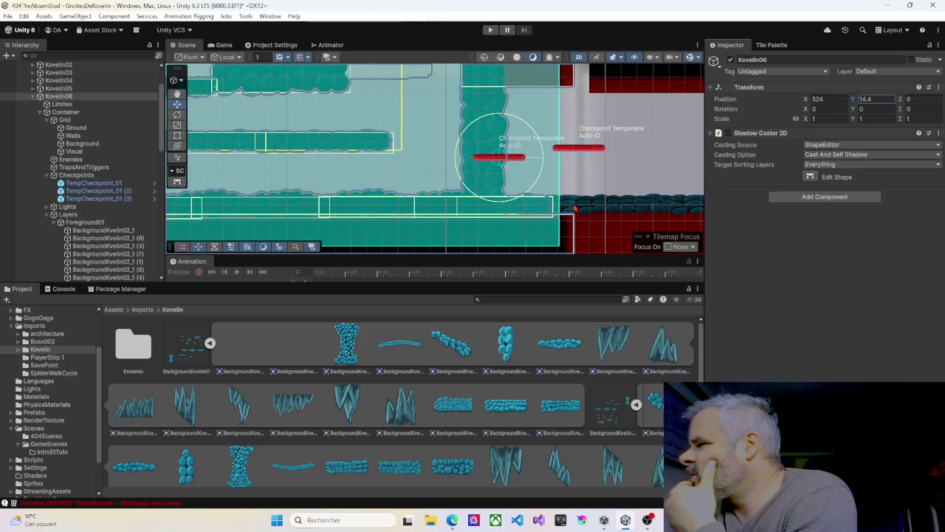
{"action": "left_click", "coordinate": [575, 209]}
Check the overlapping platform pieces, settling on PlatedformeX9 (14).
{"action": "left_click", "coordinate": [576, 209]}
{"action": "left_click", "coordinate": [580, 207]}
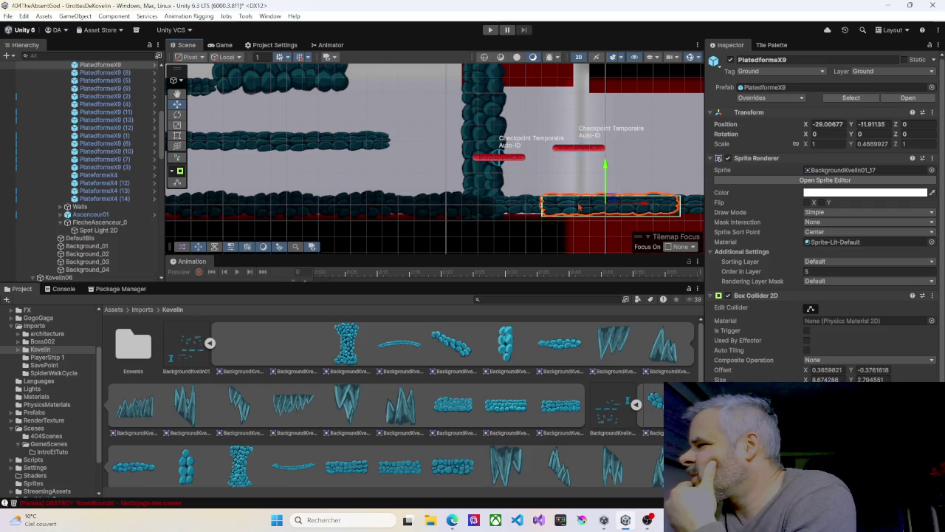
{"action": "left_click", "coordinate": [525, 210]}
{"action": "scroll", "coordinate": [281, 175], "scroll_direction": "down", "scroll_amount": 3}
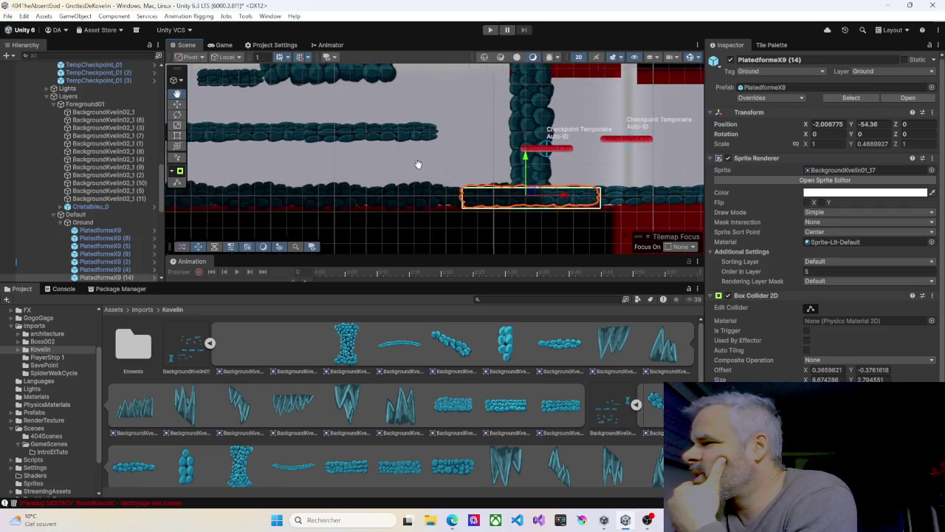
{"action": "scroll", "coordinate": [280, 174], "scroll_direction": "down", "scroll_amount": 2}
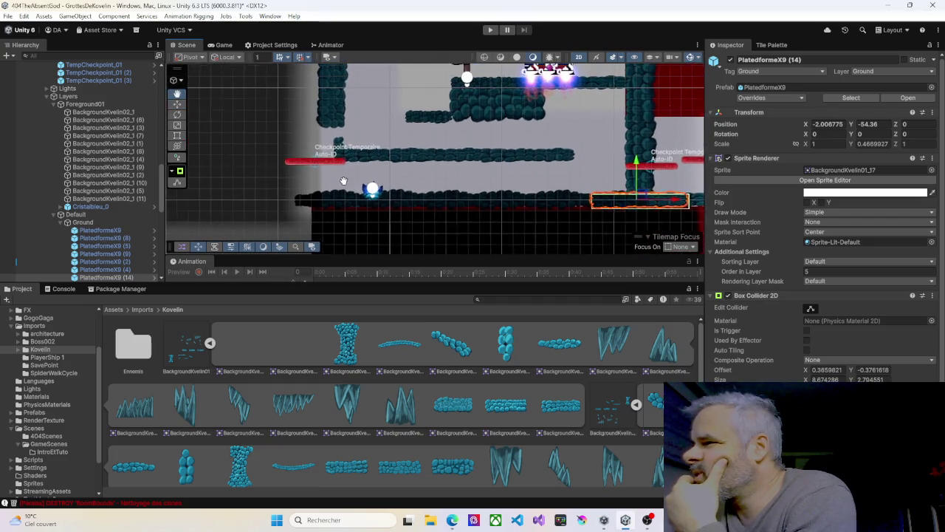
{"action": "scroll", "coordinate": [44, 123], "scroll_direction": "up", "scroll_amount": 10}
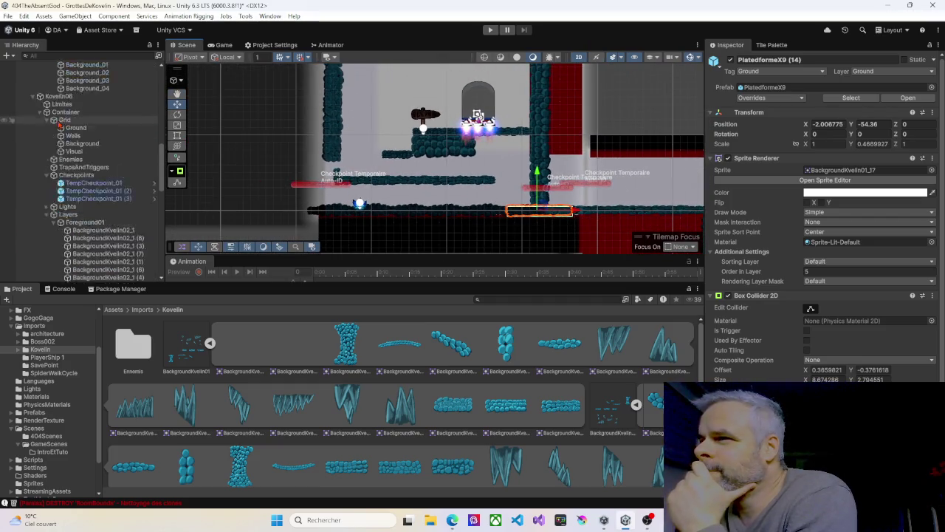
{"action": "scroll", "coordinate": [74, 118], "scroll_direction": "up", "scroll_amount": 5}
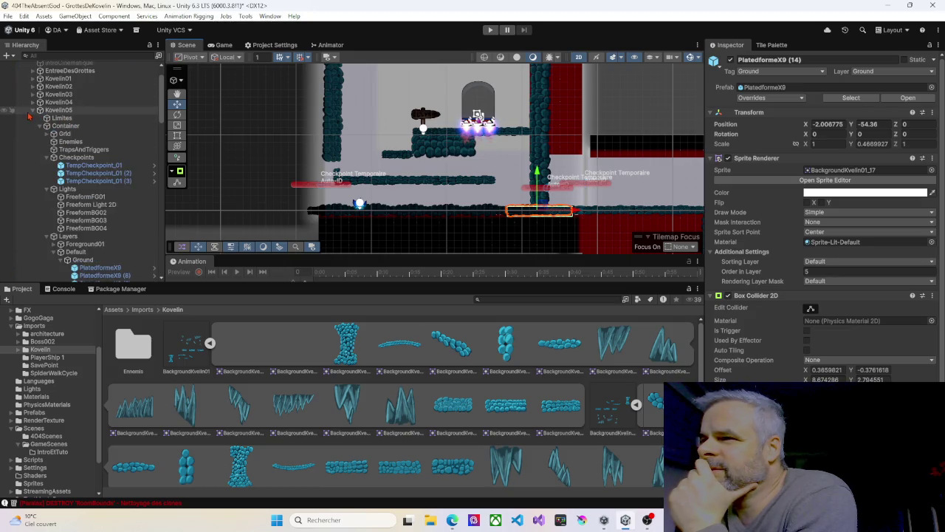
Collapse Kovelin05, Grid, Checkpoints and Foreground01, then select the PlatedformeX9 Ground platform.
{"action": "left_click", "coordinate": [32, 110]}
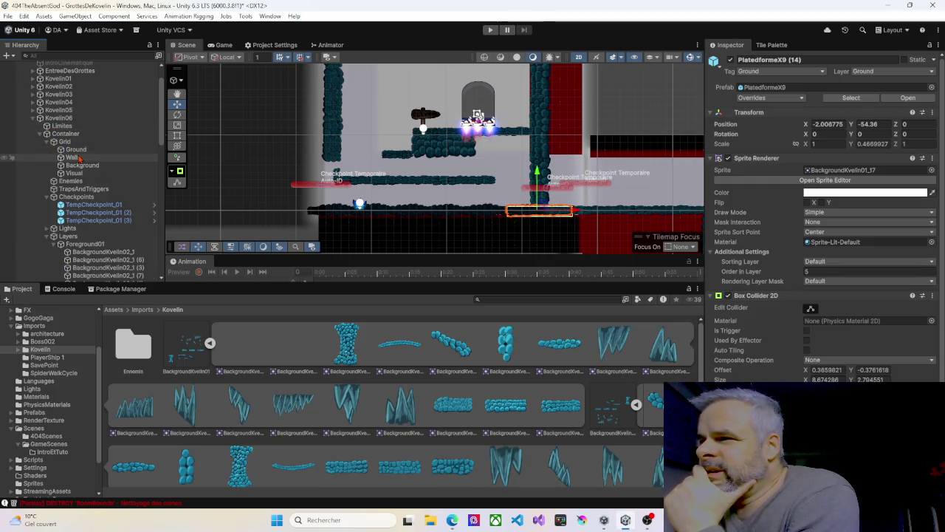
{"action": "left_click", "coordinate": [75, 149]}
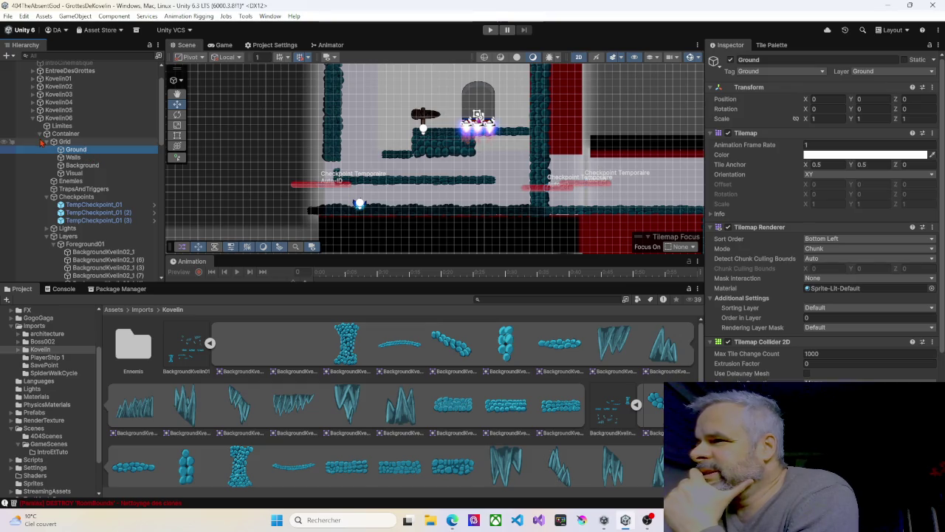
{"action": "left_click", "coordinate": [46, 141]}
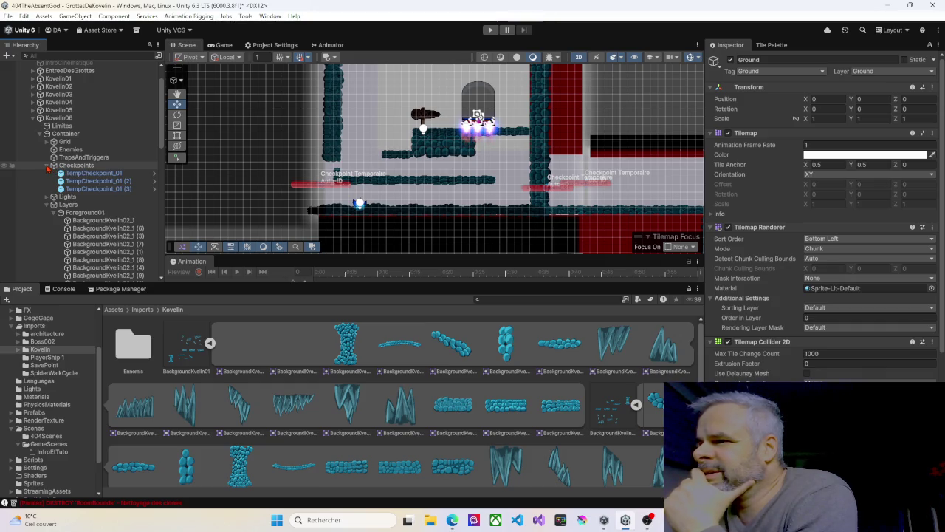
{"action": "left_click", "coordinate": [52, 166]}
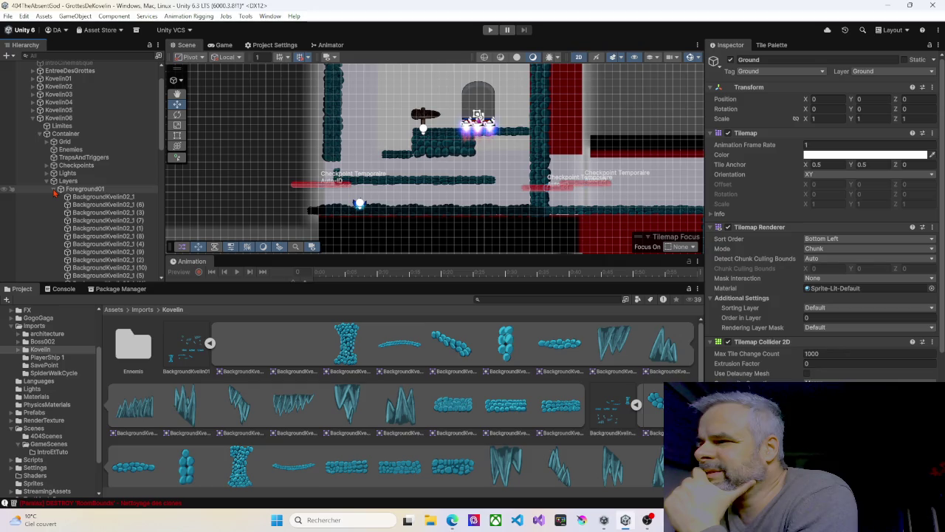
{"action": "left_click", "coordinate": [54, 189]}
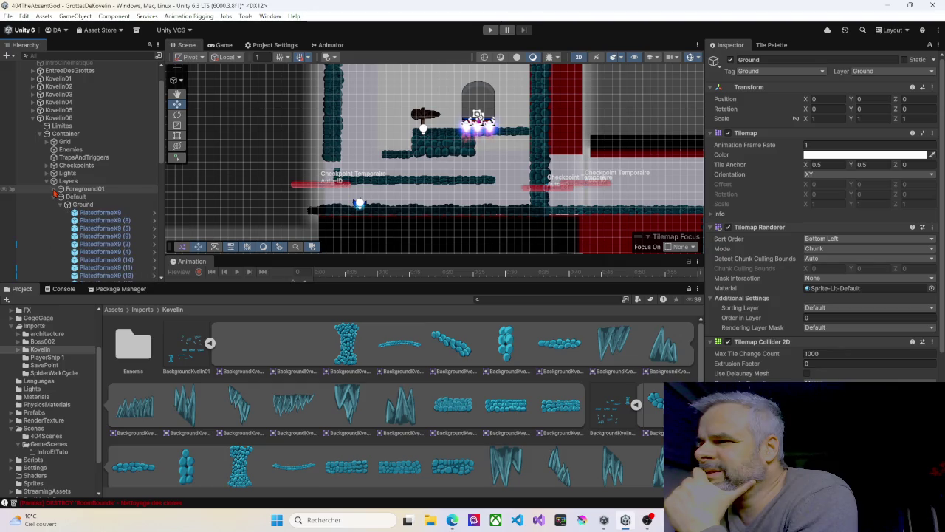
{"action": "left_click", "coordinate": [93, 215]}
{"action": "scroll", "coordinate": [339, 167], "scroll_direction": "down", "scroll_amount": 5}
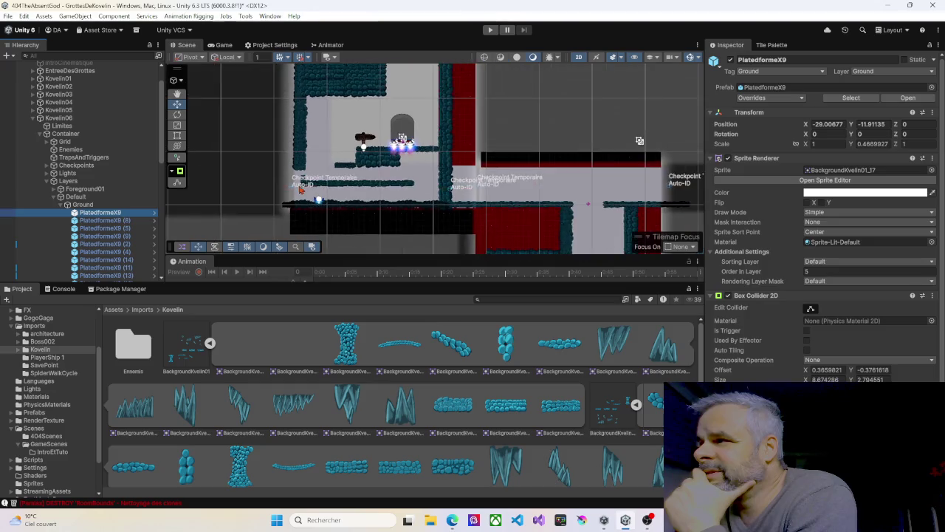
Delete PlatedformeX9 copies (8), (5) and (9), keeping (2), (4) and (14).
{"action": "left_click_drag", "start_coordinate": [339, 167], "coordinate": [353, 209]}
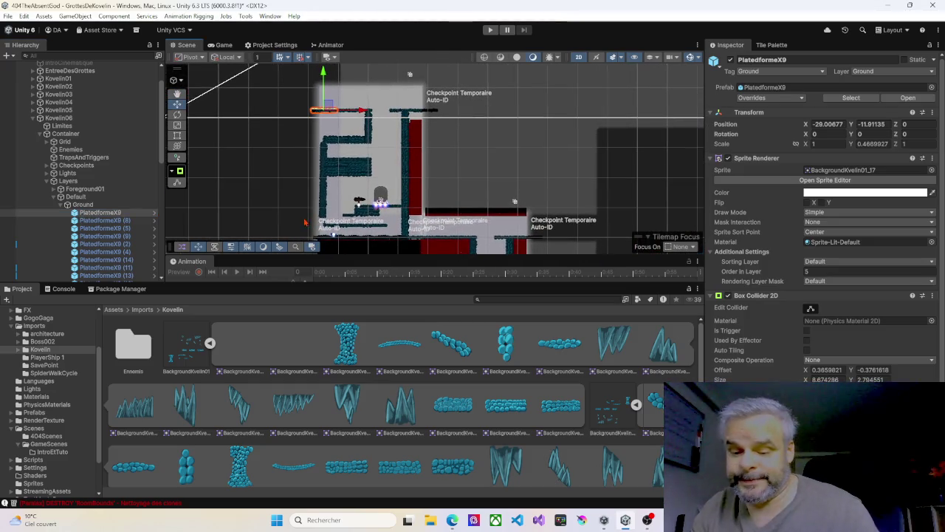
{"action": "left_click", "coordinate": [118, 216]}
{"action": "key", "text": "Delete"}
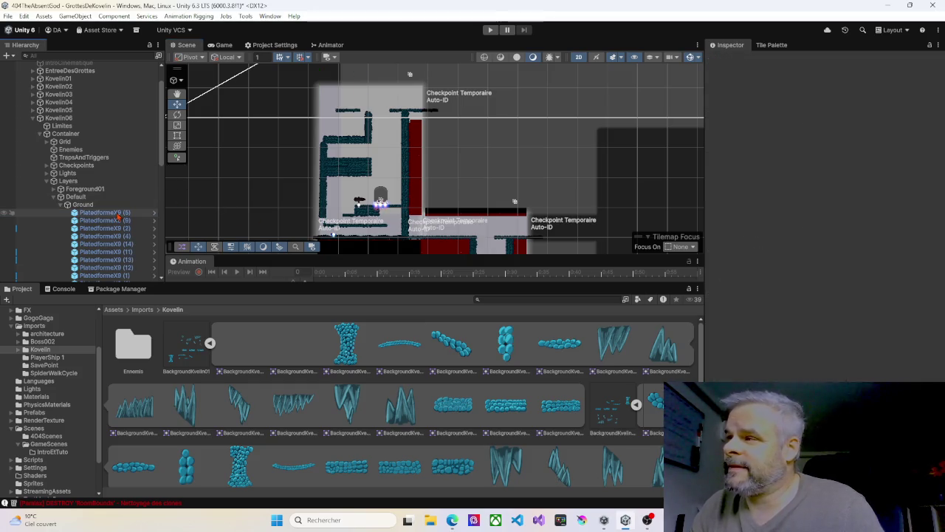
{"action": "left_click", "coordinate": [113, 214]}
{"action": "key", "text": "Delete"}
{"action": "left_click", "coordinate": [112, 213]}
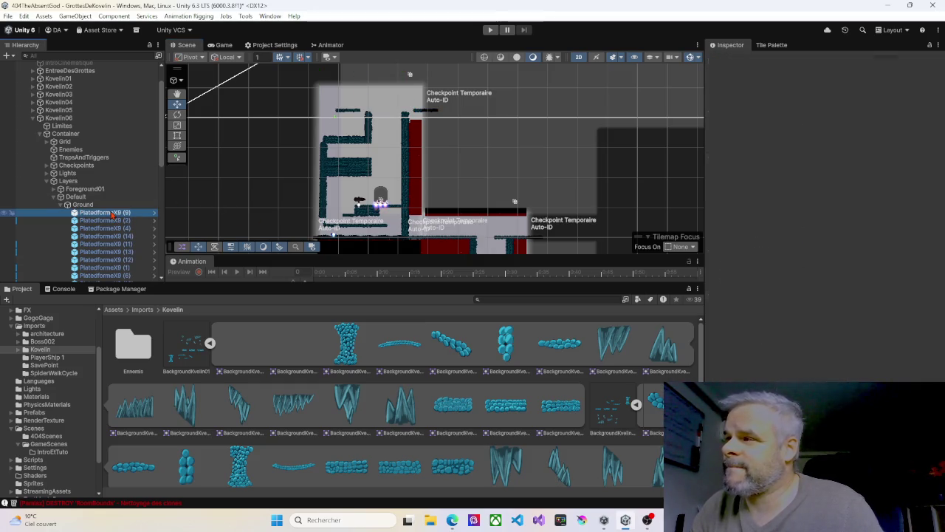
{"action": "key", "text": "Delete"}
{"action": "left_click", "coordinate": [113, 212]}
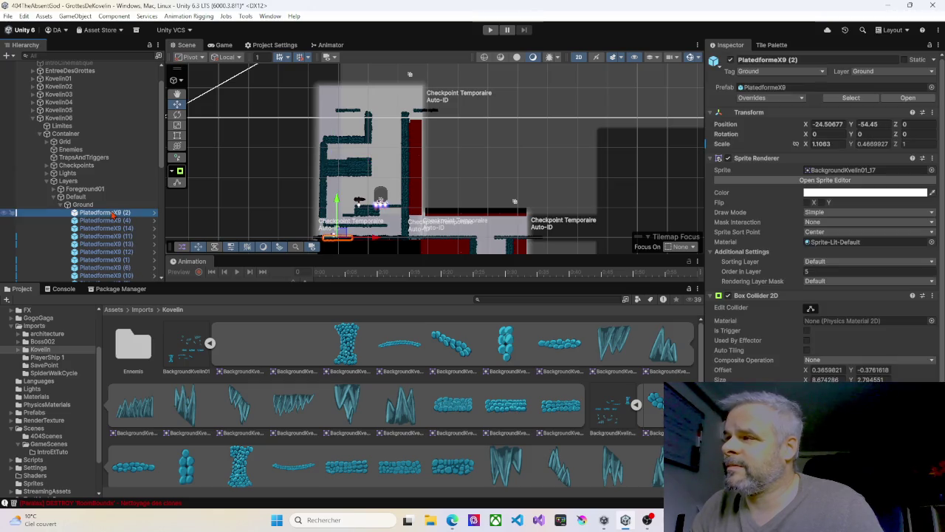
{"action": "left_click", "coordinate": [113, 220]}
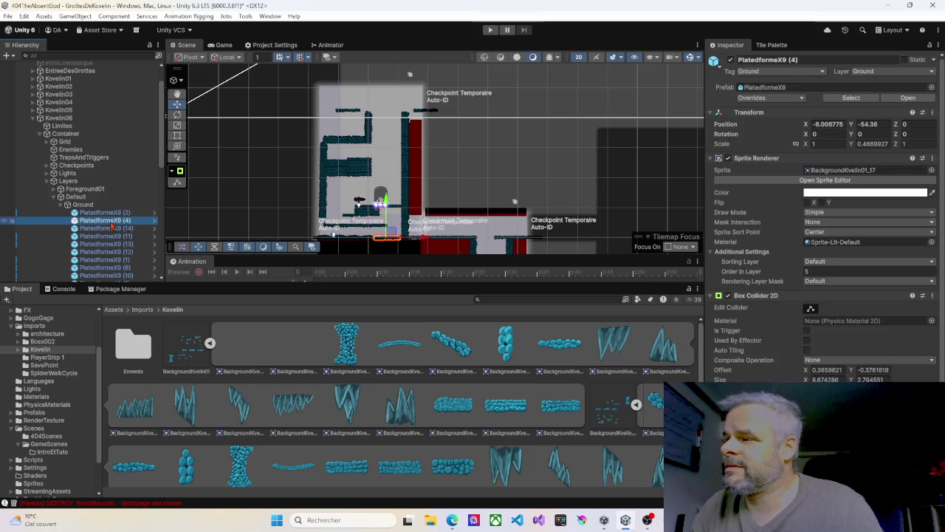
{"action": "left_click", "coordinate": [112, 229]}
Delete the PlatedformeX9 (11), (13), (6) and (7) duplicates.
{"action": "left_click", "coordinate": [111, 237]}
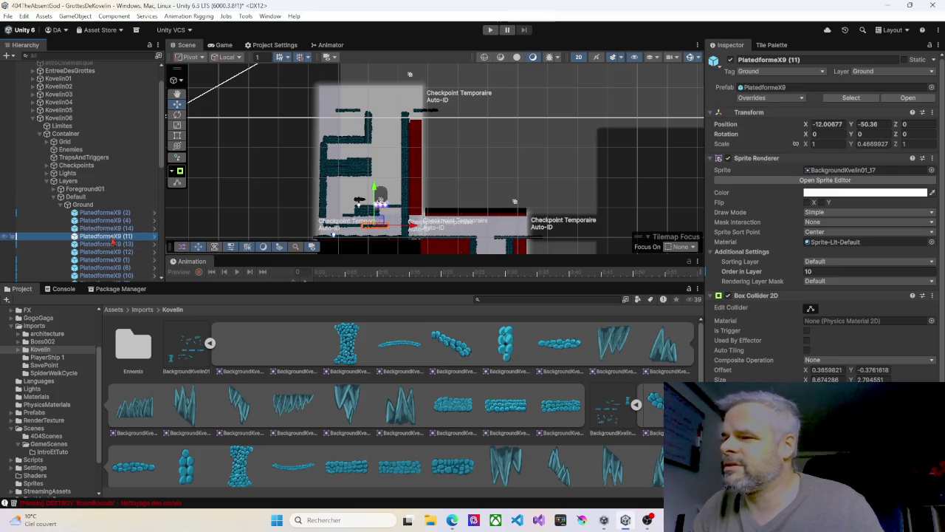
{"action": "key", "text": "Delete"}
{"action": "left_click", "coordinate": [112, 237]}
{"action": "key", "text": "Delete"}
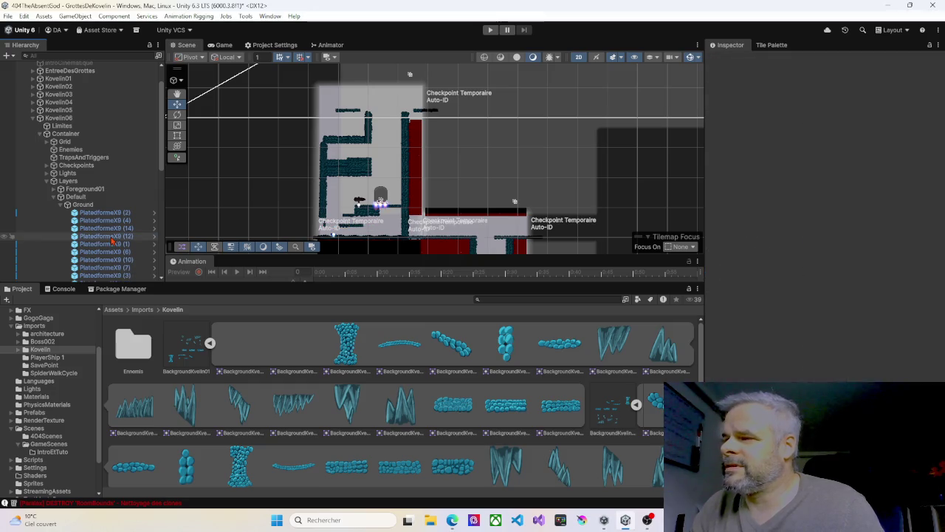
{"action": "left_click", "coordinate": [113, 242]}
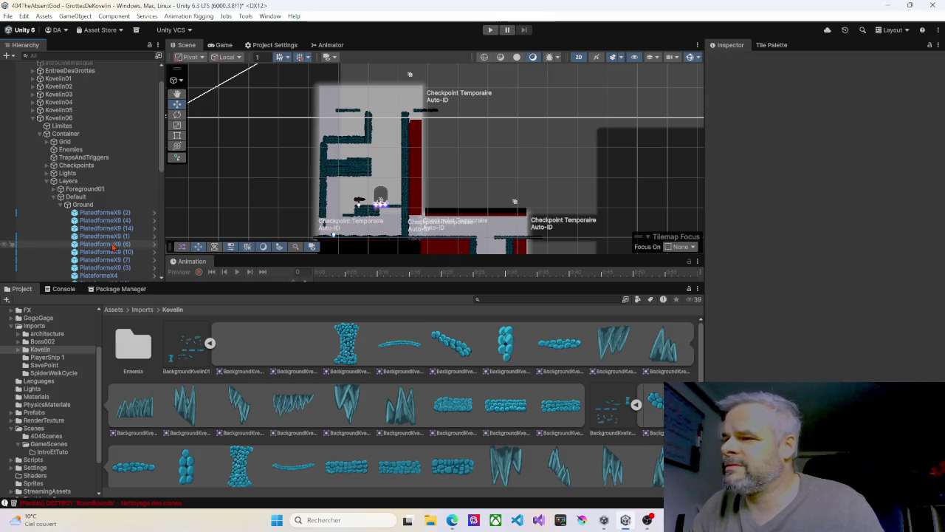
{"action": "key", "text": "Delete"}
{"action": "left_click", "coordinate": [114, 252]}
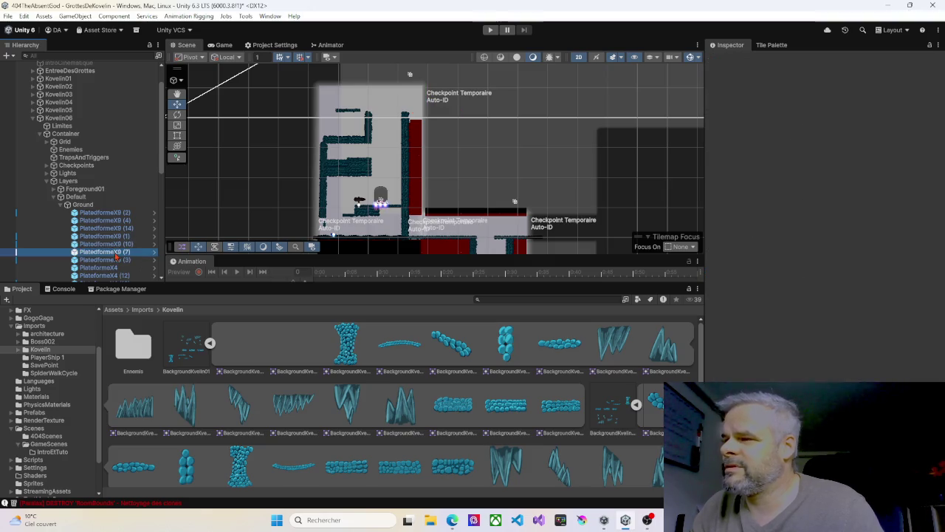
{"action": "key", "text": "Delete"}
Delete PlateformeX4 copies (12), (13) and (14), leaving a single PlateformeX4.
{"action": "left_click", "coordinate": [114, 261]}
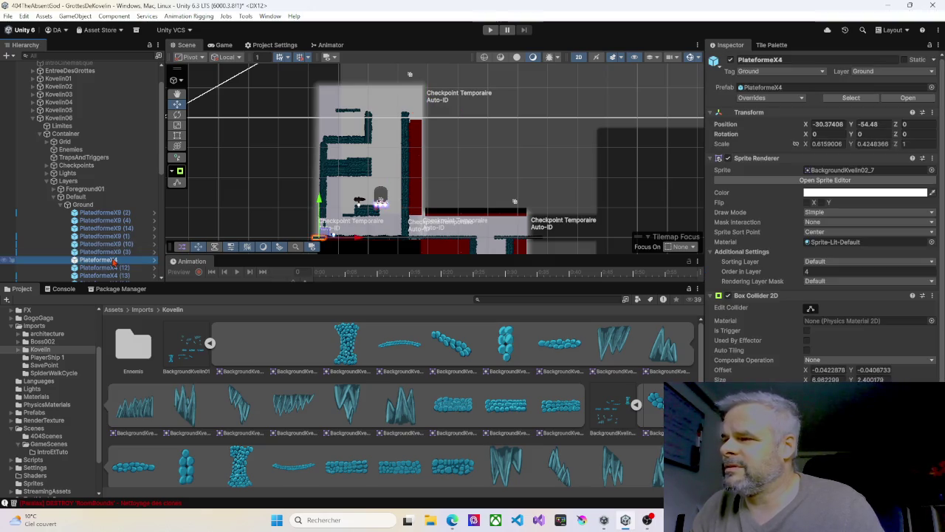
{"action": "scroll", "coordinate": [111, 244], "scroll_direction": "down", "scroll_amount": 4}
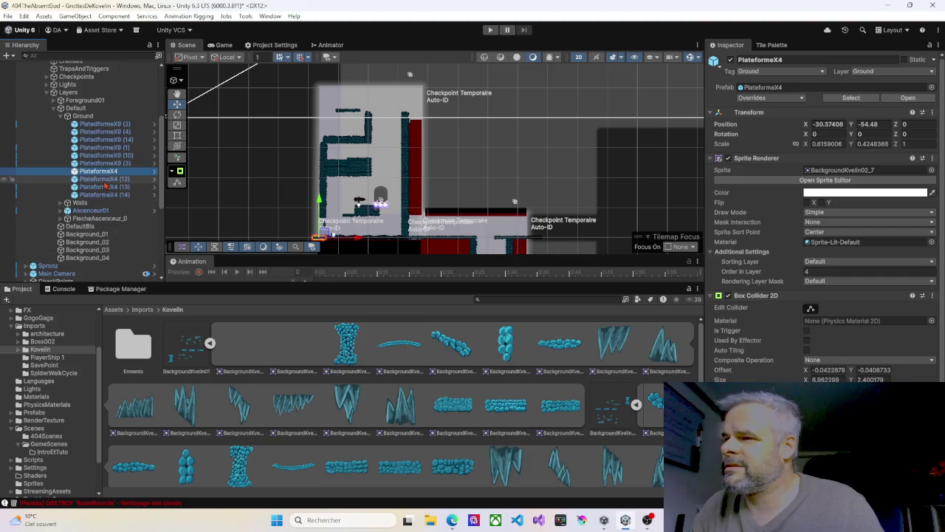
{"action": "left_click", "coordinate": [105, 180]}
{"action": "key", "text": "Delete"}
{"action": "left_click", "coordinate": [105, 182]}
{"action": "key", "text": "Delete"}
{"action": "left_click", "coordinate": [104, 181]}
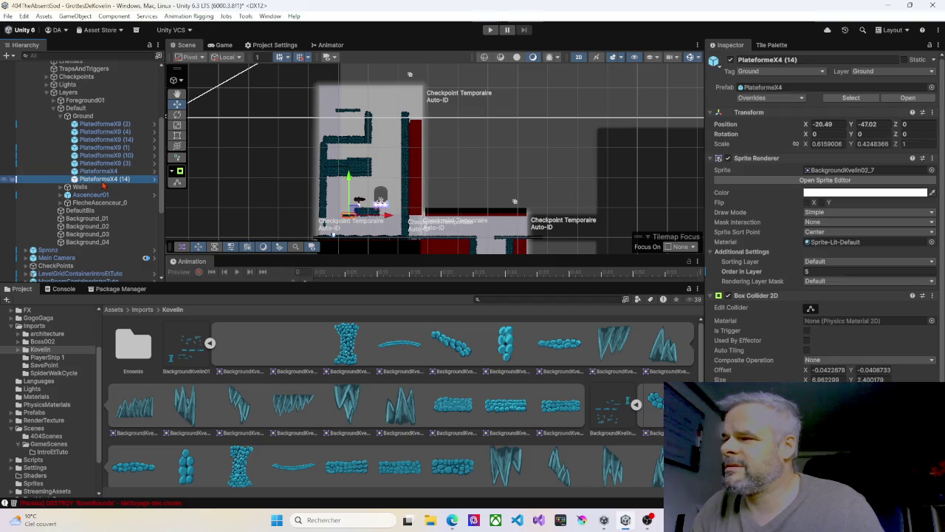
{"action": "key", "text": "Delete"}
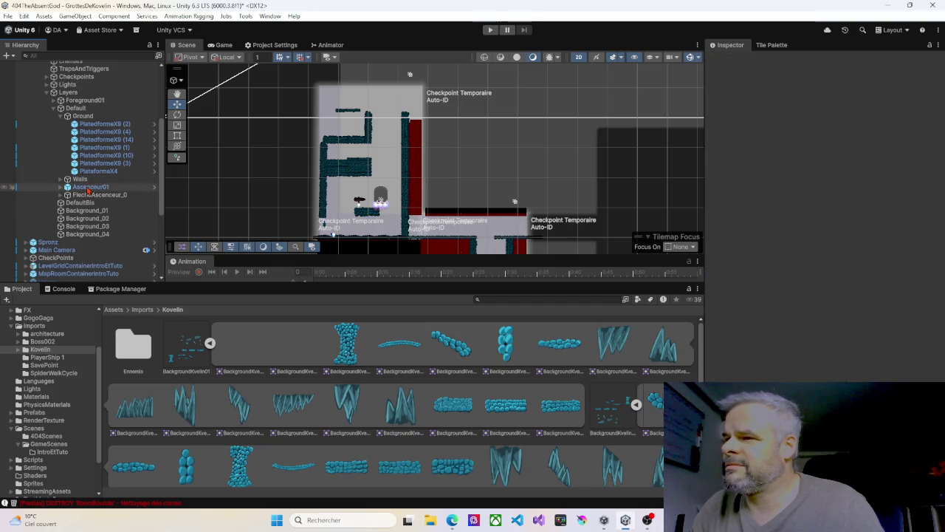
{"action": "left_click", "coordinate": [60, 180]}
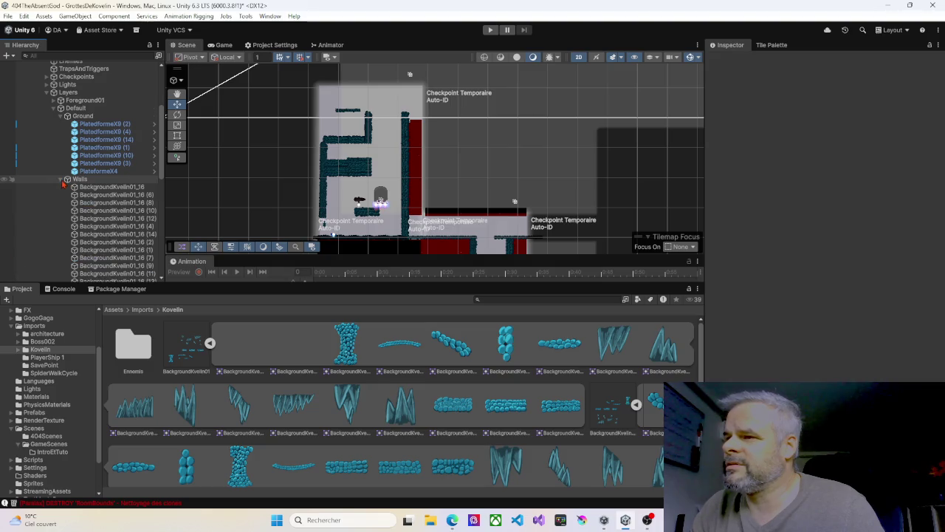
{"action": "left_click", "coordinate": [60, 180]}
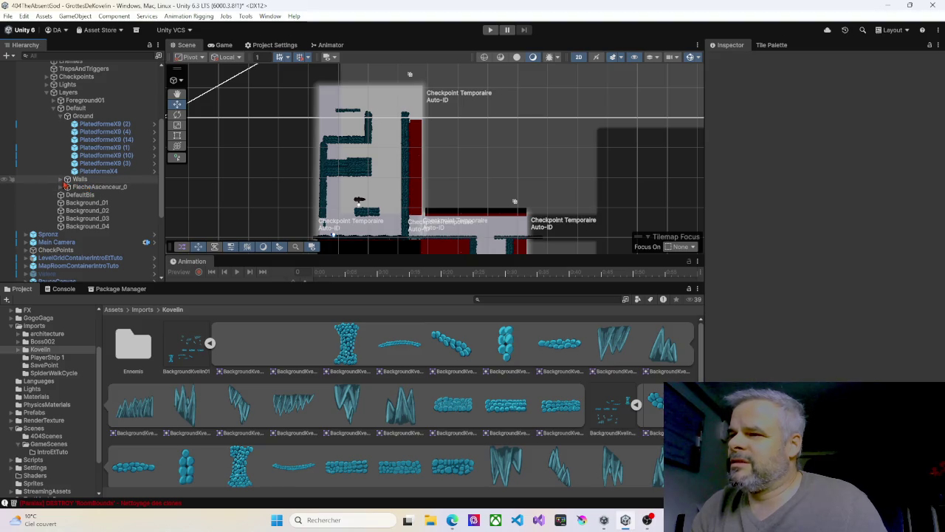
In the Walls group, delete BackgroundKvelin01_16 pieces including (8), (4), (14) and (2).
{"action": "left_click", "coordinate": [61, 179]}
{"action": "left_click", "coordinate": [94, 188]}
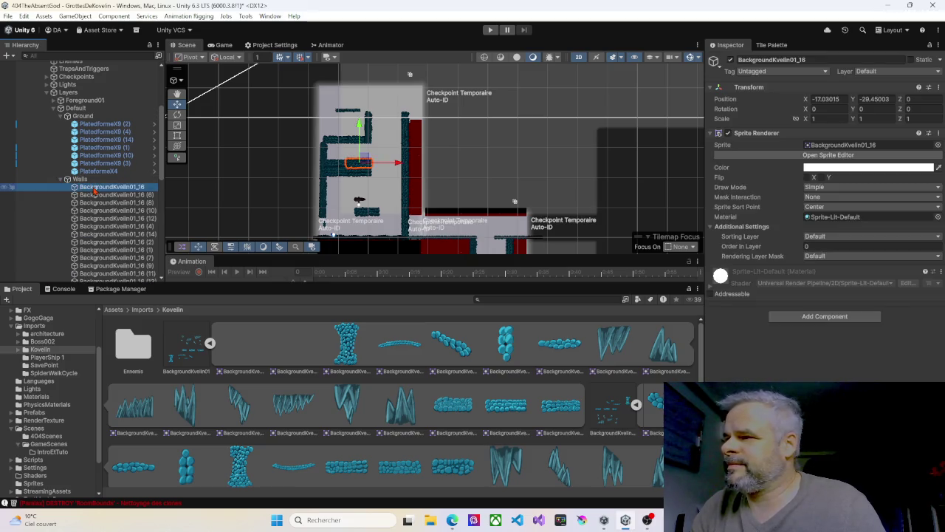
{"action": "key", "text": "Delete"}
{"action": "key", "text": "Delete"}
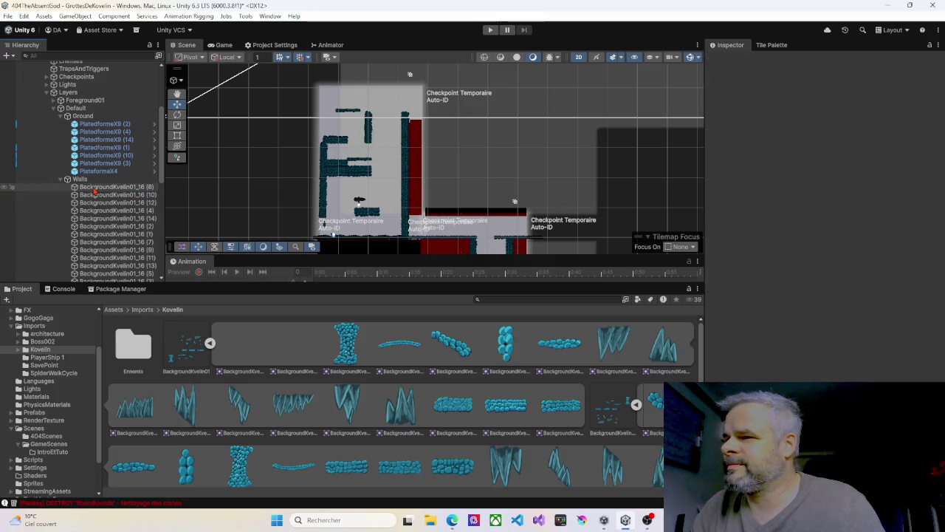
{"action": "key", "text": "Delete"}
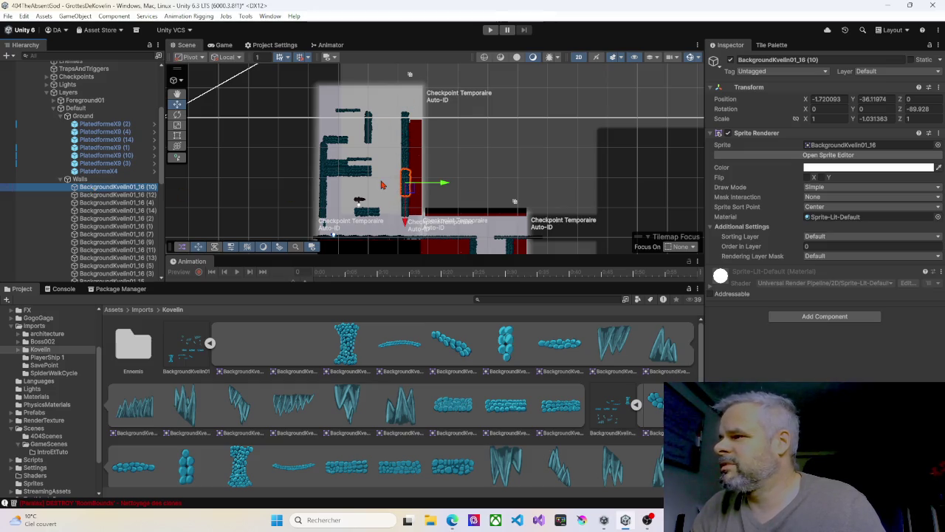
{"action": "scroll", "coordinate": [435, 140], "scroll_direction": "down", "scroll_amount": 3}
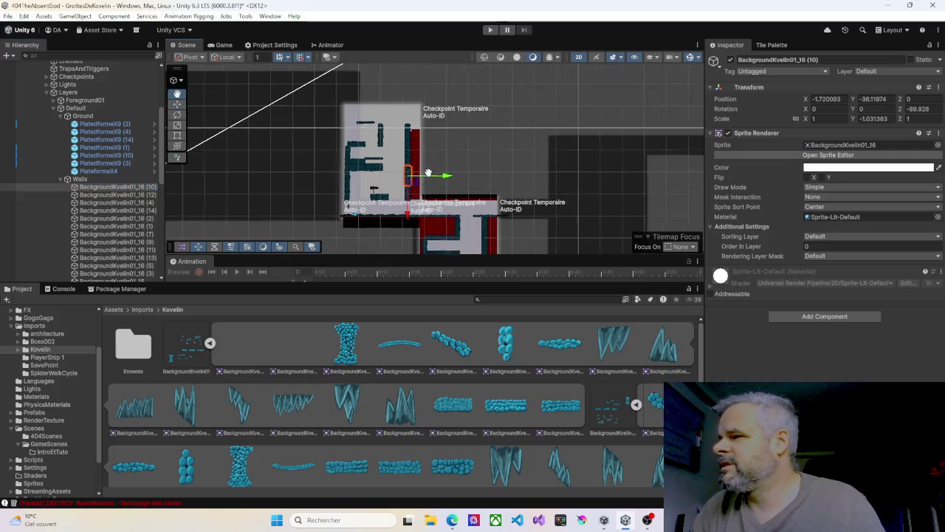
{"action": "scroll", "coordinate": [380, 157], "scroll_direction": "up", "scroll_amount": 3}
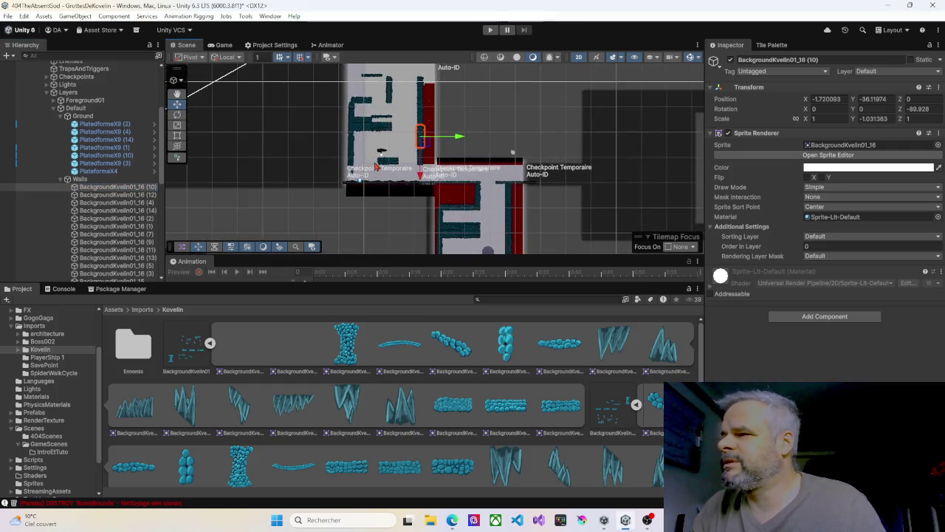
{"action": "left_click", "coordinate": [112, 195]}
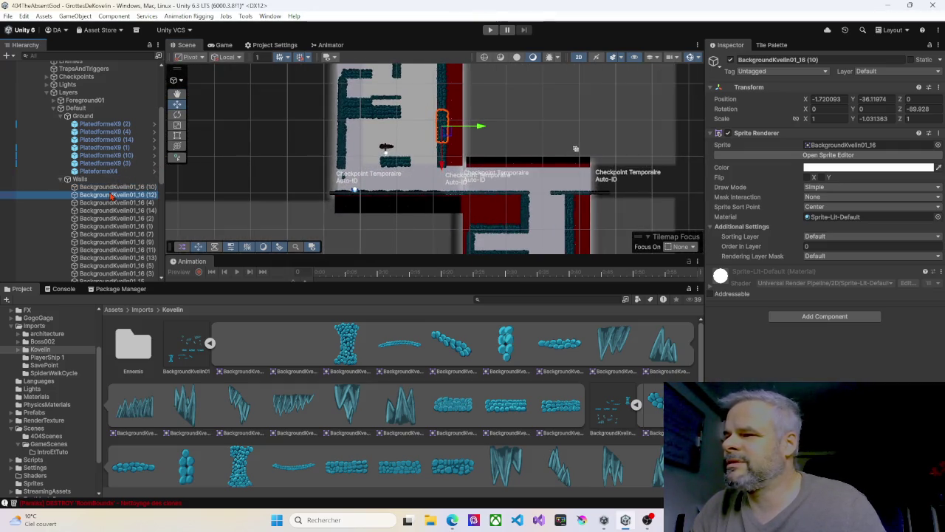
{"action": "left_click", "coordinate": [111, 203]}
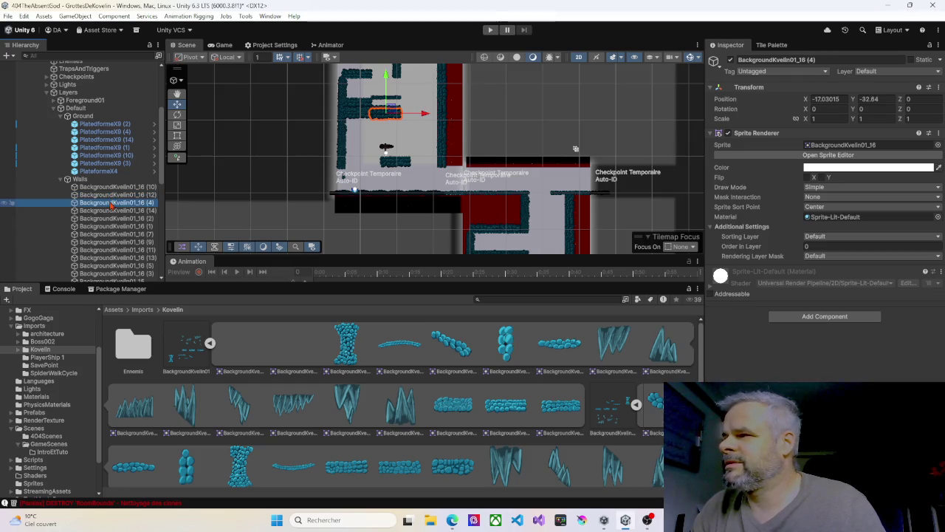
{"action": "key", "text": "Delete"}
{"action": "left_click", "coordinate": [112, 203]}
{"action": "key", "text": "Delete"}
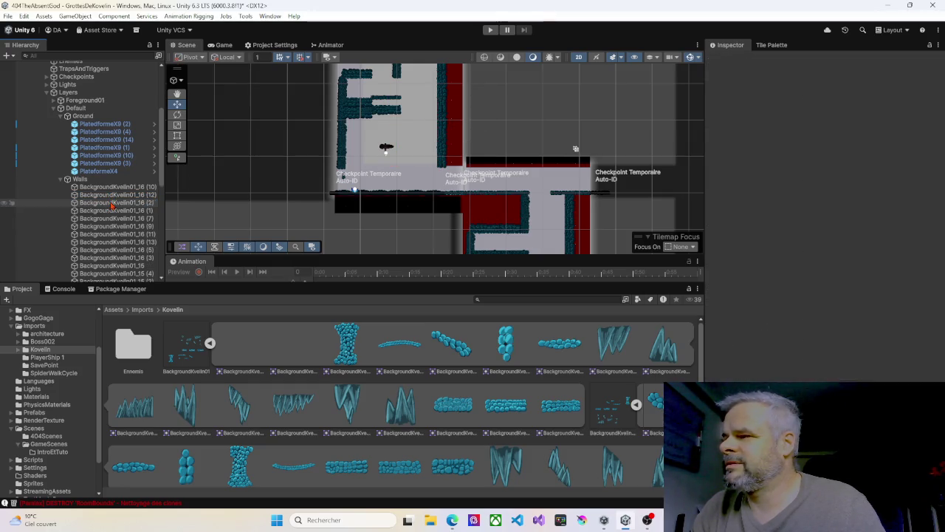
{"action": "left_click", "coordinate": [112, 203]}
{"action": "key", "text": "Delete"}
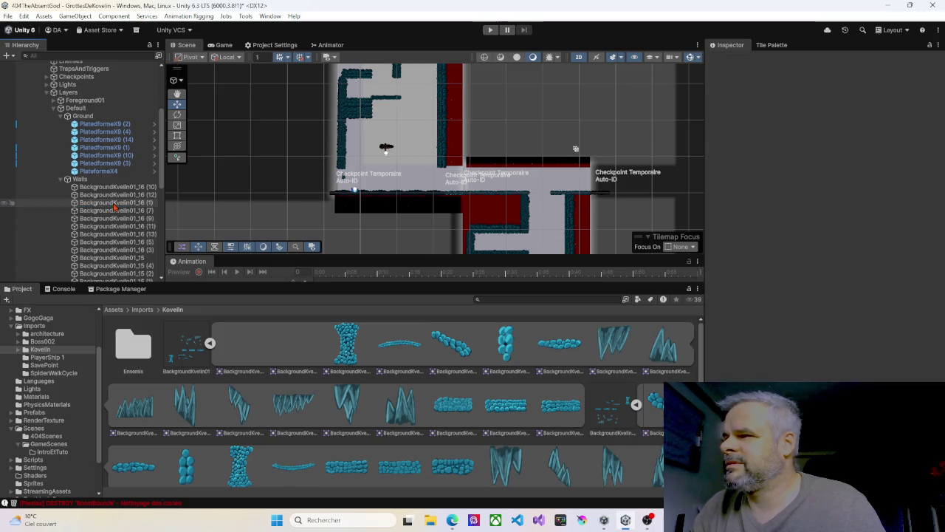
Delete BackgroundKvelin01_16 (1), (7) and (3), keeping (9), (11) and (13).
{"action": "left_click", "coordinate": [114, 203]}
{"action": "key", "text": "Delete"}
{"action": "left_click", "coordinate": [114, 204]}
{"action": "key", "text": "Delete"}
{"action": "left_click", "coordinate": [115, 204]}
{"action": "left_click", "coordinate": [119, 211]}
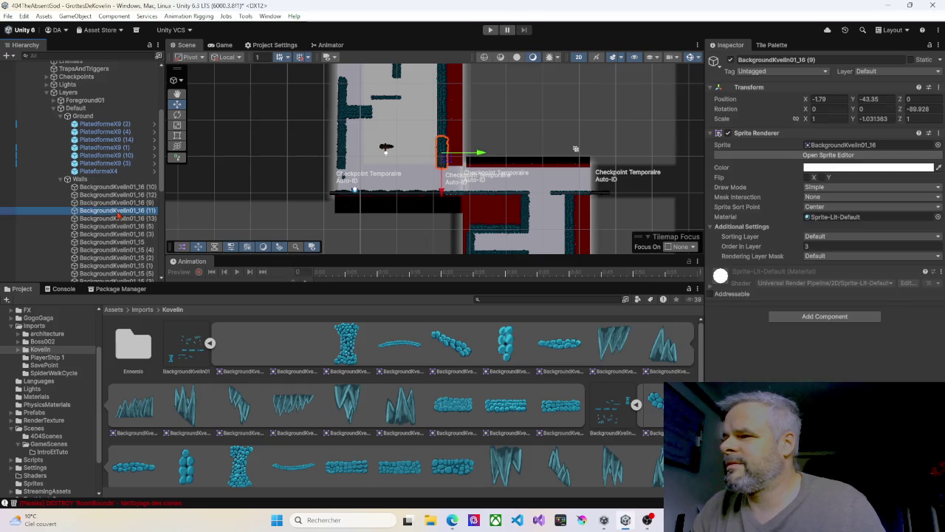
{"action": "left_click", "coordinate": [121, 219]}
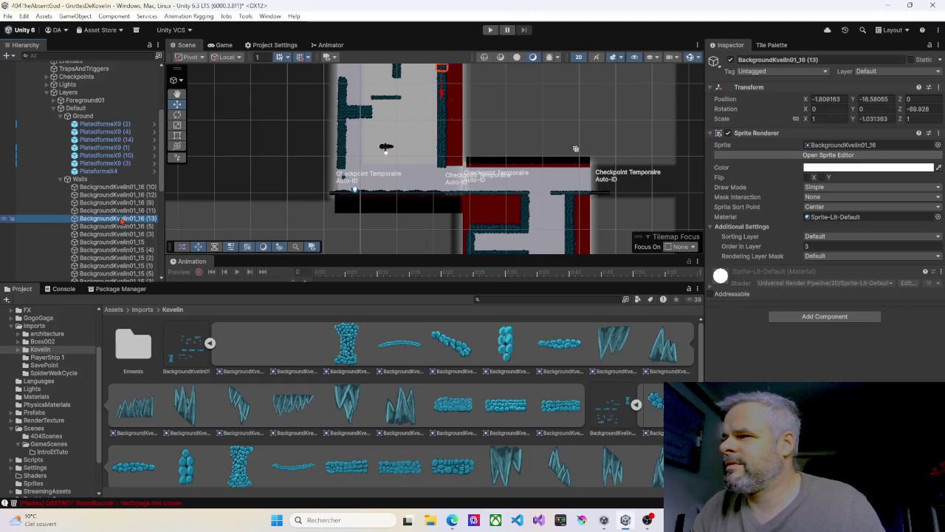
{"action": "left_click", "coordinate": [120, 226]}
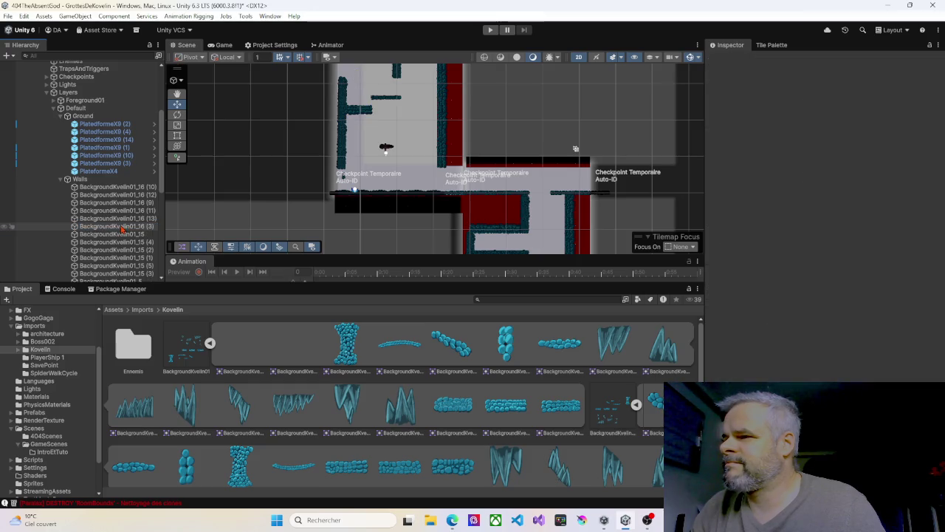
{"action": "key", "text": "Delete"}
Delete BackgroundKvelin01_15 and its copies (4), (2), (1), (5) and (3).
{"action": "left_click", "coordinate": [120, 226]}
{"action": "key", "text": "Delete"}
{"action": "left_click", "coordinate": [120, 226]}
{"action": "key", "text": "Delete"}
{"action": "left_click", "coordinate": [124, 229]}
{"action": "key", "text": "Delete"}
{"action": "left_click", "coordinate": [124, 229]}
{"action": "key", "text": "Delete"}
{"action": "left_click", "coordinate": [125, 229]}
{"action": "double_click", "coordinate": [127, 230]}
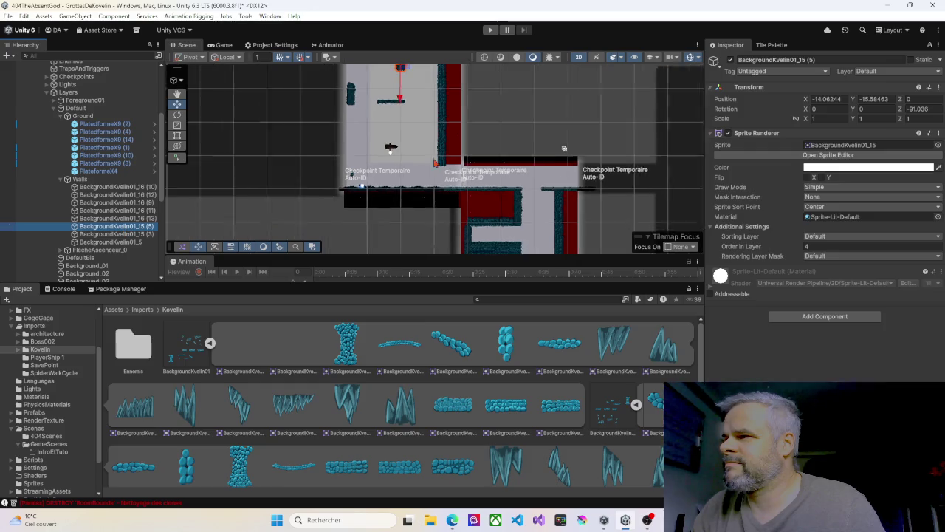
{"action": "key", "text": "Delete"}
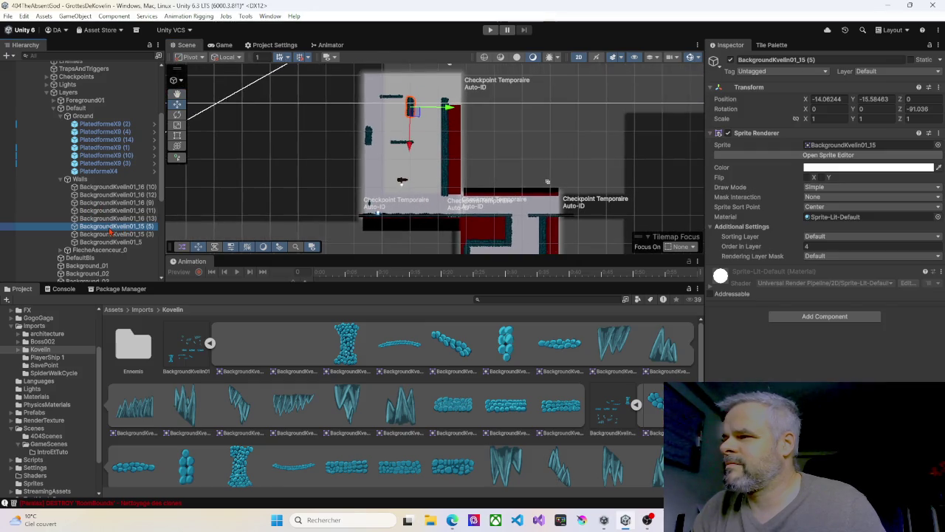
{"action": "left_click", "coordinate": [109, 228]}
{"action": "key", "text": "Delete"}
Delete the BackgroundKvelin01_5 piece and the FlecheAscenseur_01 elevator arrow.
{"action": "left_click", "coordinate": [110, 228]}
{"action": "key", "text": "Delete"}
{"action": "left_click", "coordinate": [111, 228]}
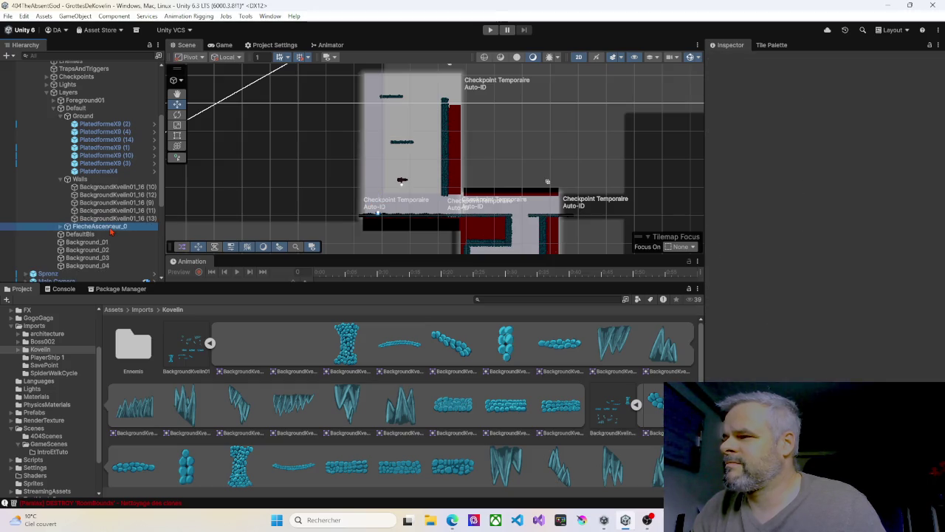
{"action": "key", "text": "Delete"}
{"action": "left_click", "coordinate": [110, 228]}
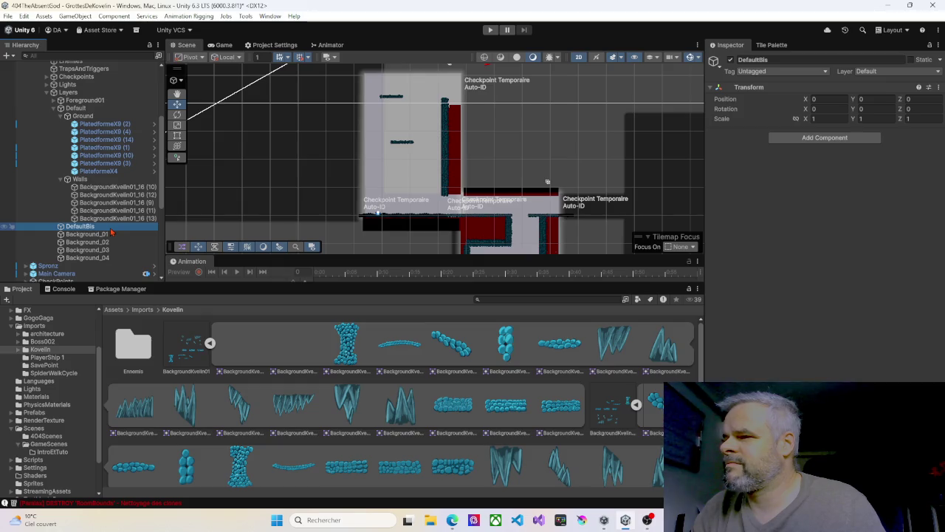
{"action": "key", "text": "Up"}
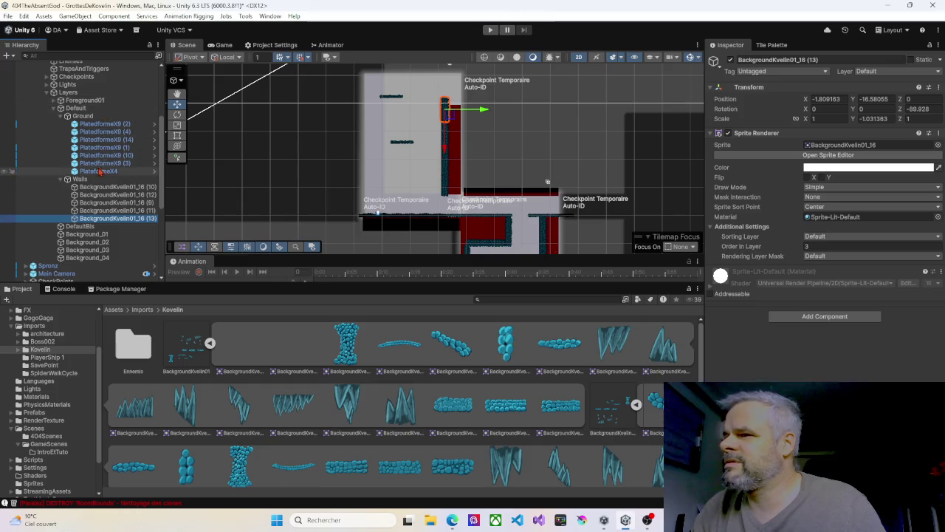
Delete the small ground platforms PlatedformeX9 (1) and PlatedformeX9 (10).
{"action": "left_click", "coordinate": [105, 124]}
{"action": "key", "text": "Down"}
{"action": "key", "text": "Down"}
{"action": "key", "text": "Down"}
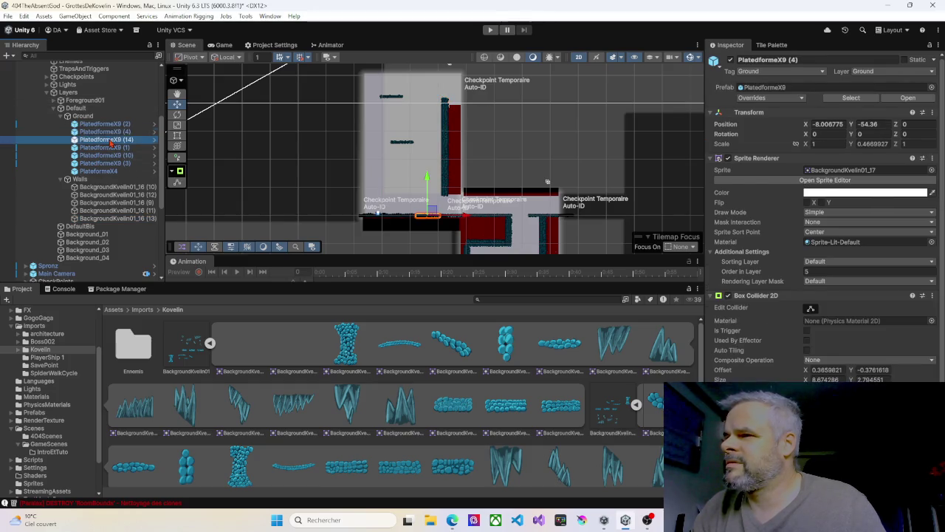
{"action": "key", "text": "Delete"}
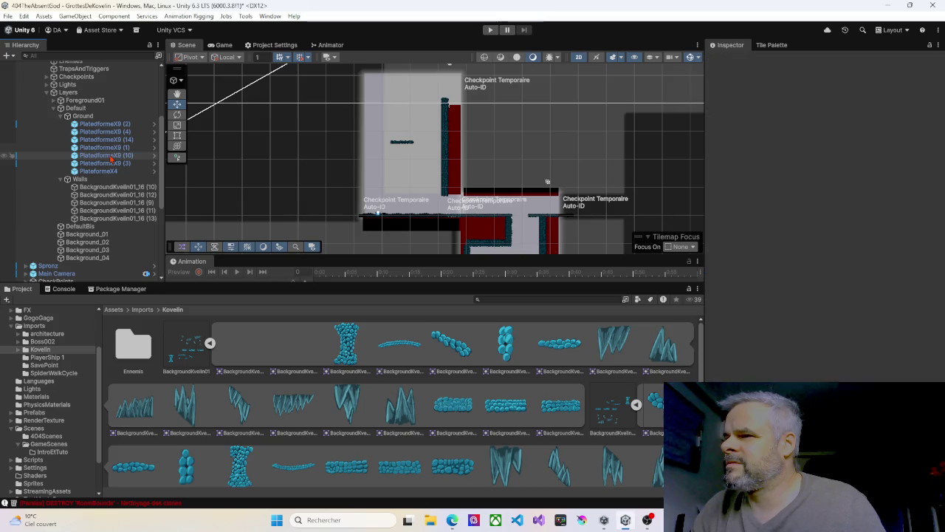
{"action": "left_click", "coordinate": [111, 156]}
{"action": "left_click", "coordinate": [111, 165]}
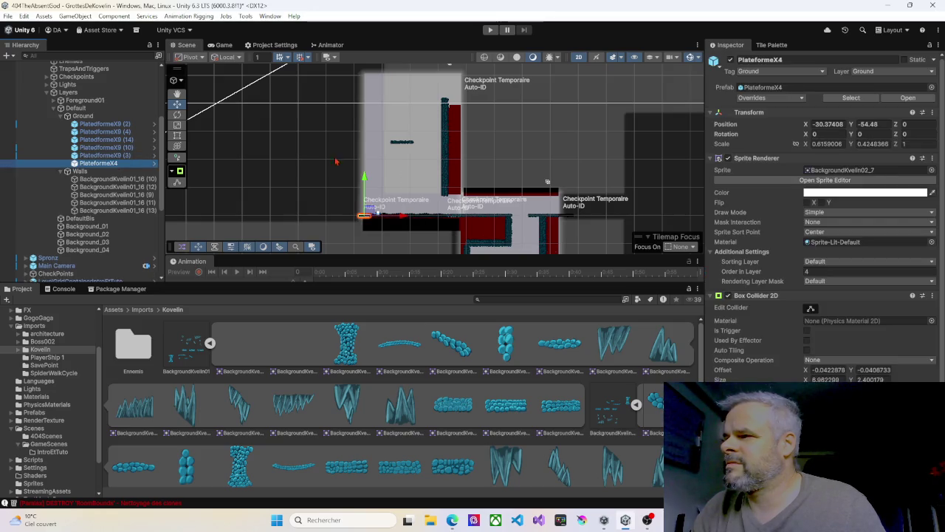
{"action": "left_click", "coordinate": [404, 147]}
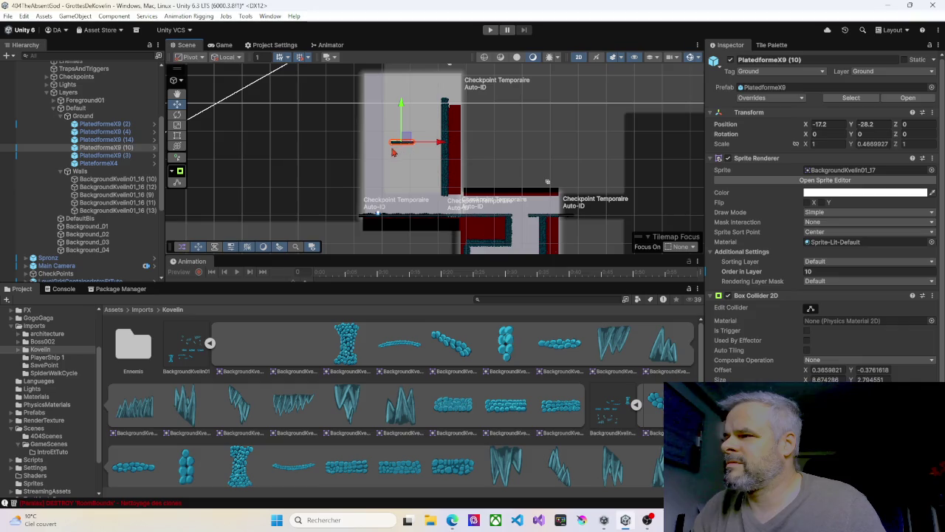
{"action": "key", "text": "Delete"}
Bring the room's floor and left wall into view and start a play test.
{"action": "scroll", "coordinate": [404, 168], "scroll_direction": "down", "scroll_amount": 2}
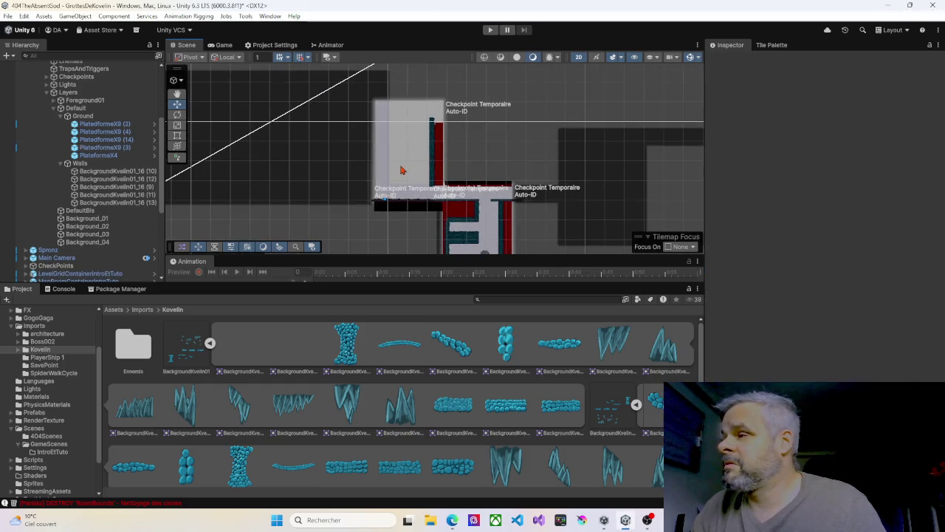
{"action": "scroll", "coordinate": [375, 139], "scroll_direction": "up", "scroll_amount": 5}
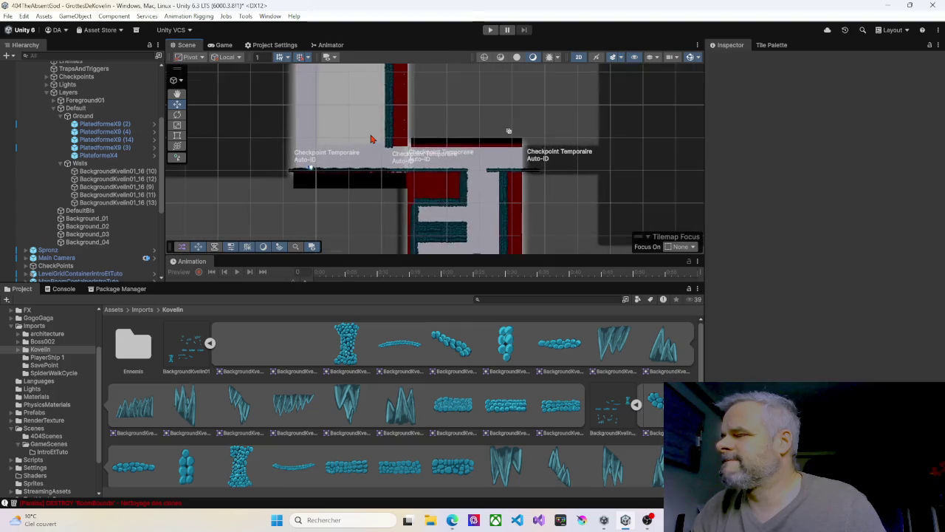
{"action": "scroll", "coordinate": [391, 156], "scroll_direction": "up", "scroll_amount": 1}
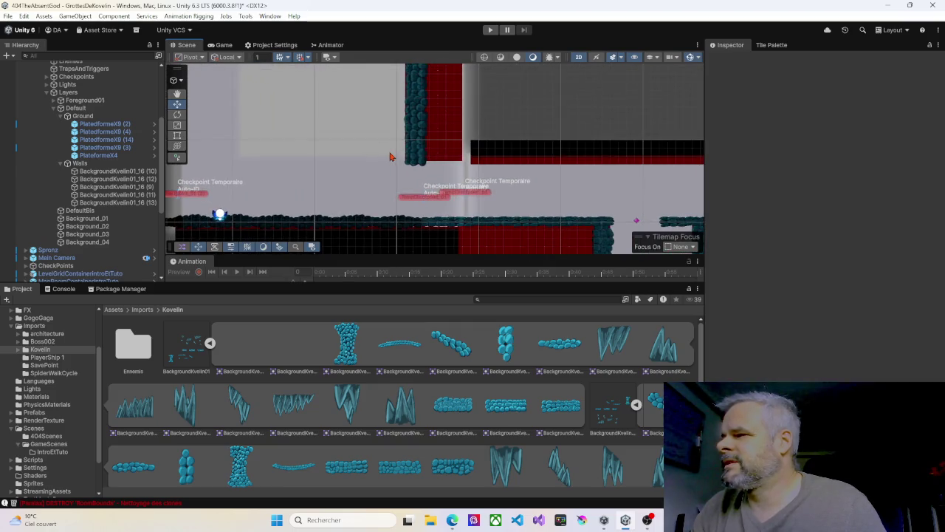
{"action": "mouse_move", "coordinate": [398, 146]}
{"action": "left_mouse_down"}
{"action": "mouse_move", "coordinate": [338, 131]}
{"action": "mouse_move", "coordinate": [287, 133]}
{"action": "left_mouse_up"}
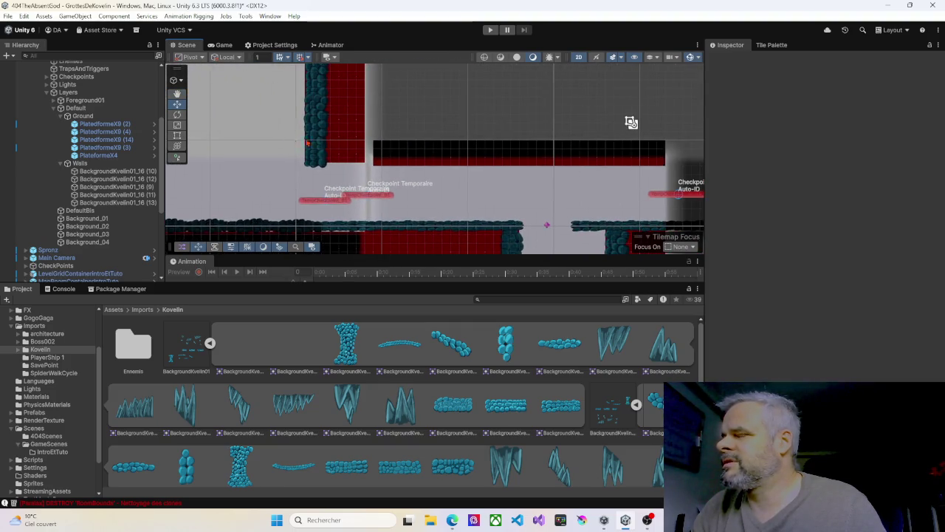
{"action": "left_click", "coordinate": [491, 30]}
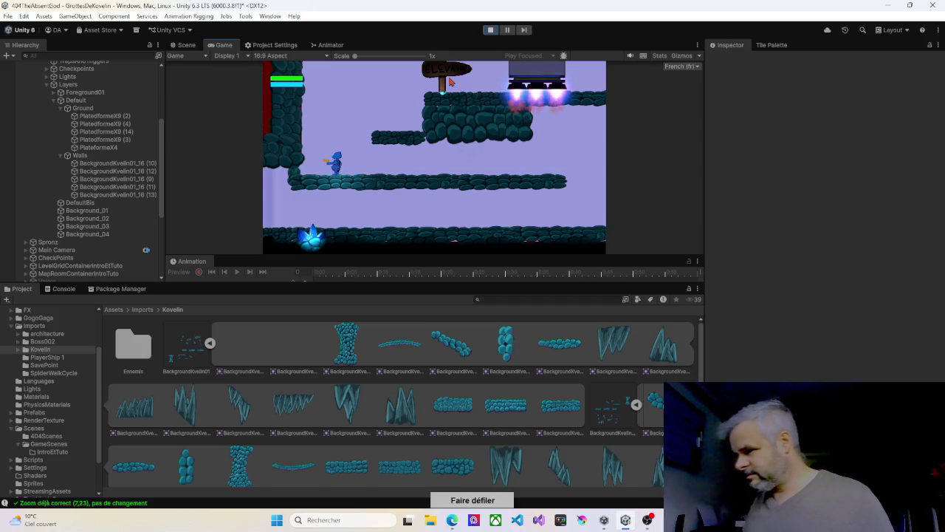
Jump onto the ledge, ride the elevator up, and walk left into the next room.
{"action": "key", "text": "Left"}
{"action": "key", "text": "space"}
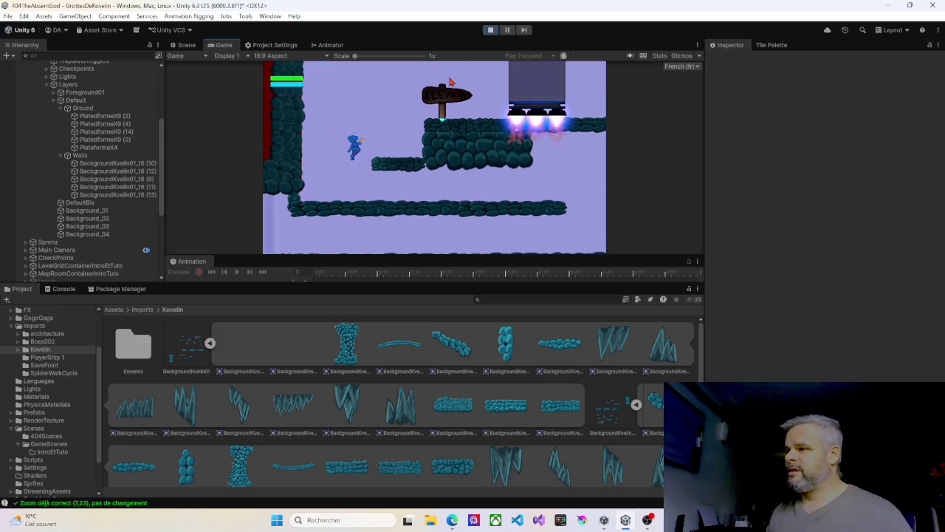
{"action": "key", "text": "Right"}
{"action": "key", "text": "space"}
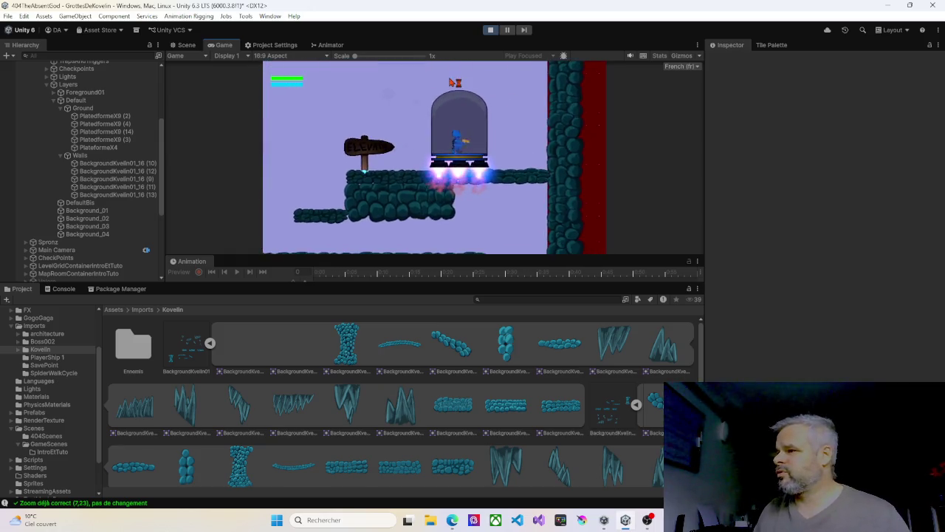
{"action": "key", "text": "Left"}
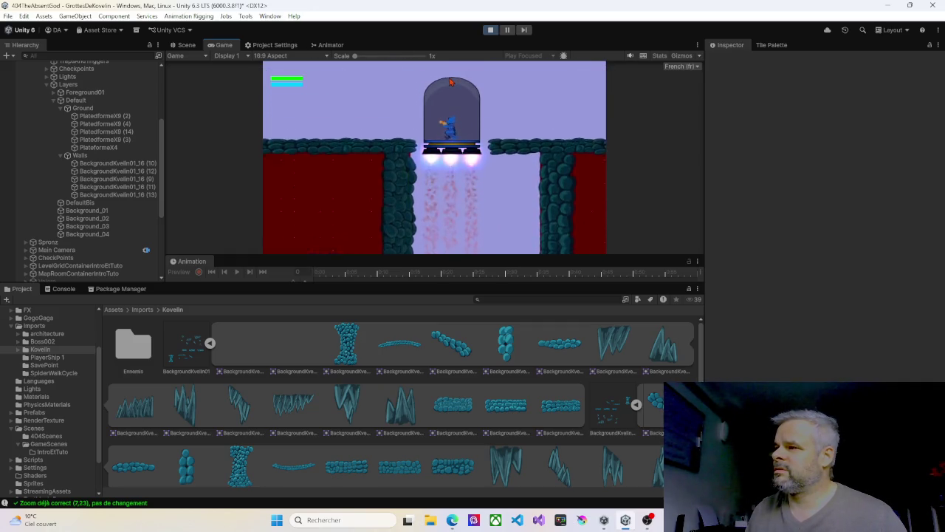
{"action": "key", "text": "Left"}
{"action": "key", "text": "Left"}
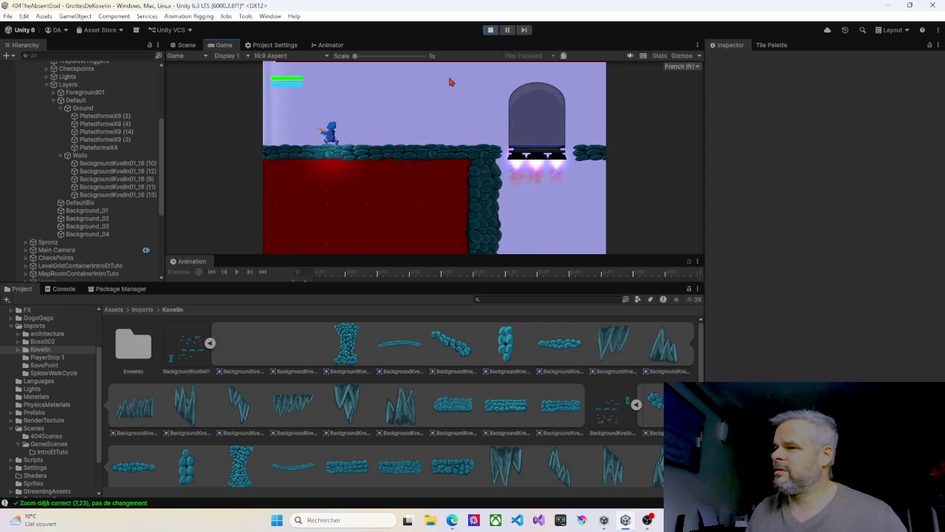
{"action": "key", "text": "Left"}
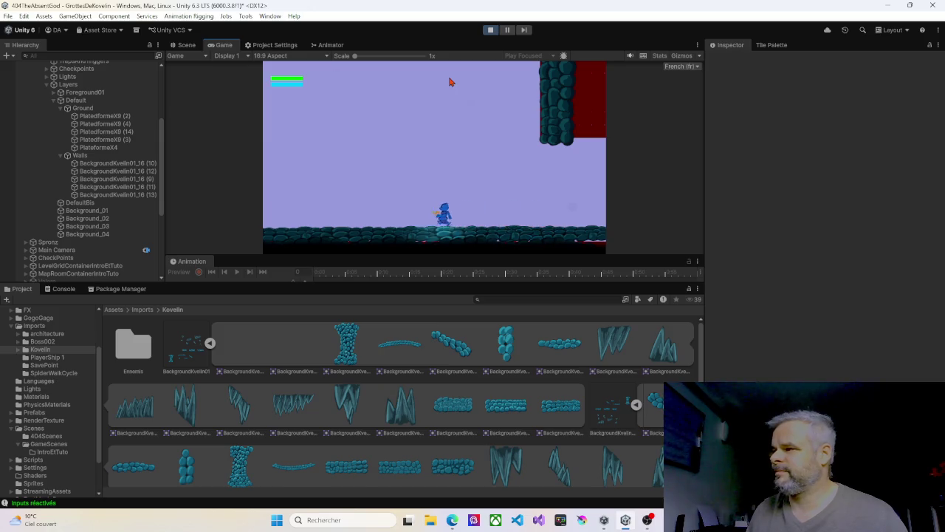
{"action": "key", "text": "Left"}
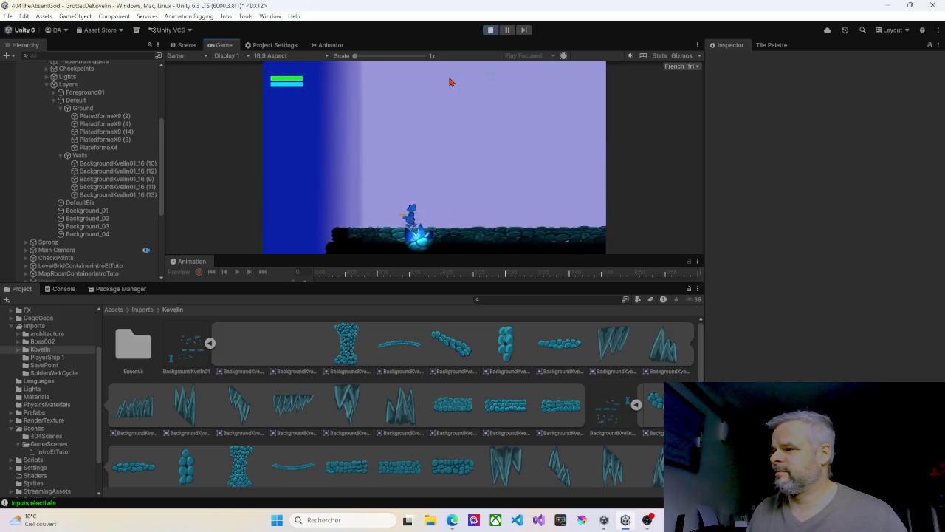
Walk the character back and forth past the glowing crystal, then stop Play mode.
{"action": "key", "text": "Right"}
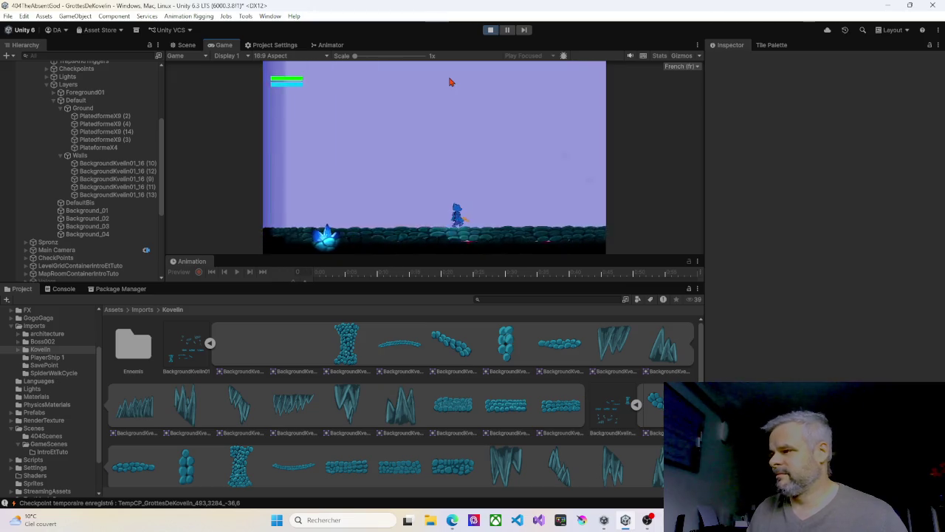
{"action": "key", "text": "Right"}
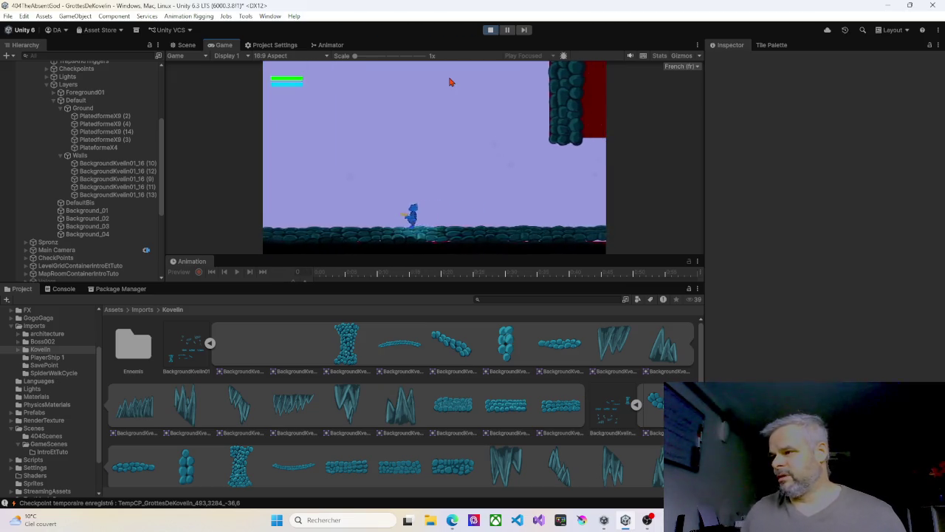
{"action": "key", "text": "Right"}
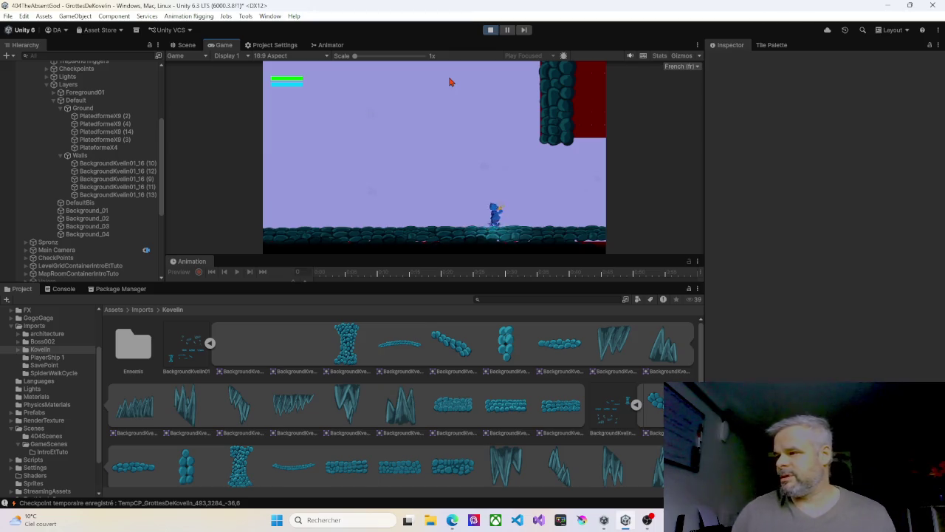
{"action": "key", "text": "Left"}
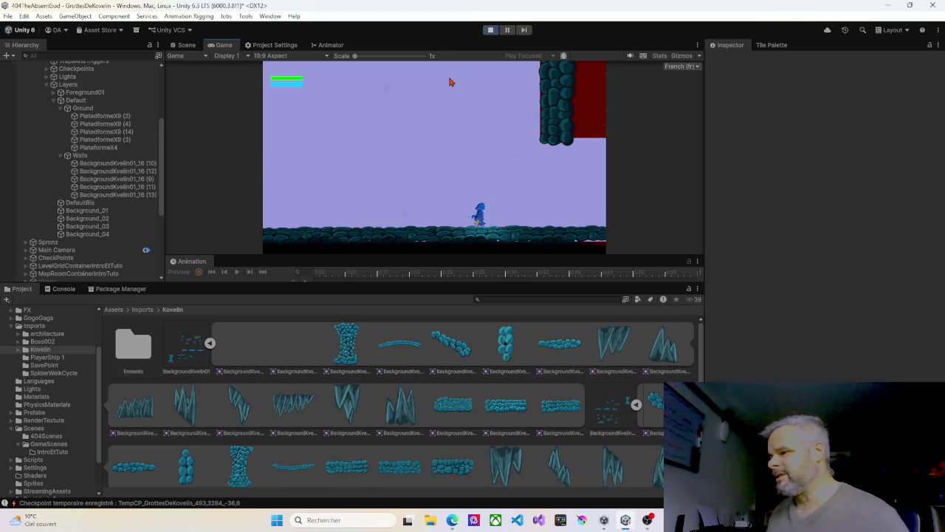
{"action": "key", "text": "Right"}
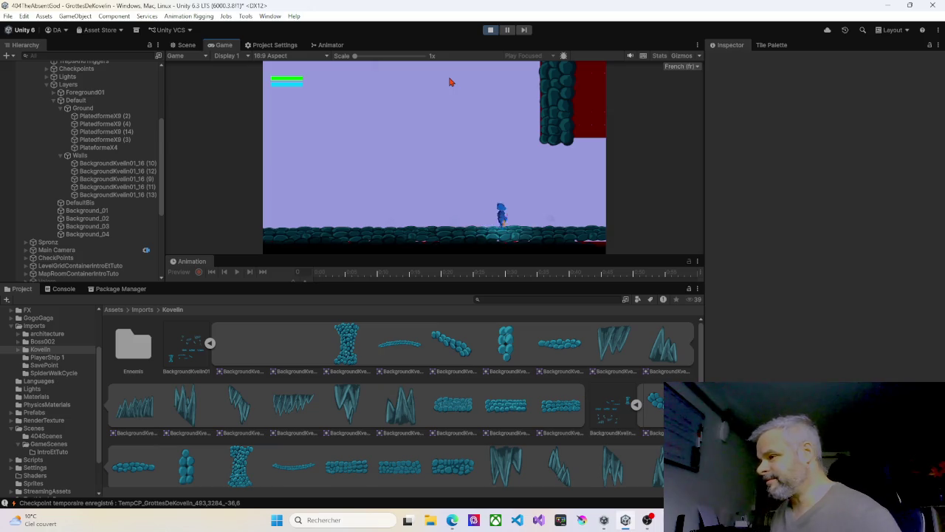
{"action": "key", "text": "Left"}
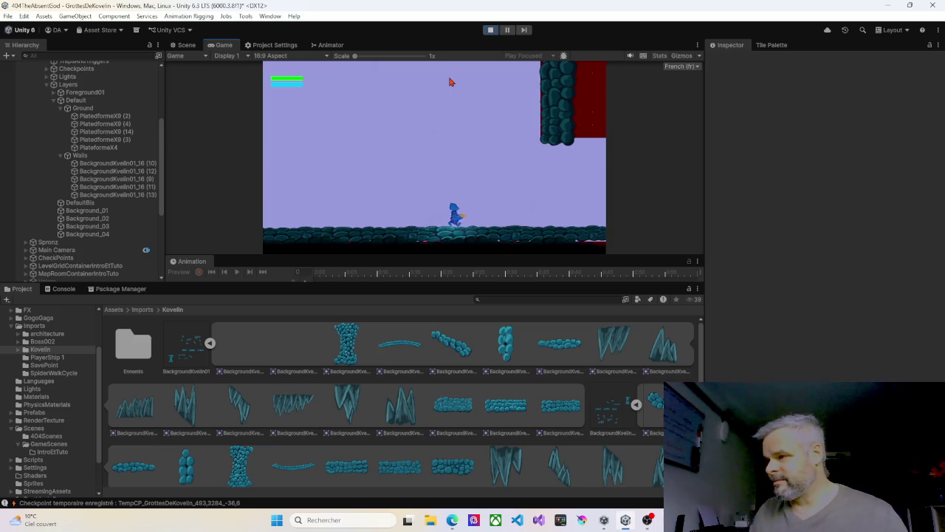
{"action": "key", "text": "Right"}
{"action": "key", "text": "Left"}
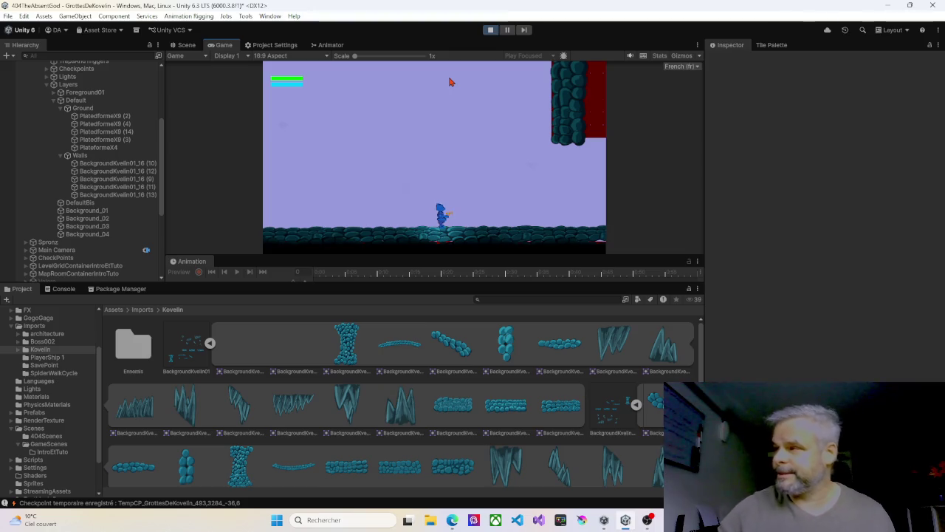
{"action": "left_click", "coordinate": [492, 30]}
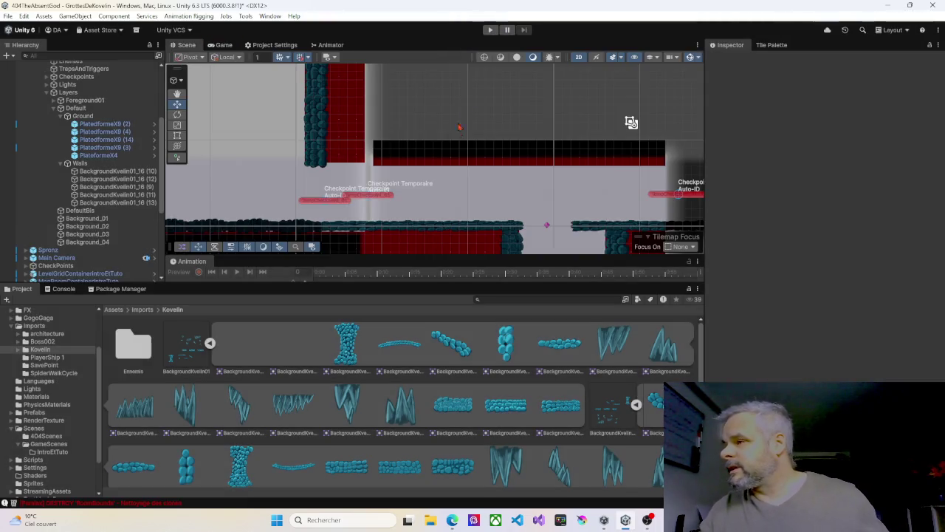
Fold the Layers group and collapse Kovelin06's children in the Hierarchy.
{"action": "left_click_drag", "start_coordinate": [631, 123], "coordinate": [503, 146]}
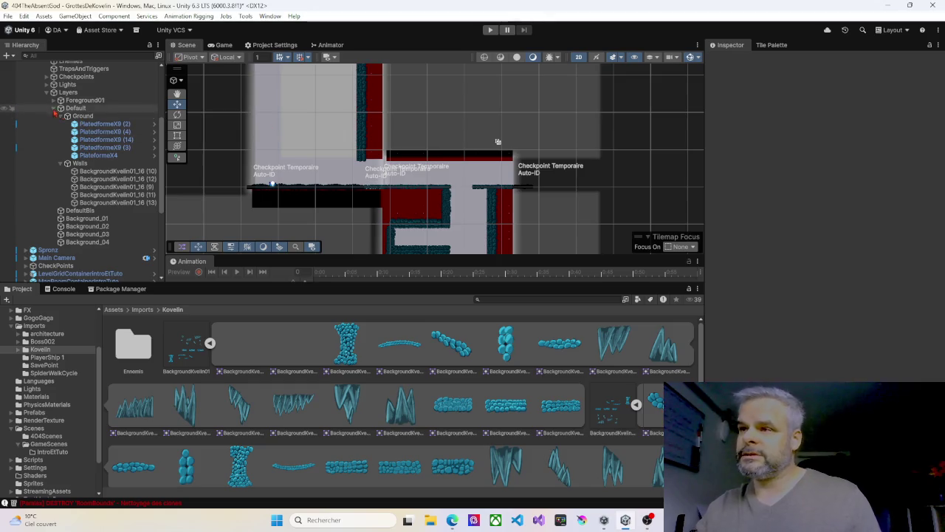
{"action": "left_click", "coordinate": [55, 93]}
{"action": "left_click", "coordinate": [47, 93]}
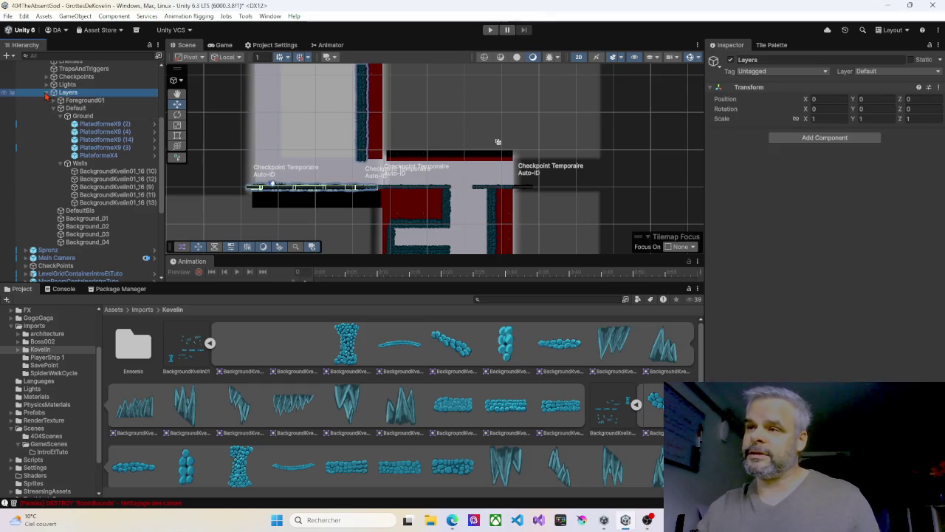
{"action": "scroll", "coordinate": [399, 167], "scroll_direction": "down", "scroll_amount": 3}
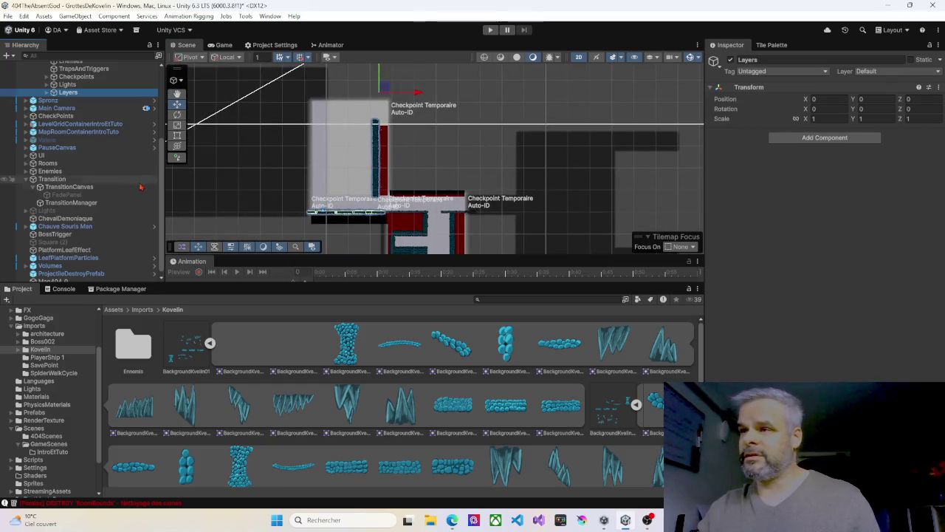
{"action": "scroll", "coordinate": [33, 145], "scroll_direction": "up", "scroll_amount": 3}
{"action": "scroll", "coordinate": [33, 145], "scroll_direction": "up", "scroll_amount": 3}
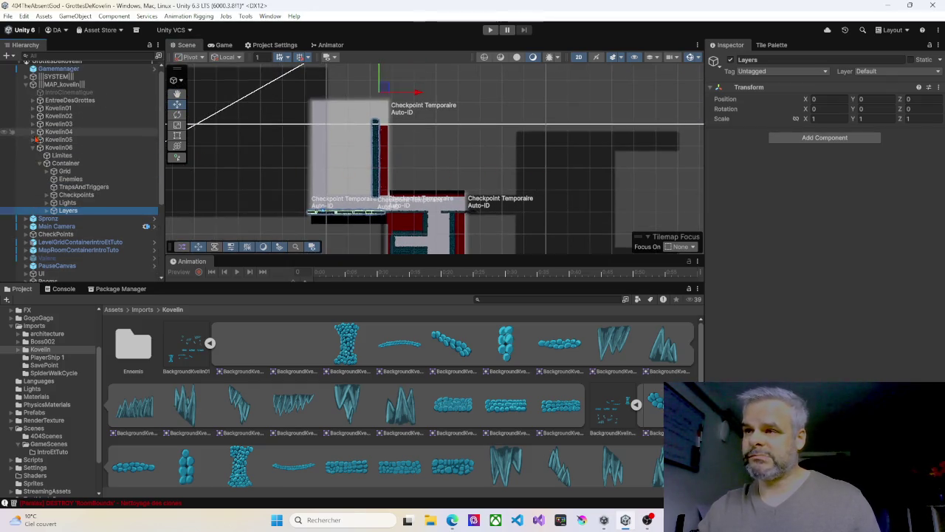
{"action": "left_click", "coordinate": [33, 149]}
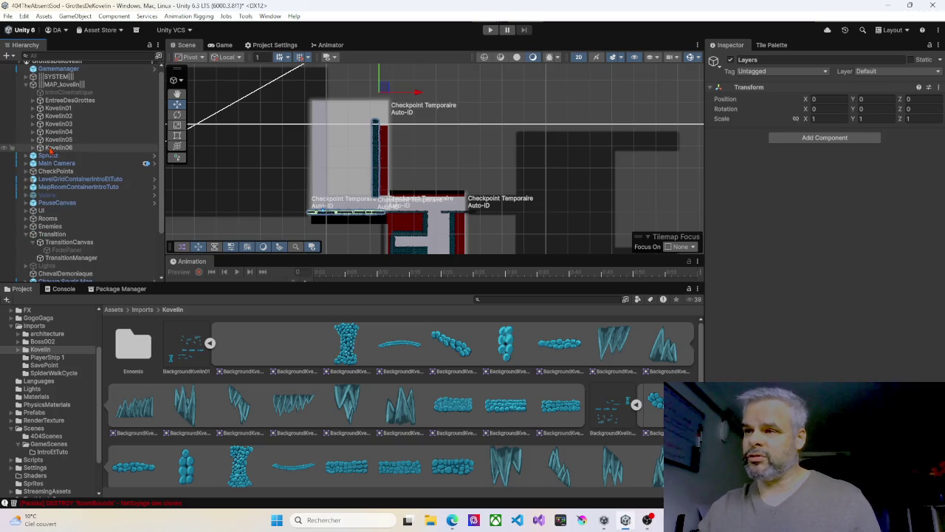
Frame Kovelin06, duplicate it, and rename the copy Kovelin07.
{"action": "left_click", "coordinate": [52, 147]}
{"action": "key", "text": "f"}
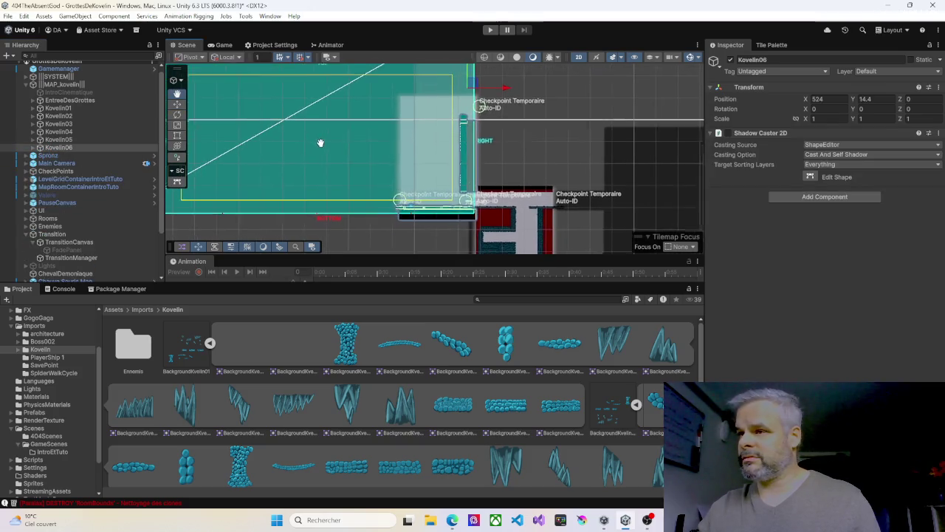
{"action": "key", "text": "ctrl+d"}
{"action": "left_click", "coordinate": [68, 156]}
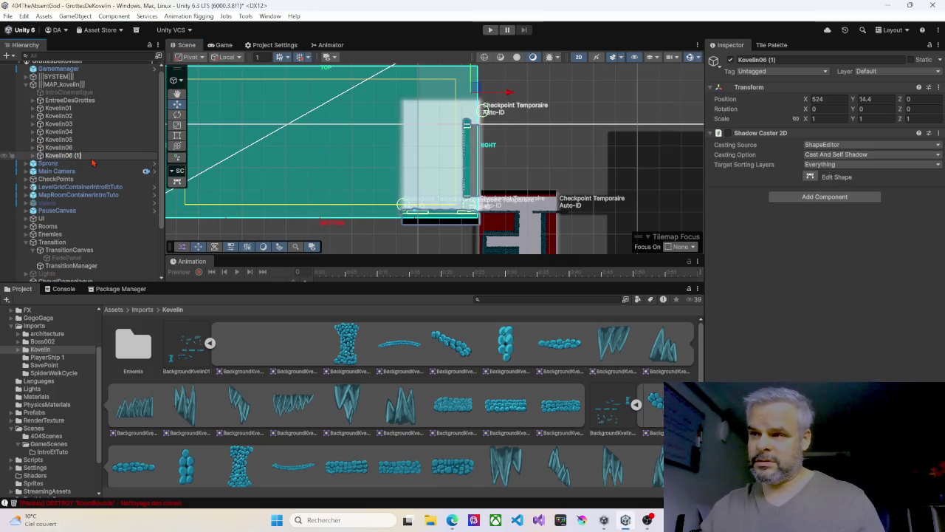
{"action": "key", "text": "BackSpace"}
{"action": "key", "text": "BackSpace"}
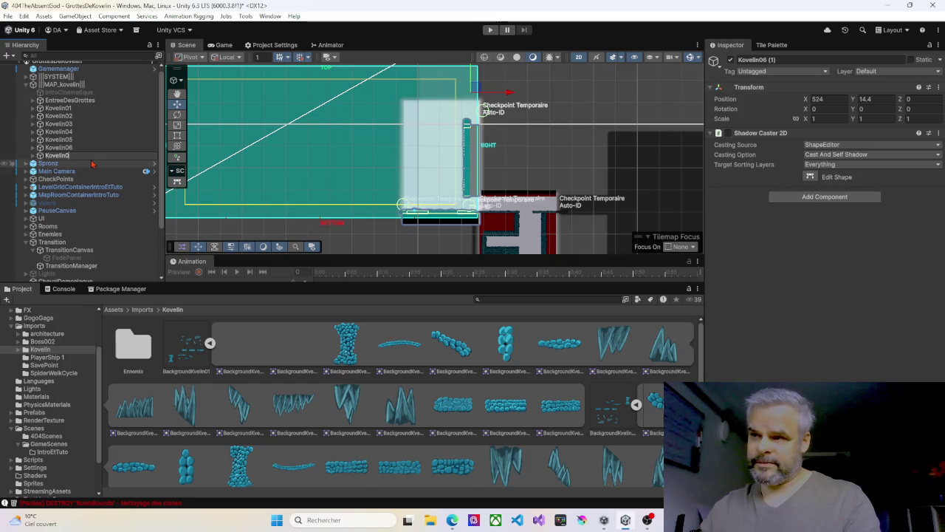
{"action": "type", "text": "7"}
{"action": "key", "text": "Return"}
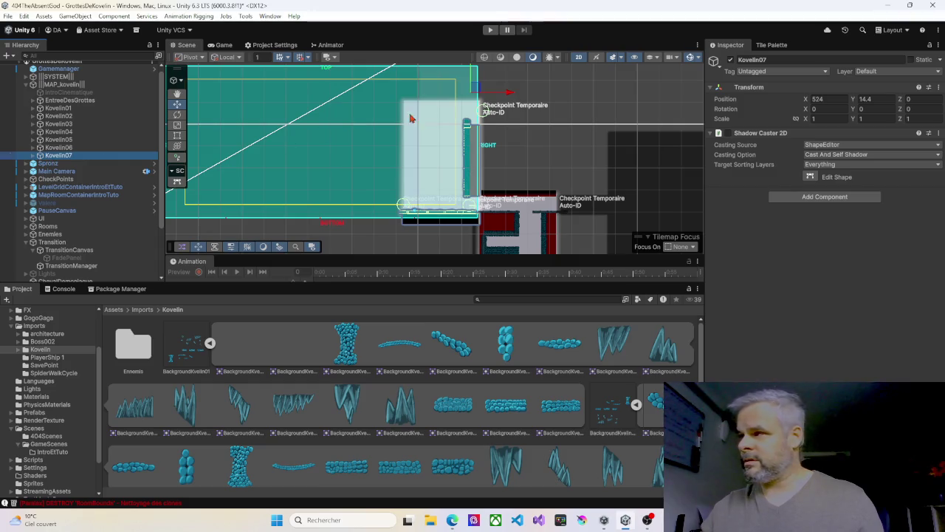
{"action": "mouse_move", "coordinate": [510, 101]}
{"action": "left_mouse_down"}
{"action": "mouse_move", "coordinate": [358, 95]}
{"action": "mouse_move", "coordinate": [582, 103]}
{"action": "mouse_move", "coordinate": [524, 102]}
{"action": "left_mouse_up"}
Shift Kovelin07 right along X to roughly 601.
{"action": "scroll", "coordinate": [386, 154], "scroll_direction": "up", "scroll_amount": 4}
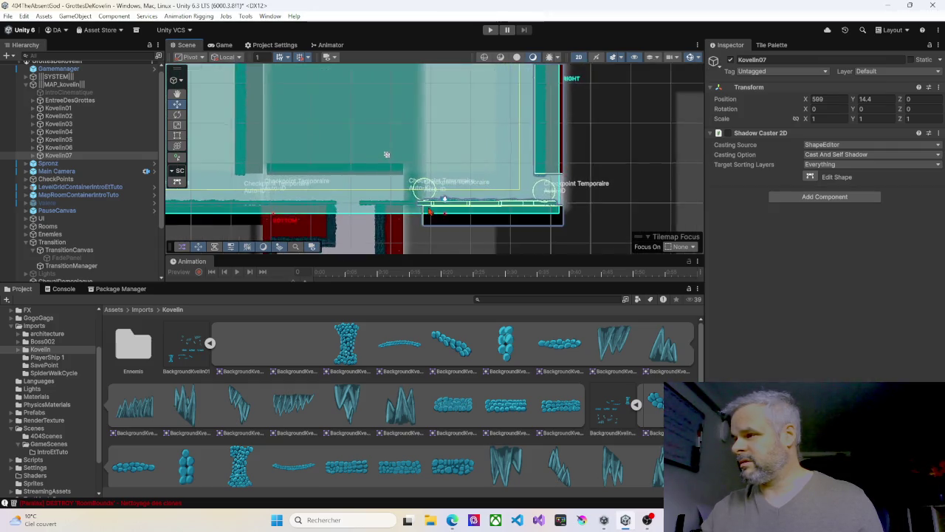
{"action": "scroll", "coordinate": [386, 154], "scroll_direction": "up", "scroll_amount": 5}
{"action": "scroll", "coordinate": [346, 105], "scroll_direction": "down", "scroll_amount": 8}
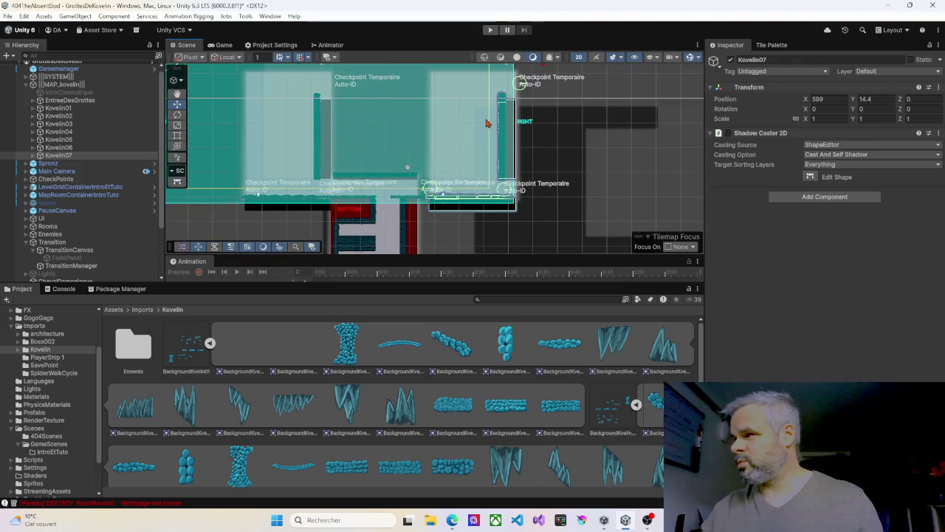
{"action": "scroll", "coordinate": [494, 119], "scroll_direction": "down", "scroll_amount": 2}
{"action": "mouse_move", "coordinate": [536, 83]}
{"action": "left_mouse_down"}
{"action": "mouse_move", "coordinate": [558, 76]}
{"action": "mouse_move", "coordinate": [546, 81]}
{"action": "left_mouse_up"}
{"action": "scroll", "coordinate": [447, 192], "scroll_direction": "up", "scroll_amount": 5}
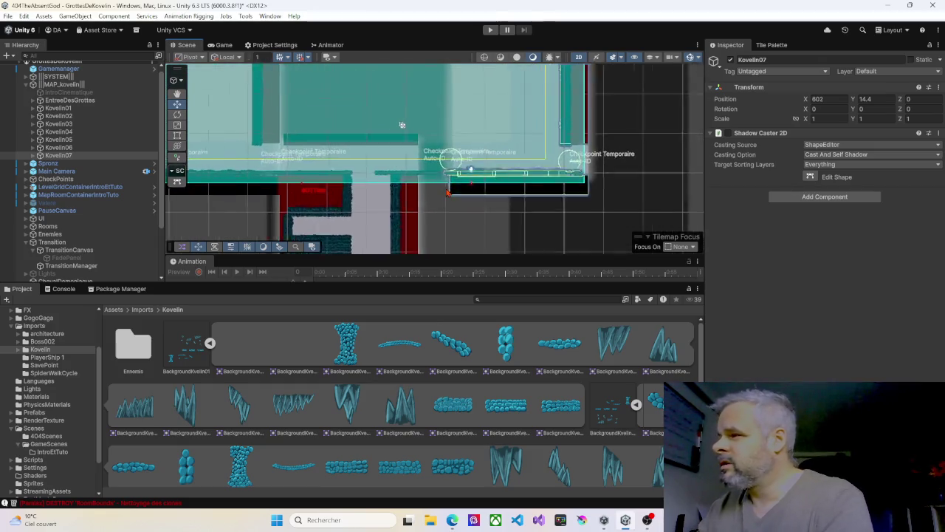
{"action": "scroll", "coordinate": [448, 192], "scroll_direction": "up", "scroll_amount": 6}
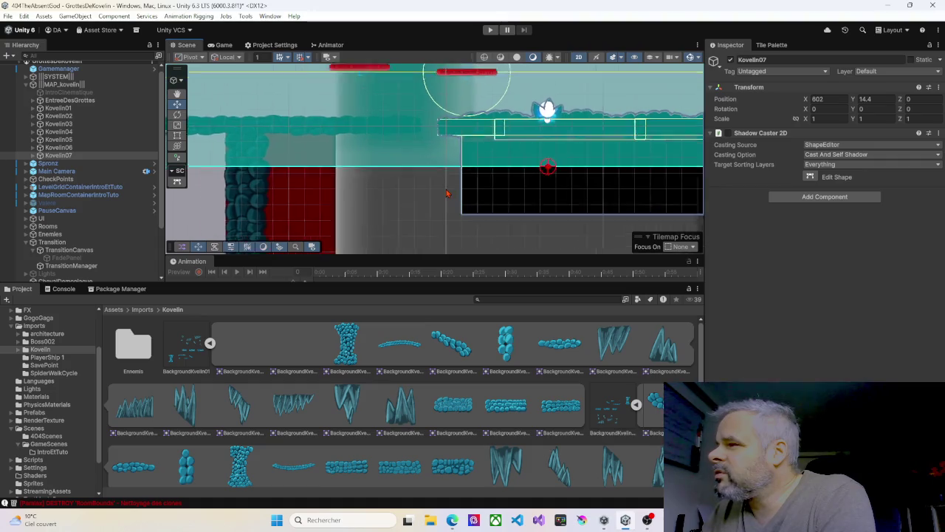
{"action": "scroll", "coordinate": [445, 189], "scroll_direction": "up", "scroll_amount": 1}
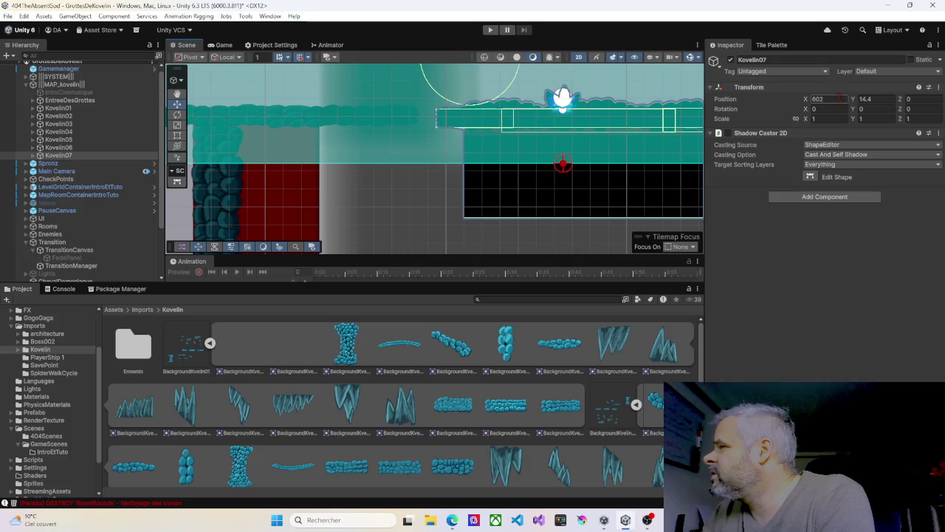
{"action": "left_click_drag", "start_coordinate": [808, 100], "coordinate": [787, 100]}
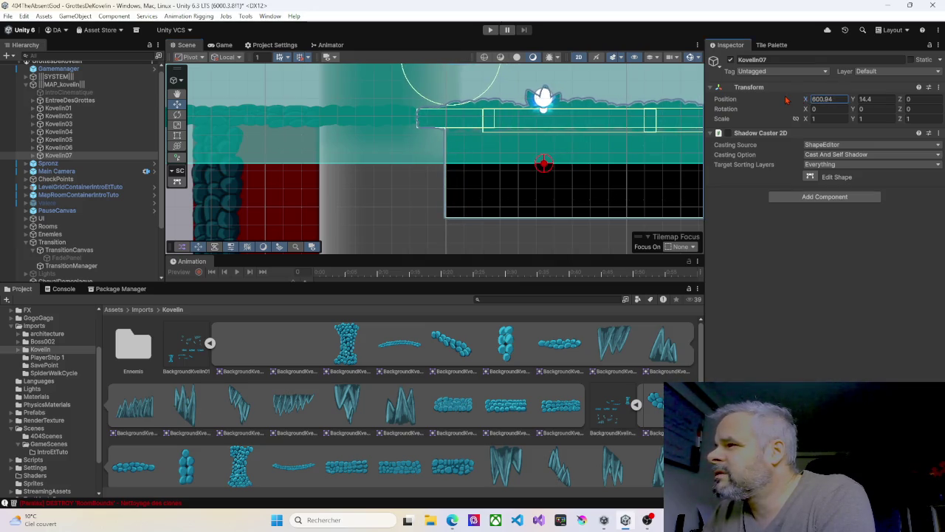
Fine-tune Kovelin07 to X 600.8, Y 14.5, then select its Container.
{"action": "left_click_drag", "start_coordinate": [856, 101], "coordinate": [858, 101]}
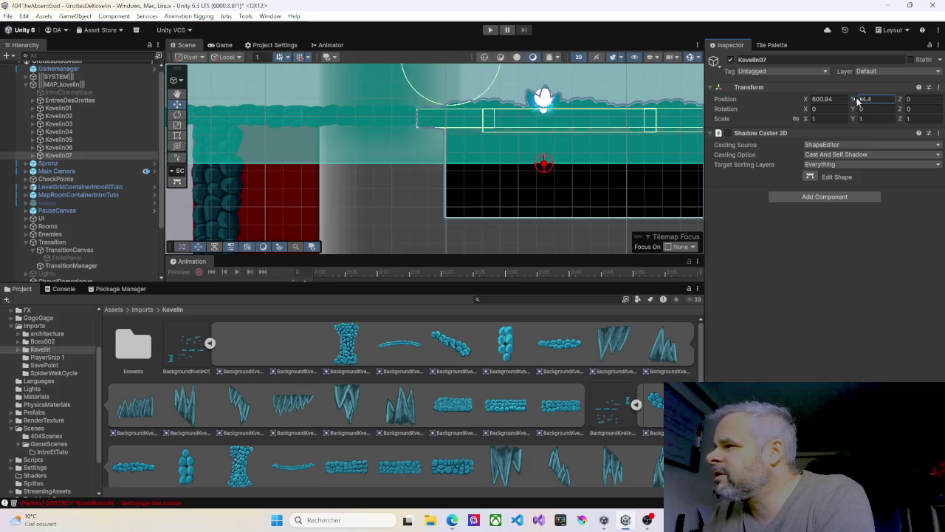
{"action": "left_click_drag", "start_coordinate": [807, 101], "coordinate": [808, 103]}
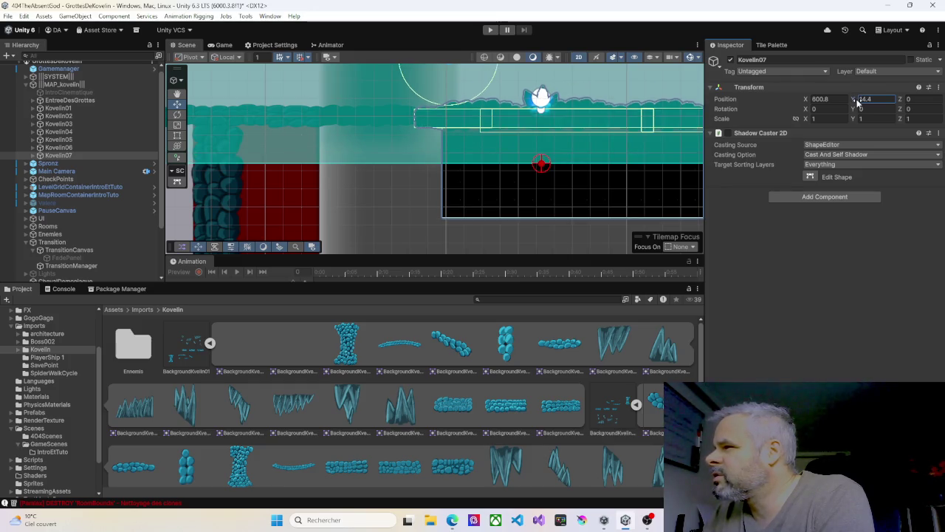
{"action": "left_click_drag", "start_coordinate": [856, 102], "coordinate": [855, 103]}
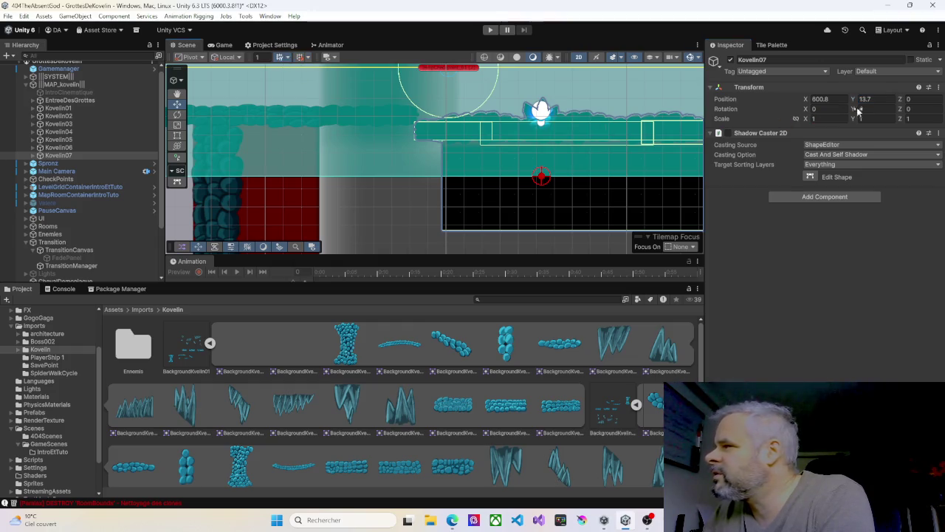
{"action": "left_click_drag", "start_coordinate": [856, 104], "coordinate": [865, 104]}
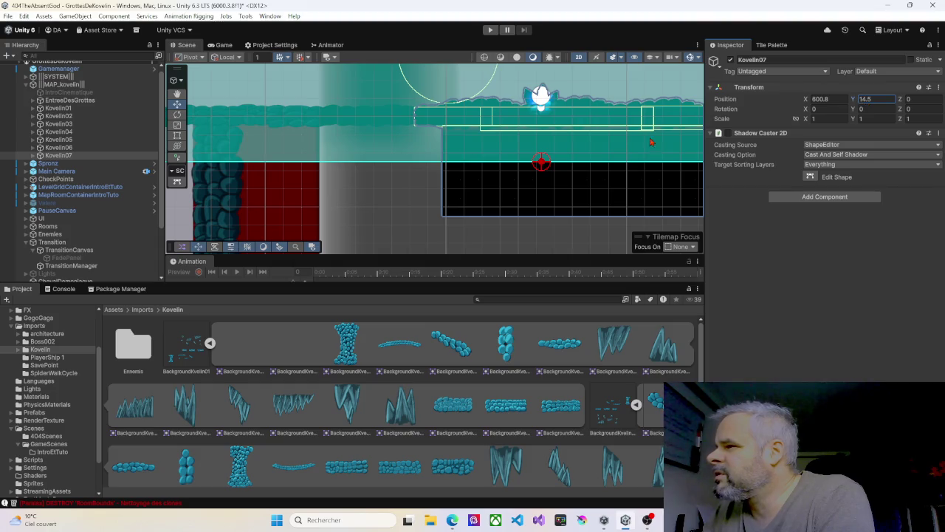
{"action": "scroll", "coordinate": [465, 178], "scroll_direction": "down", "scroll_amount": 5}
{"action": "left_click_drag", "start_coordinate": [462, 164], "coordinate": [471, 172]}
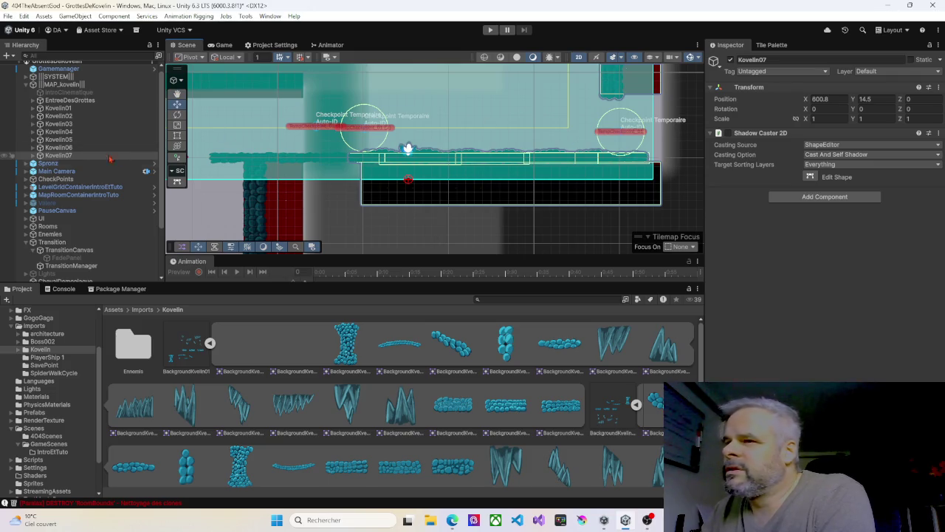
{"action": "left_click", "coordinate": [34, 155]}
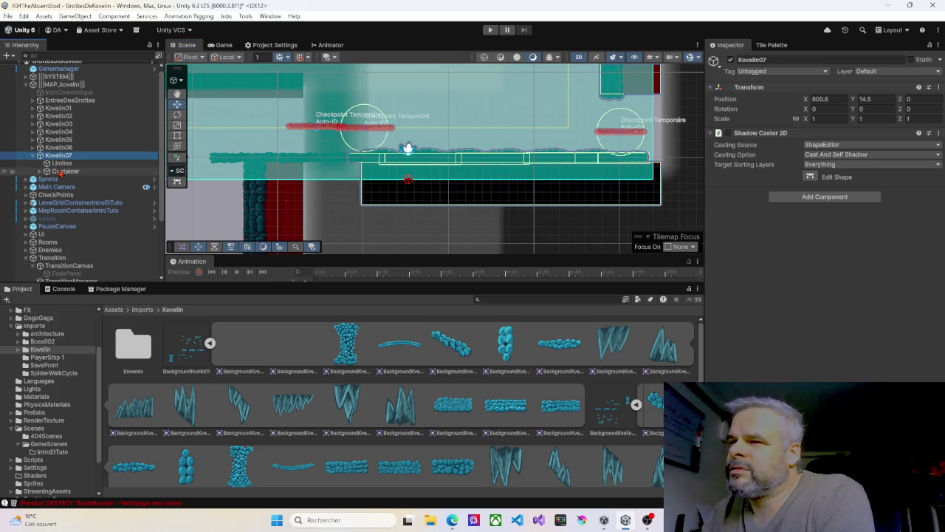
{"action": "left_click", "coordinate": [62, 172]}
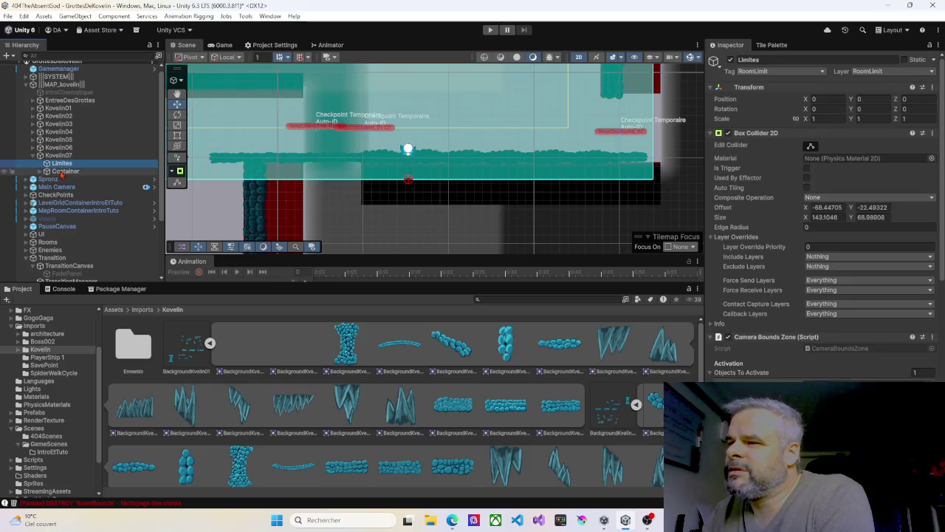
Select Kovelin07's Limites and pull its Box Collider 2D left edge inward.
{"action": "left_click", "coordinate": [61, 163]}
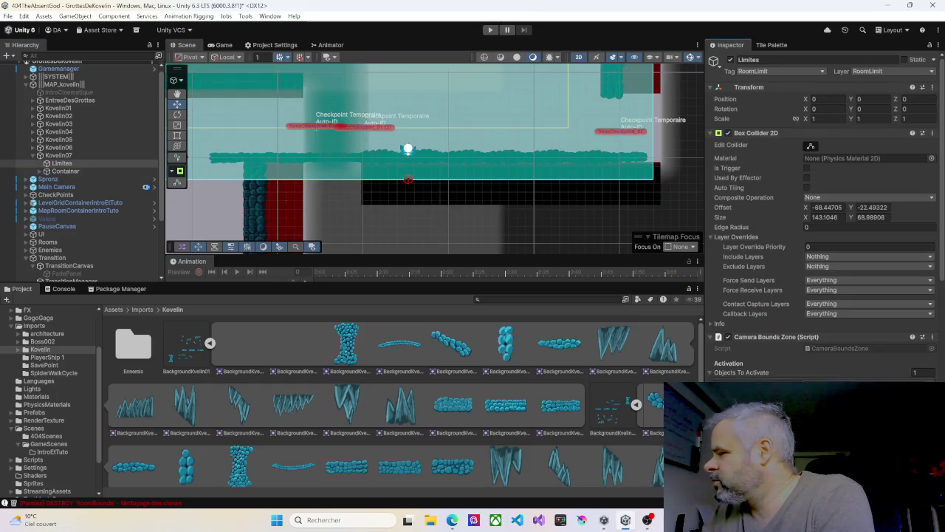
{"action": "left_click", "coordinate": [61, 164]}
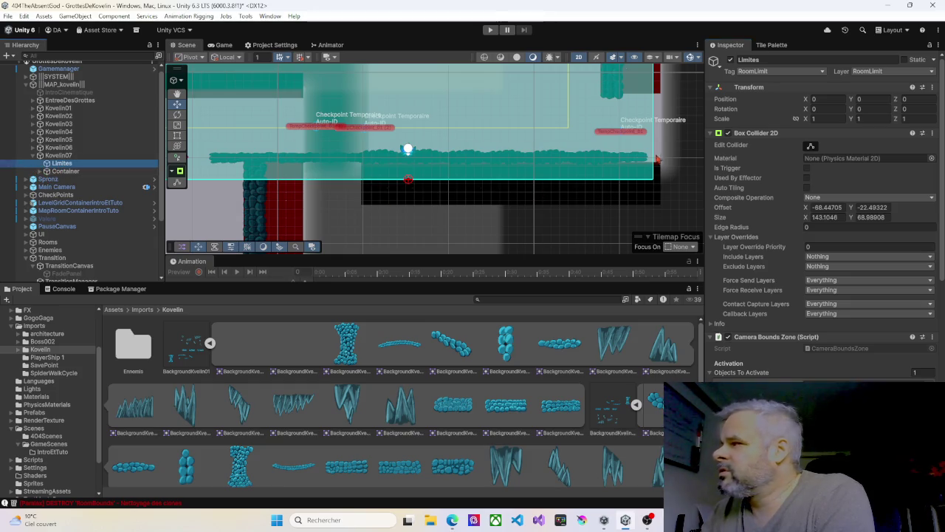
{"action": "left_click", "coordinate": [810, 146]}
{"action": "scroll", "coordinate": [555, 233], "scroll_direction": "down", "scroll_amount": 2}
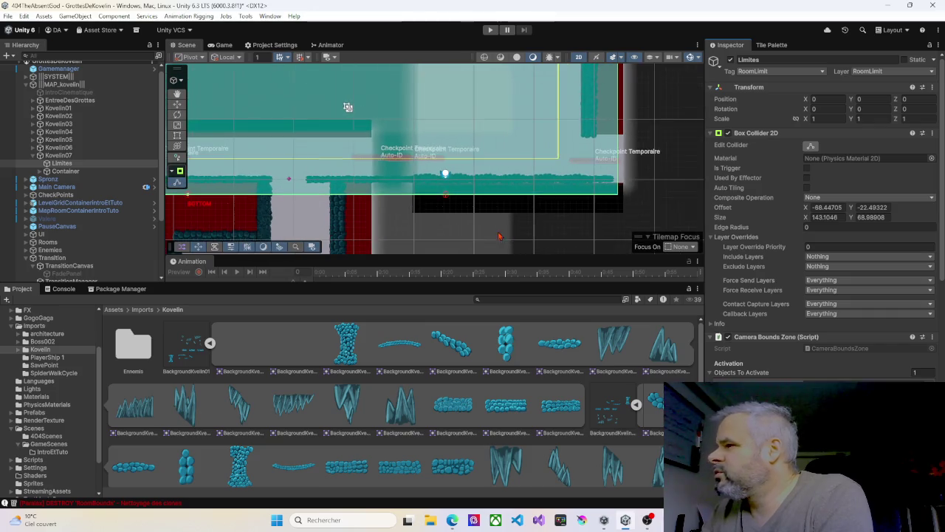
{"action": "mouse_move", "coordinate": [347, 107]}
{"action": "left_mouse_down"}
{"action": "mouse_move", "coordinate": [422, 169]}
{"action": "mouse_move", "coordinate": [496, 169]}
{"action": "mouse_move", "coordinate": [443, 178]}
{"action": "mouse_move", "coordinate": [468, 207]}
{"action": "left_mouse_up"}
{"action": "scroll", "coordinate": [469, 207], "scroll_direction": "down", "scroll_amount": 1}
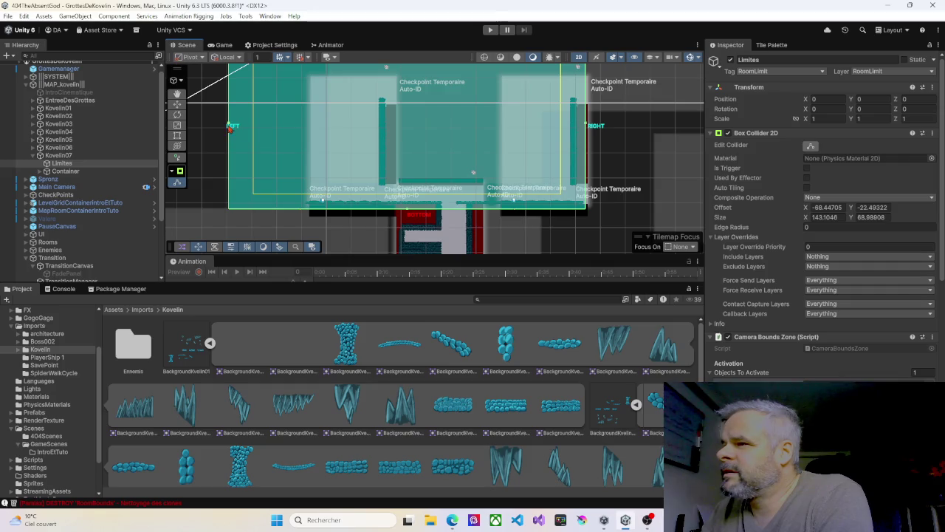
{"action": "mouse_move", "coordinate": [229, 125]}
{"action": "left_mouse_down"}
{"action": "mouse_move", "coordinate": [526, 148]}
{"action": "mouse_move", "coordinate": [485, 151]}
{"action": "left_mouse_up"}
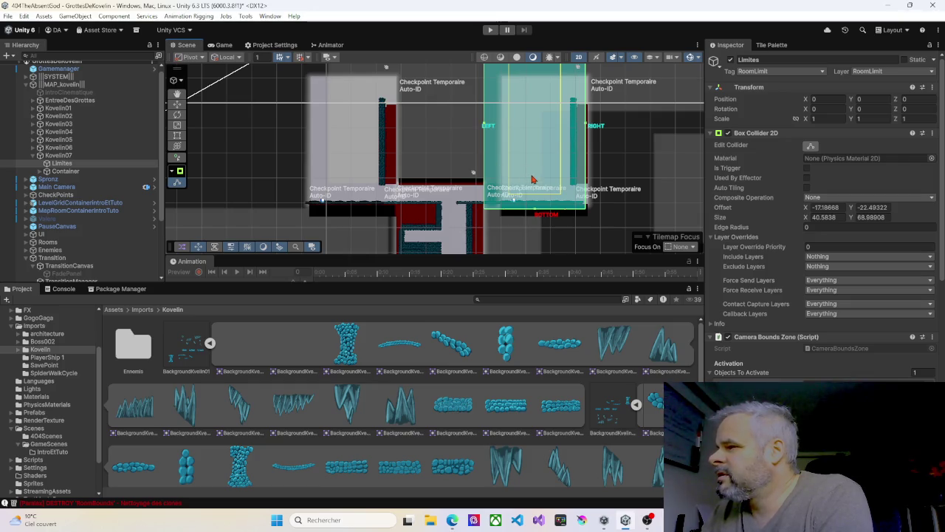
Adjust the top, right and bottom edges so the collider measures about 96.65 by 59.01.
{"action": "scroll", "coordinate": [533, 185], "scroll_direction": "up", "scroll_amount": 1}
{"action": "scroll", "coordinate": [517, 170], "scroll_direction": "down", "scroll_amount": 2}
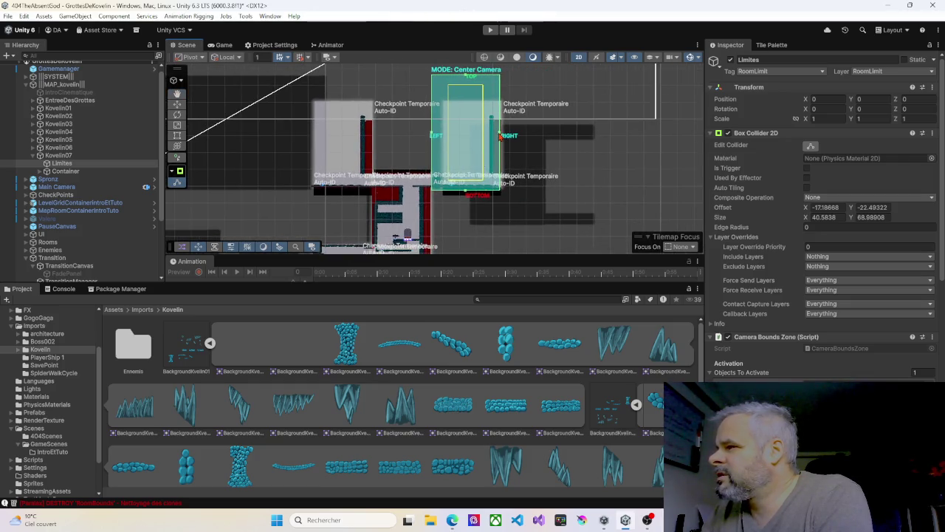
{"action": "mouse_move", "coordinate": [467, 79]}
{"action": "left_mouse_down"}
{"action": "mouse_move", "coordinate": [457, 180]}
{"action": "mouse_move", "coordinate": [467, 134]}
{"action": "left_mouse_up"}
{"action": "left_click_drag", "start_coordinate": [501, 163], "coordinate": [597, 166]}
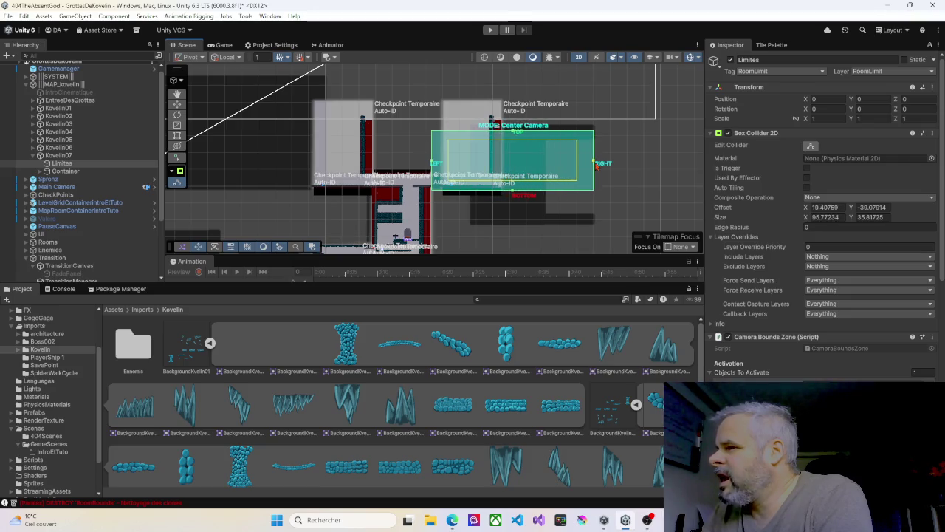
{"action": "left_click_drag", "start_coordinate": [515, 194], "coordinate": [509, 228]}
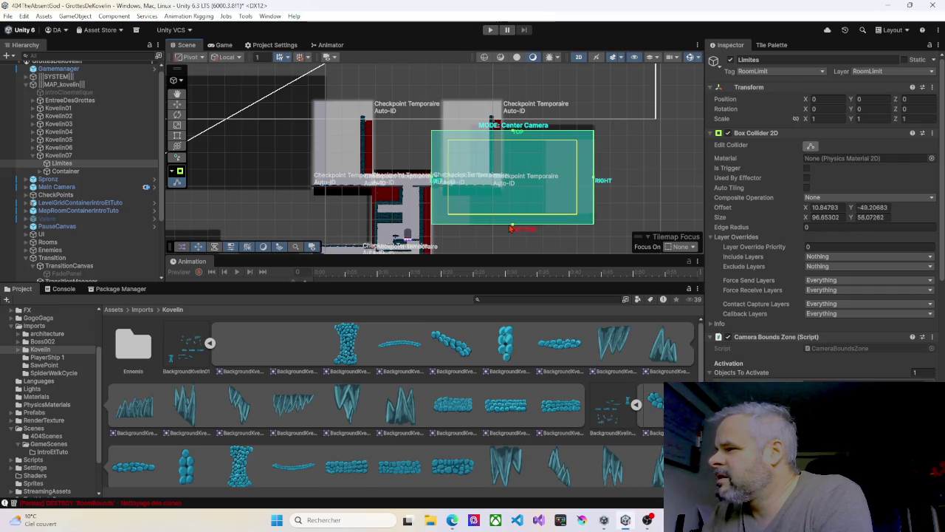
{"action": "left_click_drag", "start_coordinate": [515, 133], "coordinate": [515, 128]}
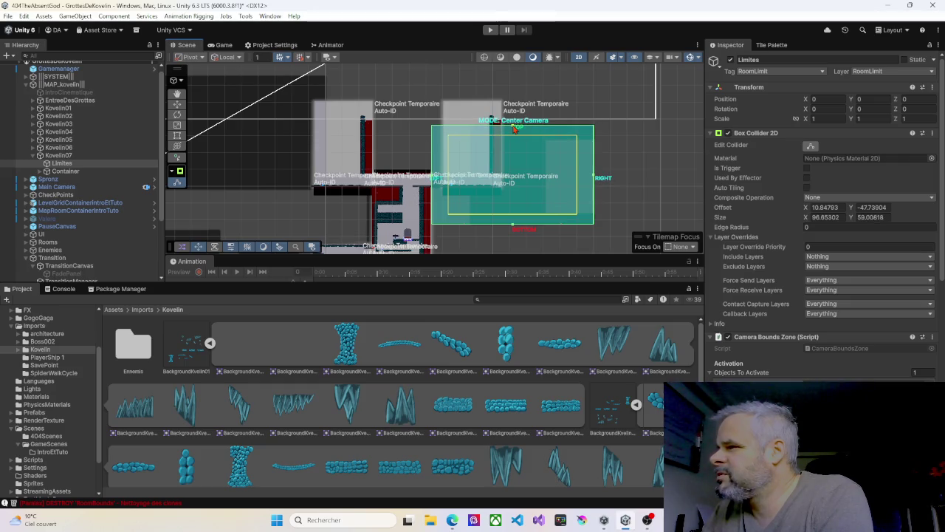
Pan around the map to check the resized collider's fit over the room.
{"action": "scroll", "coordinate": [295, 200], "scroll_direction": "down", "scroll_amount": 3}
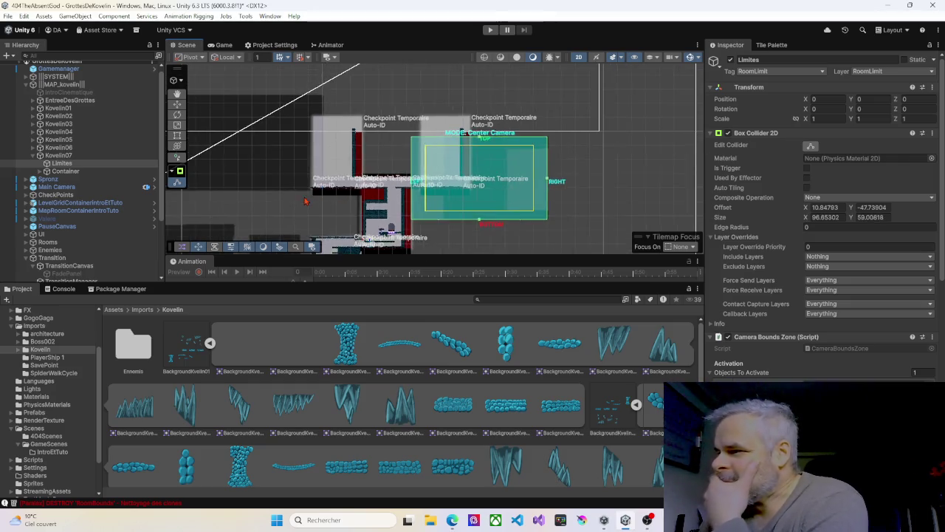
{"action": "mouse_move", "coordinate": [250, 197]}
{"action": "left_mouse_down"}
{"action": "mouse_move", "coordinate": [294, 182]}
{"action": "mouse_move", "coordinate": [354, 141]}
{"action": "mouse_move", "coordinate": [373, 90]}
{"action": "mouse_move", "coordinate": [376, 117]}
{"action": "mouse_move", "coordinate": [386, 113]}
{"action": "left_mouse_up"}
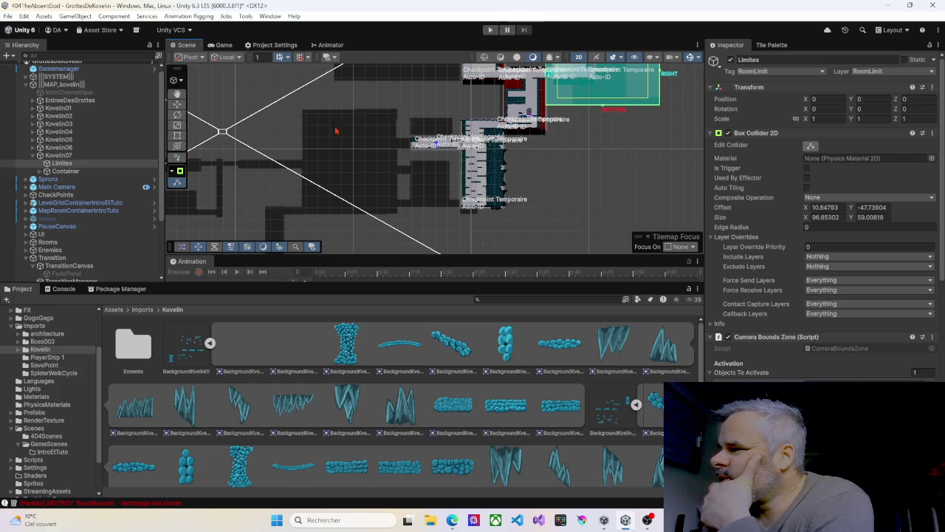
{"action": "left_click_drag", "start_coordinate": [426, 102], "coordinate": [397, 173]}
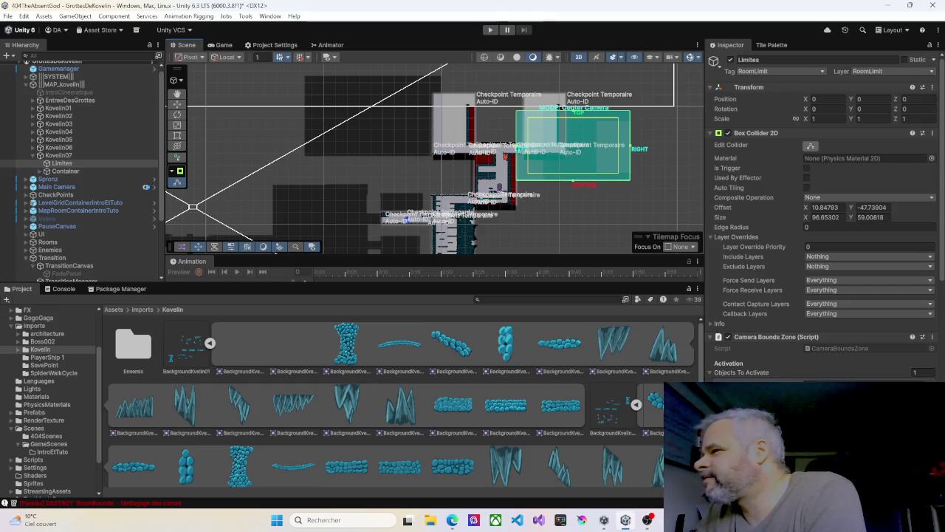
{"action": "left_click_drag", "start_coordinate": [494, 142], "coordinate": [449, 144]}
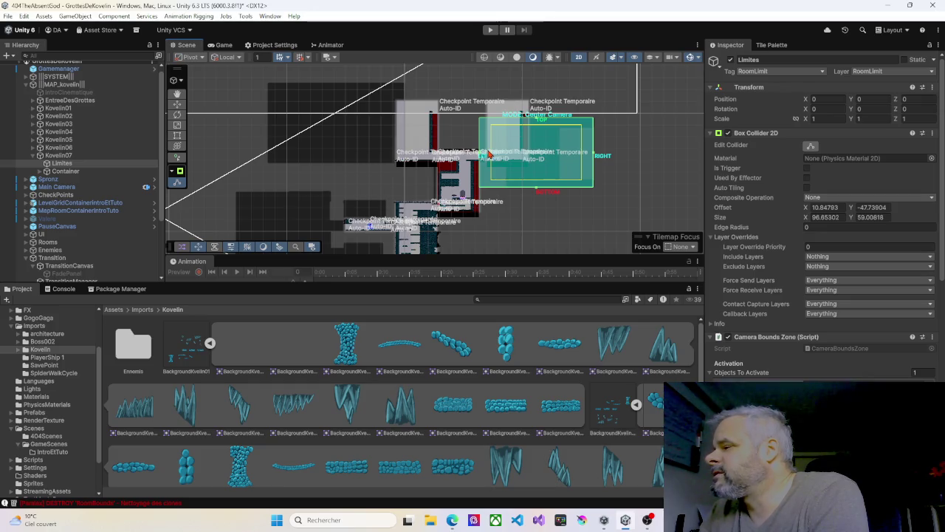
{"action": "scroll", "coordinate": [519, 155], "scroll_direction": "up", "scroll_amount": 5}
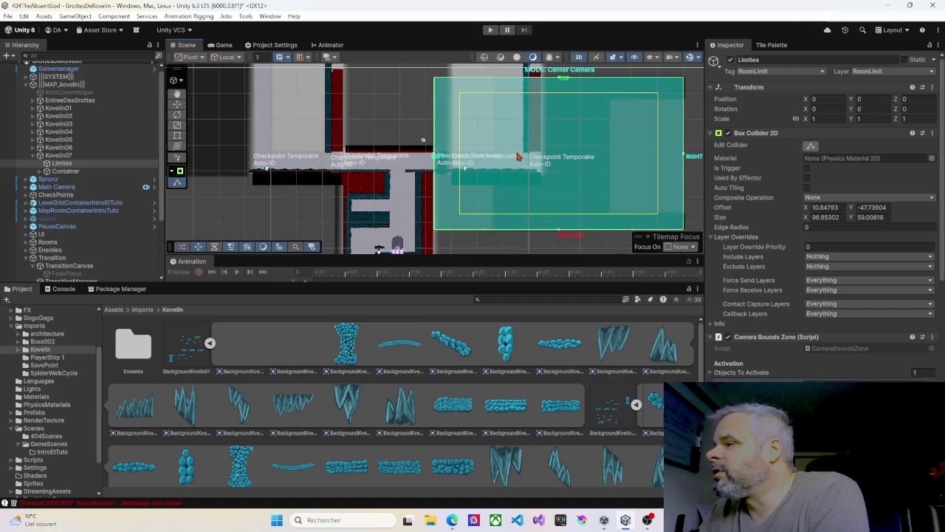
{"action": "scroll", "coordinate": [513, 155], "scroll_direction": "down", "scroll_amount": 3}
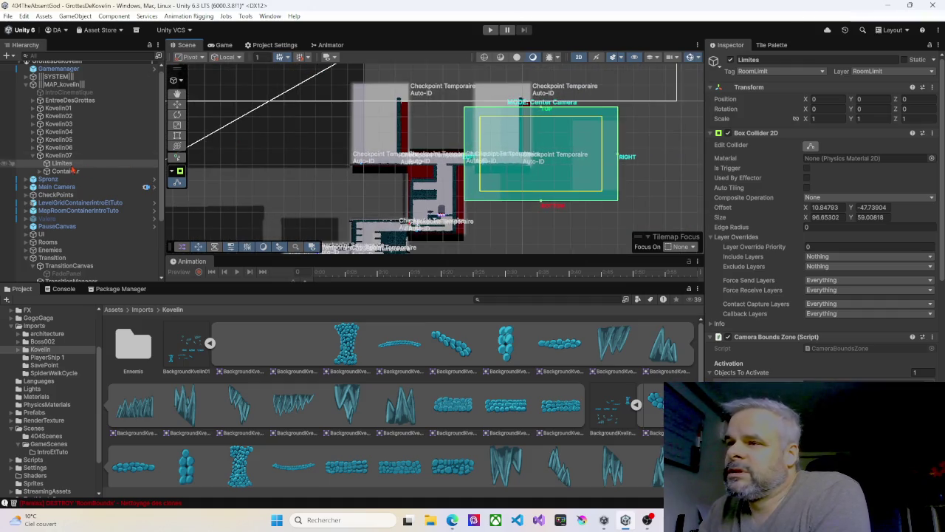
Reshape Kovelin07's FreeformFG01 light into a box over the room's right section.
{"action": "left_click", "coordinate": [41, 170]}
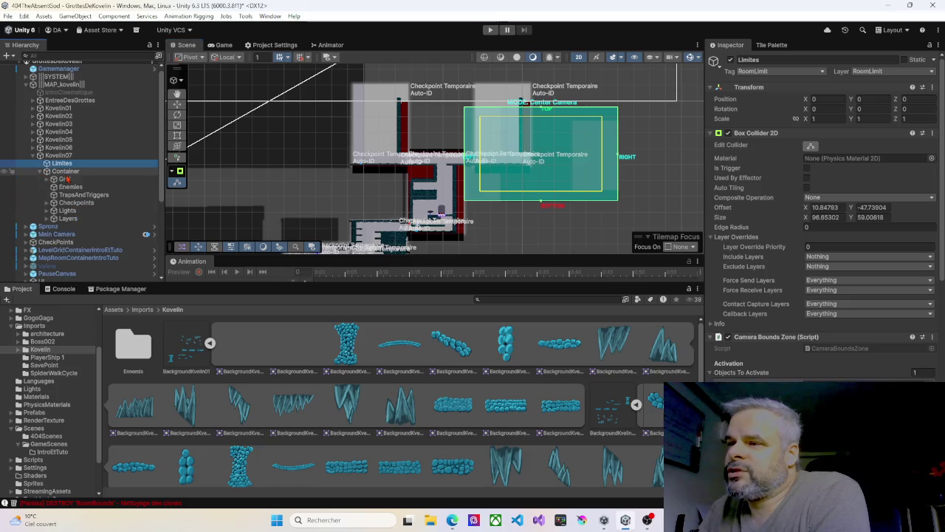
{"action": "left_click", "coordinate": [47, 210]}
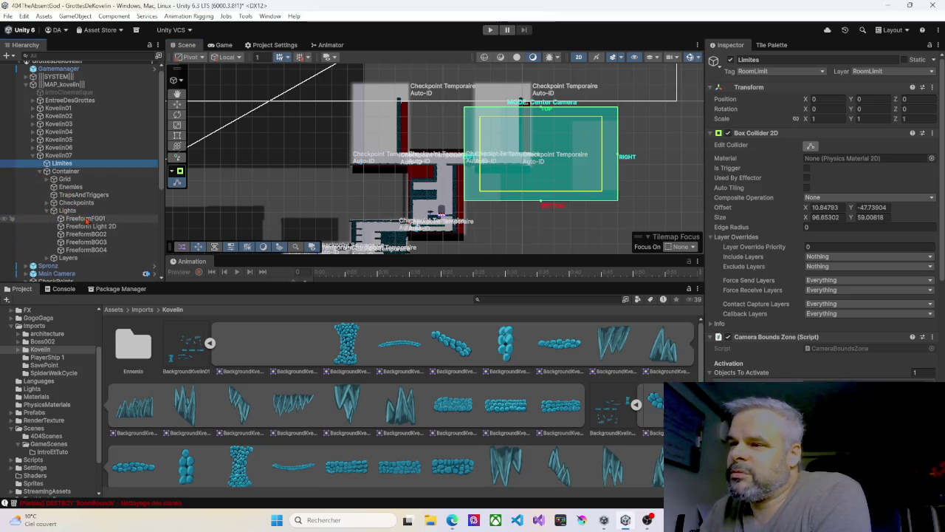
{"action": "left_click", "coordinate": [85, 219]}
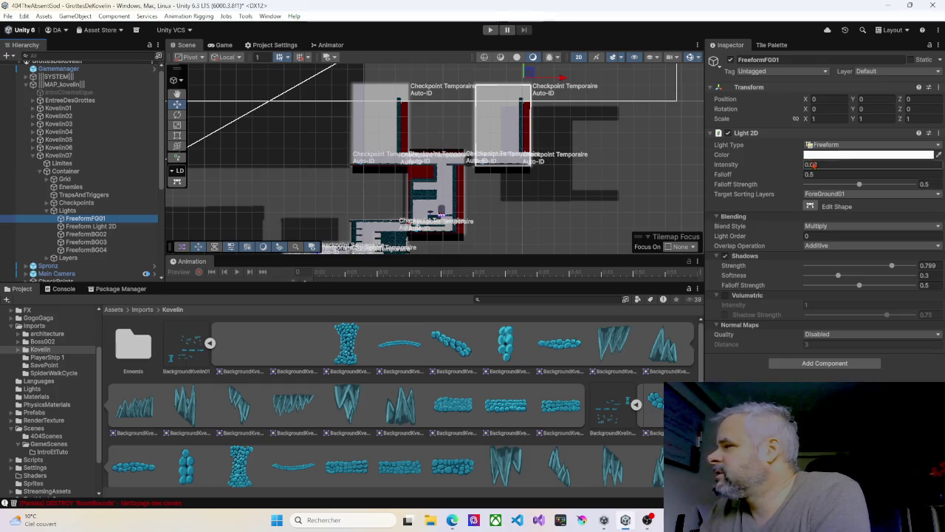
{"action": "left_click", "coordinate": [810, 206]}
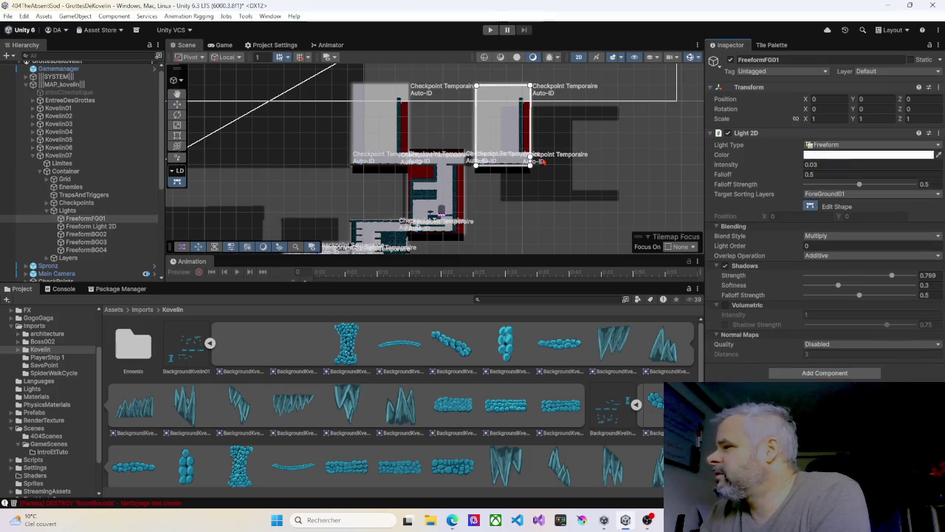
{"action": "left_click_drag", "start_coordinate": [530, 167], "coordinate": [618, 204]}
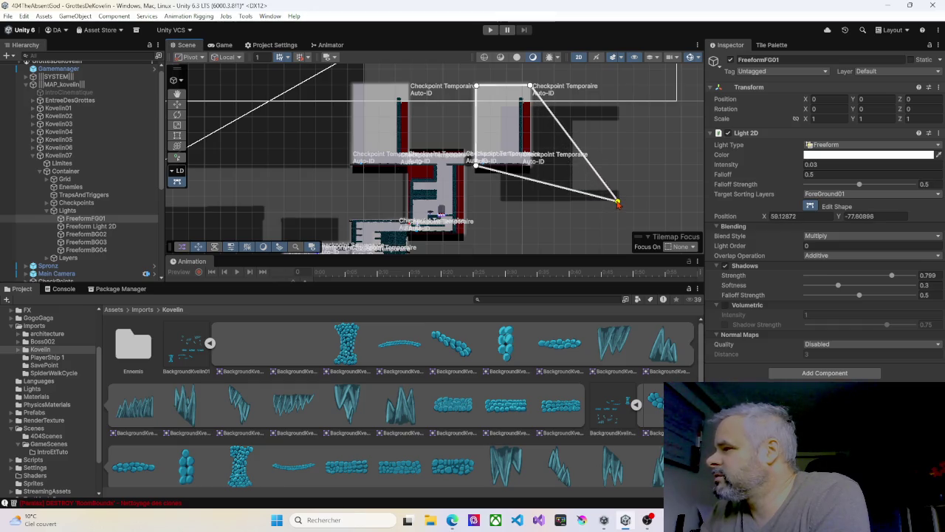
{"action": "left_click_drag", "start_coordinate": [476, 166], "coordinate": [503, 202]}
{"action": "left_click_drag", "start_coordinate": [530, 85], "coordinate": [617, 107]}
{"action": "mouse_move", "coordinate": [477, 87]}
{"action": "left_mouse_down"}
{"action": "mouse_move", "coordinate": [507, 101]}
{"action": "mouse_move", "coordinate": [505, 110]}
{"action": "left_mouse_up"}
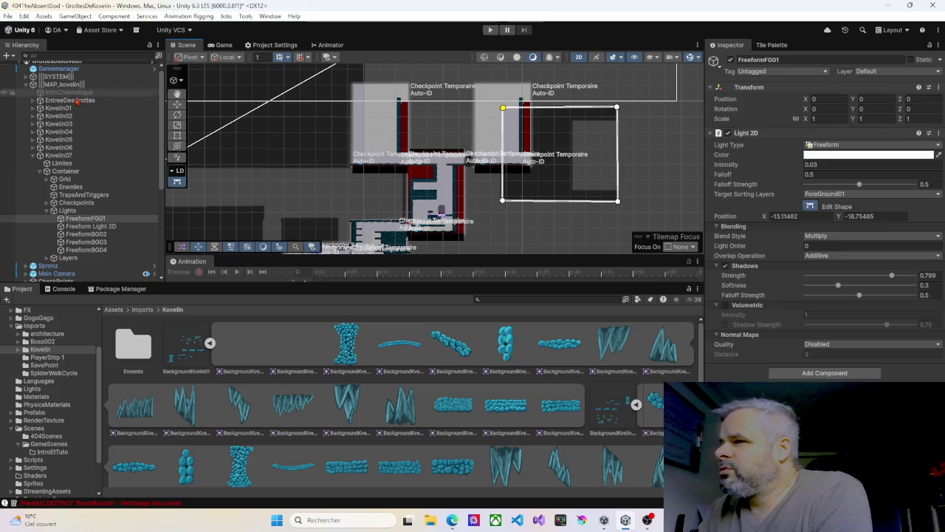
Reshape the Freeform Light 2D into the same box over the right section.
{"action": "left_click", "coordinate": [87, 226]}
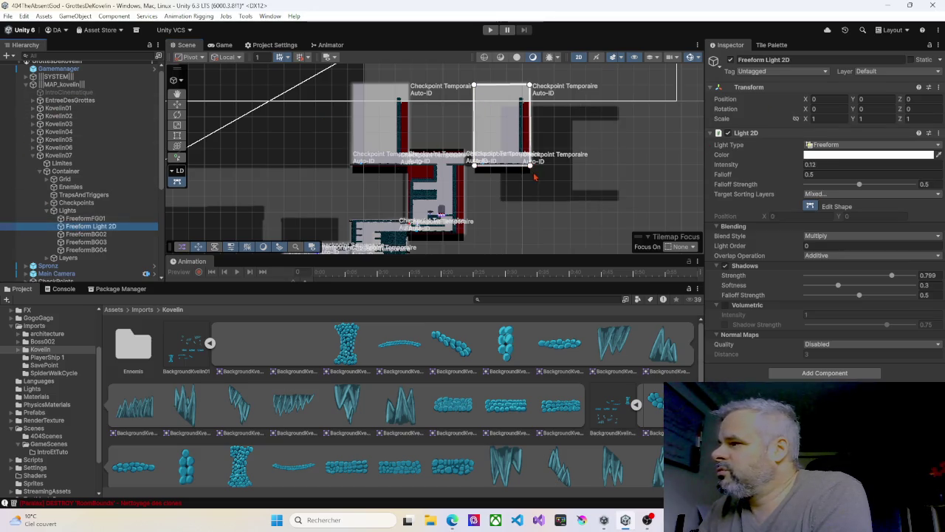
{"action": "mouse_move", "coordinate": [531, 166]}
{"action": "left_mouse_down"}
{"action": "mouse_move", "coordinate": [581, 158]}
{"action": "mouse_move", "coordinate": [617, 198]}
{"action": "left_mouse_up"}
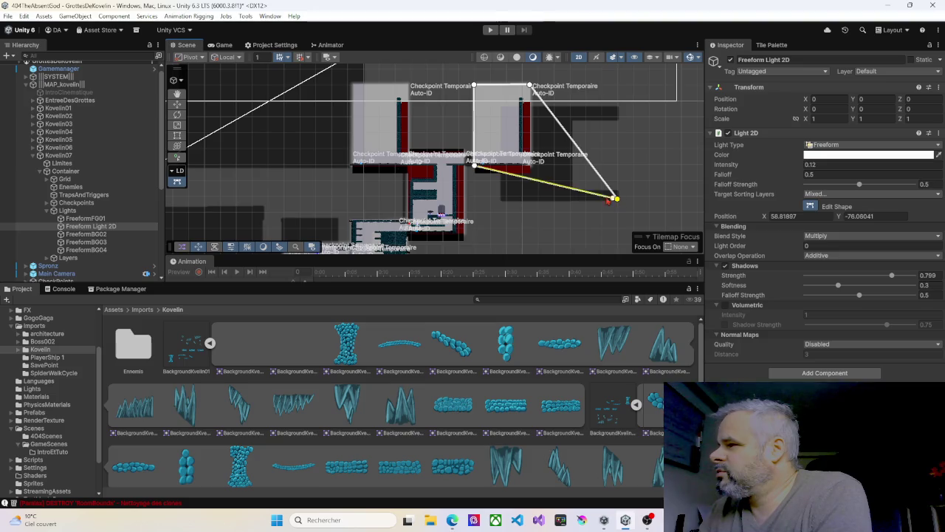
{"action": "left_click_drag", "start_coordinate": [475, 167], "coordinate": [504, 203]}
{"action": "mouse_move", "coordinate": [530, 87]}
{"action": "left_mouse_down"}
{"action": "mouse_move", "coordinate": [583, 100]}
{"action": "mouse_move", "coordinate": [614, 120]}
{"action": "mouse_move", "coordinate": [618, 111]}
{"action": "left_mouse_up"}
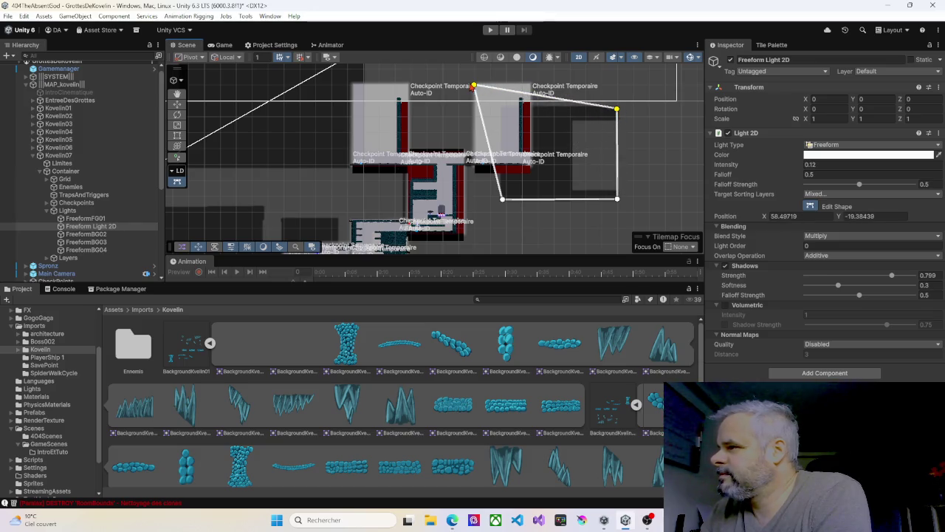
{"action": "mouse_move", "coordinate": [475, 89]}
{"action": "left_mouse_down"}
{"action": "mouse_move", "coordinate": [508, 98]}
{"action": "mouse_move", "coordinate": [502, 108]}
{"action": "left_mouse_up"}
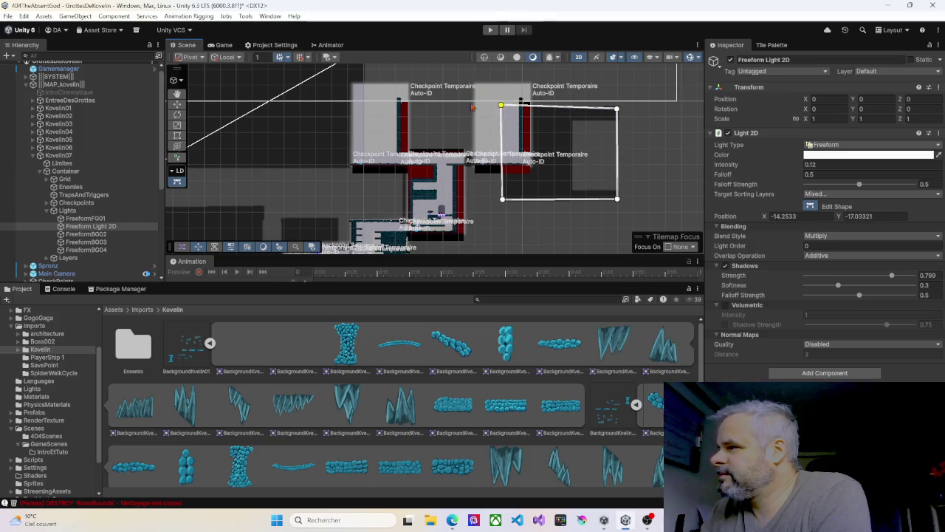
Reshape the FreeformBG03 light into a rectangle over the room's right chamber.
{"action": "left_click", "coordinate": [490, 110]}
{"action": "left_click_drag", "start_coordinate": [531, 169], "coordinate": [619, 203]}
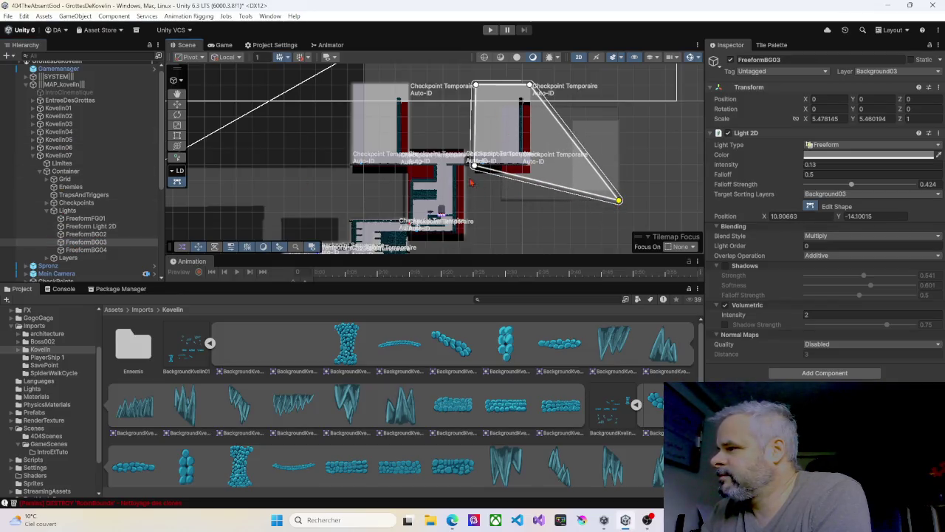
{"action": "left_click_drag", "start_coordinate": [474, 165], "coordinate": [504, 199]}
{"action": "mouse_move", "coordinate": [531, 87]}
{"action": "left_mouse_down"}
{"action": "mouse_move", "coordinate": [617, 89]}
{"action": "mouse_move", "coordinate": [620, 109]}
{"action": "left_mouse_up"}
{"action": "left_click_drag", "start_coordinate": [478, 87], "coordinate": [504, 110]}
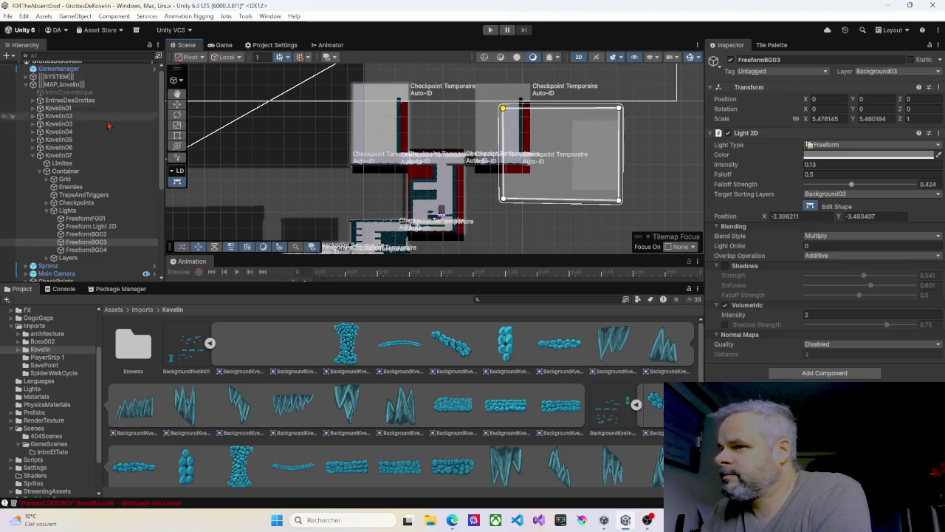
Reshape FreeformBG04 into the same rectangle, then collapse the MAP_kovelin room list.
{"action": "left_click", "coordinate": [118, 249]}
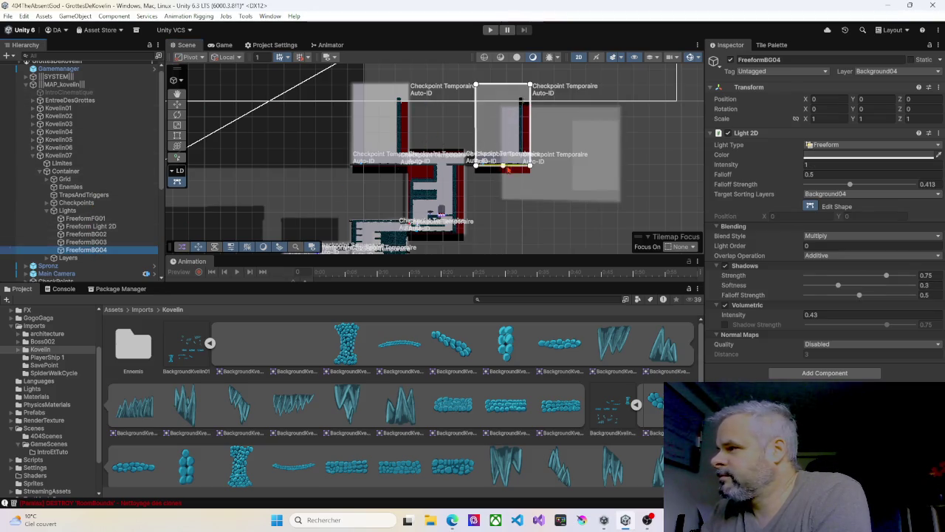
{"action": "left_click_drag", "start_coordinate": [537, 172], "coordinate": [625, 207]}
{"action": "left_click_drag", "start_coordinate": [477, 167], "coordinate": [503, 202]}
{"action": "left_click_drag", "start_coordinate": [532, 86], "coordinate": [621, 111]}
{"action": "left_click_drag", "start_coordinate": [477, 86], "coordinate": [501, 109]}
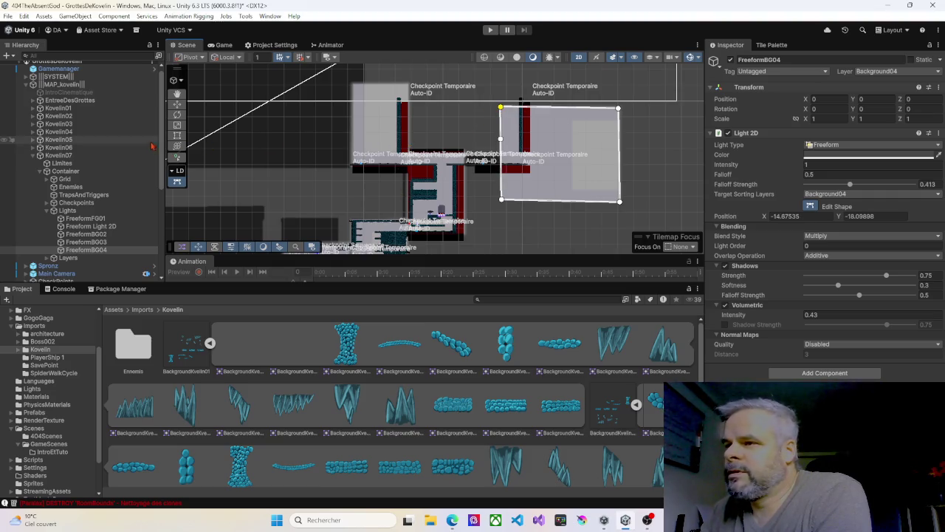
{"action": "left_click", "coordinate": [25, 88]}
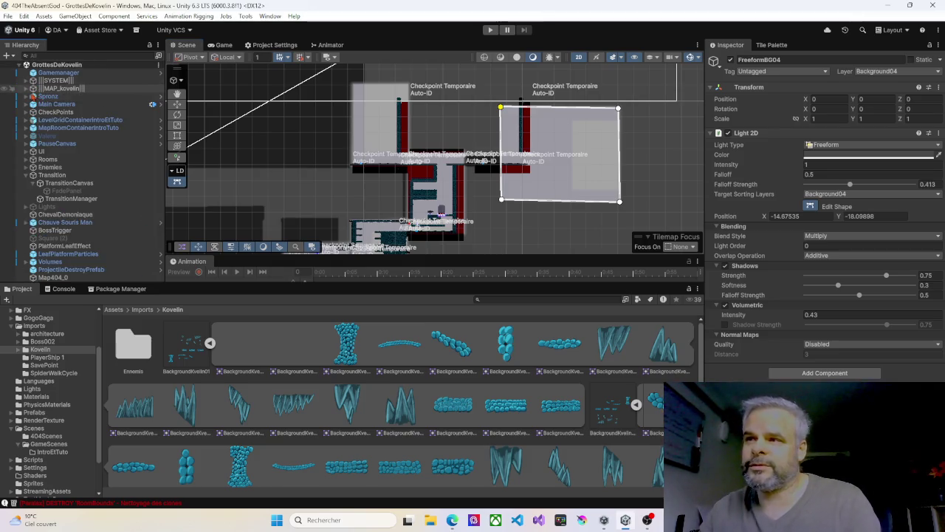
Stretch Kovelin06's FreeformFG01 light out to the room's left wall and top.
{"action": "left_click", "coordinate": [26, 88]}
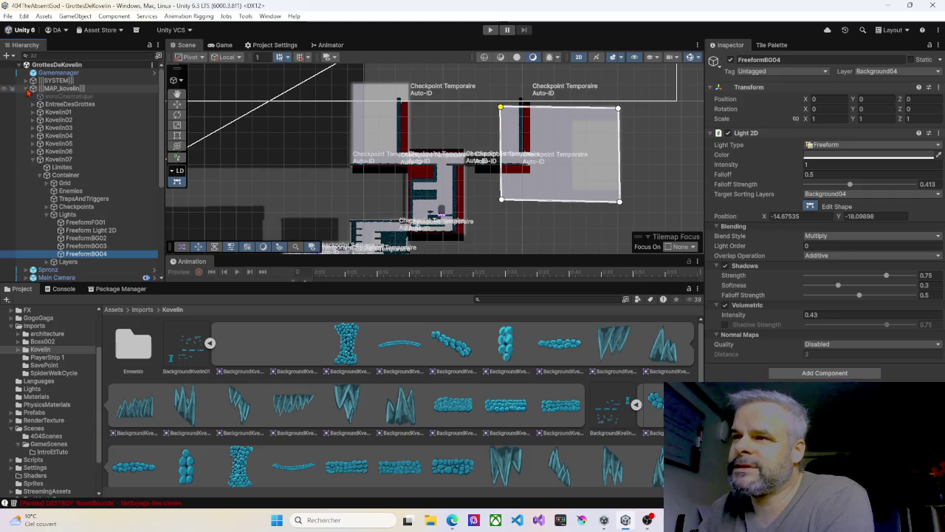
{"action": "left_click", "coordinate": [32, 159]}
{"action": "left_click", "coordinate": [32, 152]}
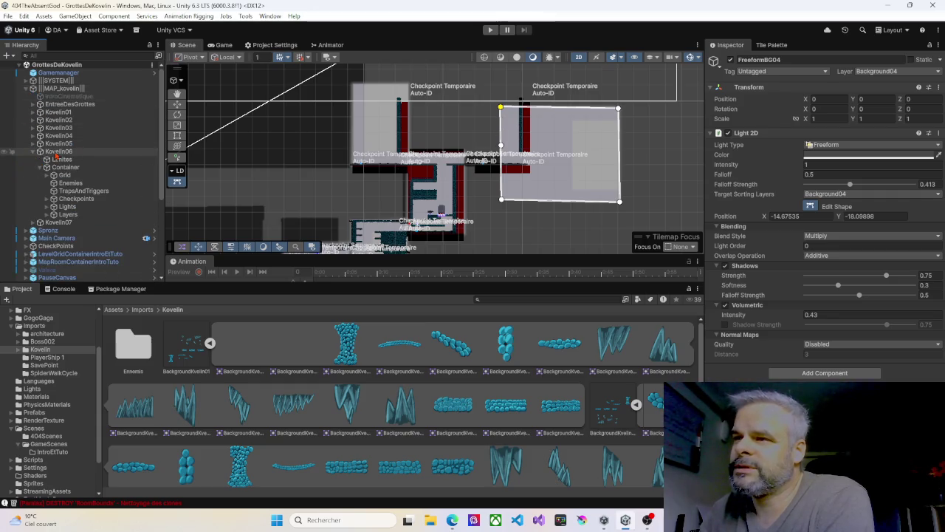
{"action": "left_click", "coordinate": [57, 152]}
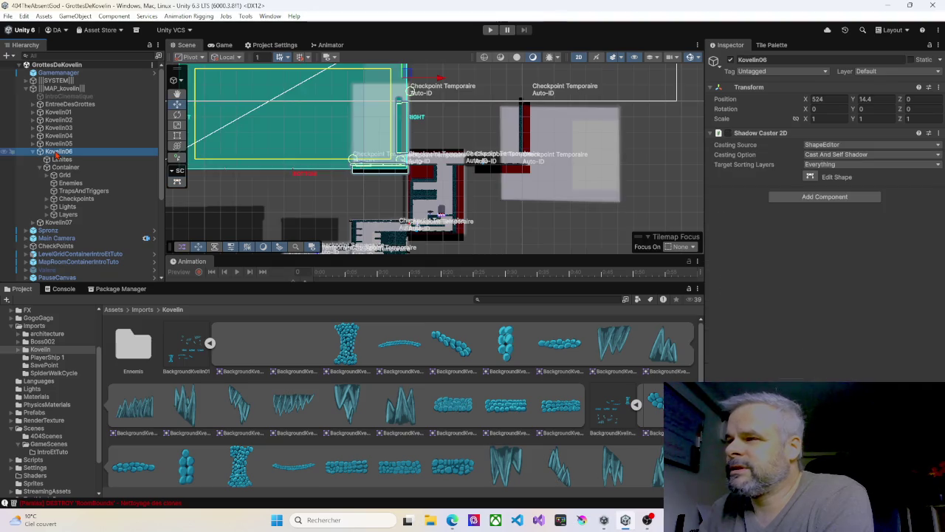
{"action": "scroll", "coordinate": [192, 184], "scroll_direction": "down", "scroll_amount": 3}
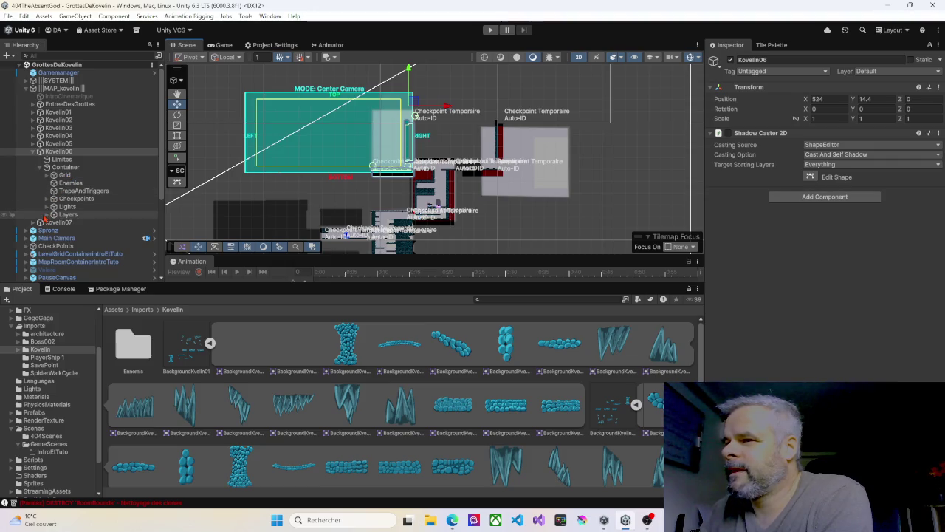
{"action": "left_click", "coordinate": [49, 207]}
{"action": "left_click", "coordinate": [78, 214]}
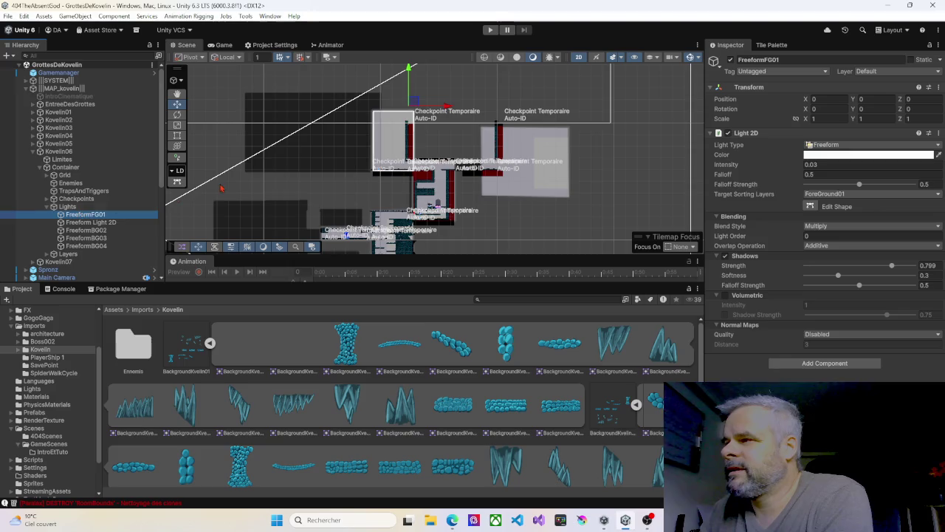
{"action": "left_click", "coordinate": [811, 206]}
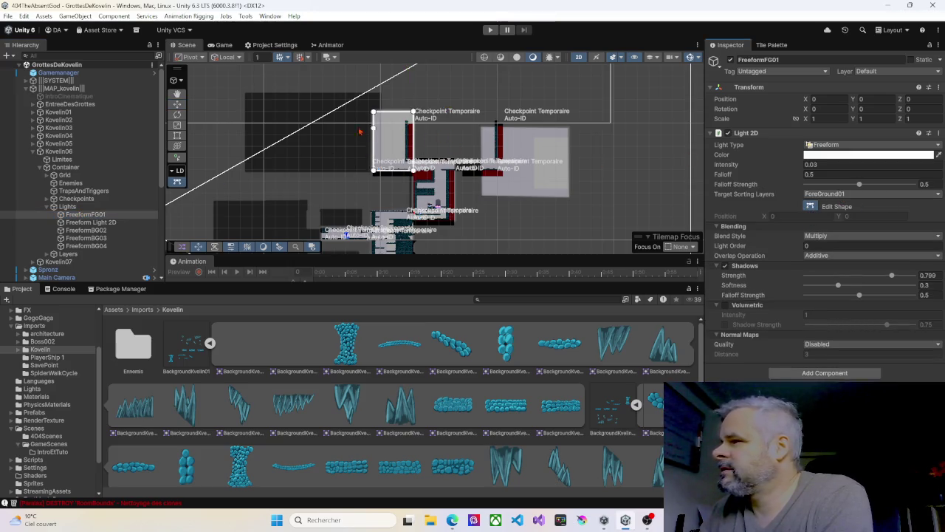
{"action": "left_click_drag", "start_coordinate": [374, 113], "coordinate": [244, 94]}
{"action": "mouse_move", "coordinate": [373, 171]}
{"action": "left_mouse_down"}
{"action": "mouse_move", "coordinate": [302, 161]}
{"action": "mouse_move", "coordinate": [244, 166]}
{"action": "mouse_move", "coordinate": [248, 174]}
{"action": "left_mouse_up"}
{"action": "mouse_move", "coordinate": [413, 112]}
{"action": "left_mouse_down"}
{"action": "mouse_move", "coordinate": [380, 94]}
{"action": "mouse_move", "coordinate": [412, 95]}
{"action": "left_mouse_up"}
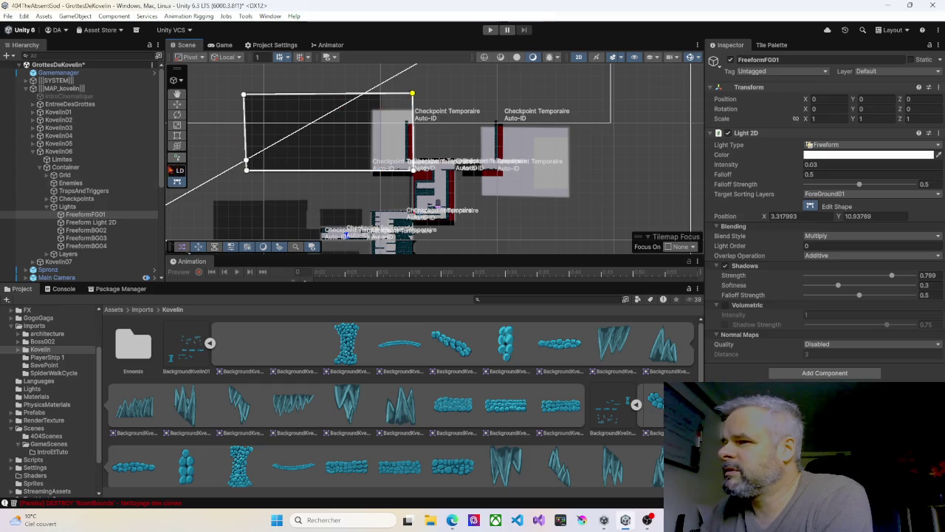
Stretch the Freeform Light 2D out to the left wall and room top.
{"action": "left_click", "coordinate": [90, 222]}
{"action": "left_click_drag", "start_coordinate": [372, 171], "coordinate": [246, 172]}
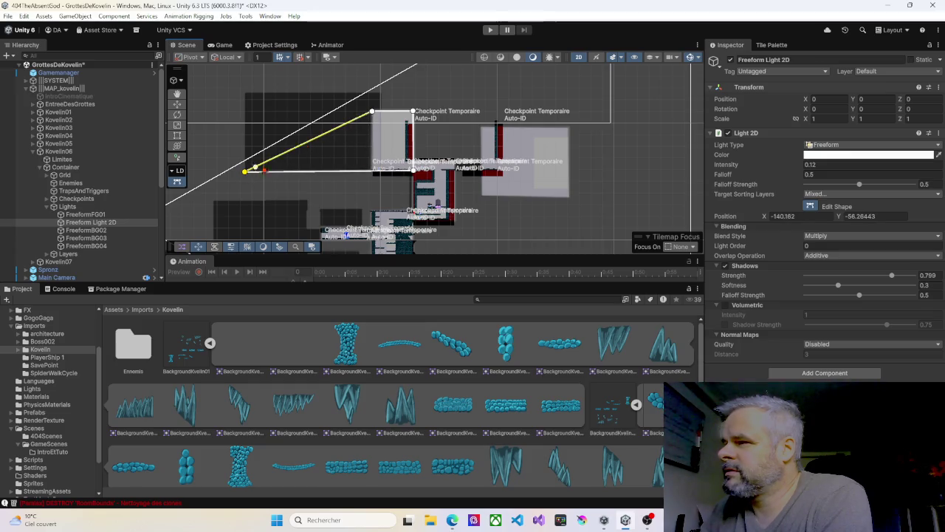
{"action": "left_click_drag", "start_coordinate": [373, 112], "coordinate": [245, 95]}
{"action": "left_click_drag", "start_coordinate": [413, 111], "coordinate": [416, 96]}
{"action": "left_click", "coordinate": [90, 222]}
Stretch FreeformBG02 leftward into a rectangle covering the full room.
{"action": "left_click", "coordinate": [98, 231]}
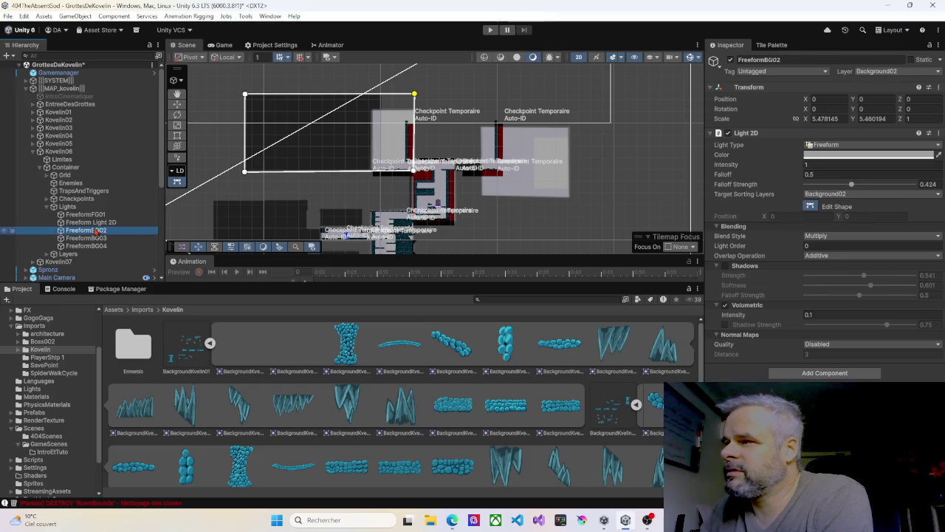
{"action": "left_click_drag", "start_coordinate": [373, 172], "coordinate": [247, 173]}
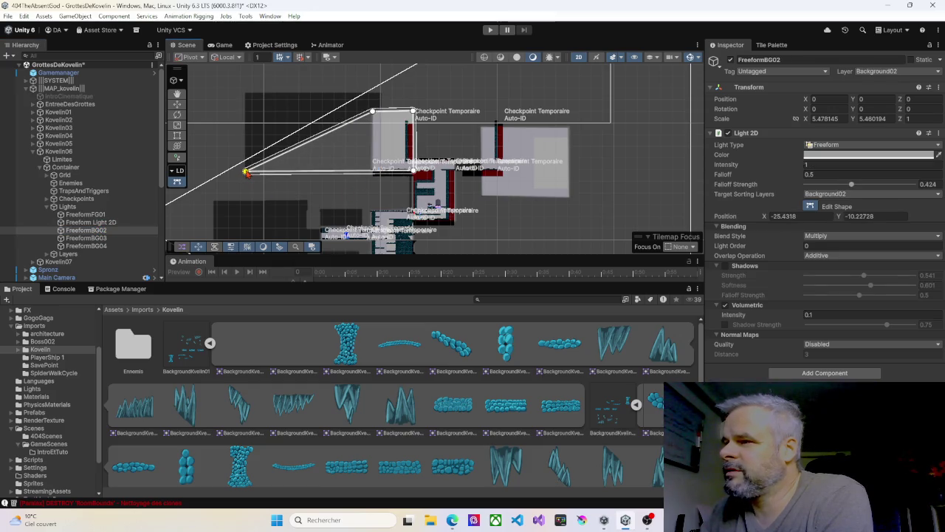
{"action": "left_click_drag", "start_coordinate": [374, 110], "coordinate": [247, 97]}
{"action": "left_click_drag", "start_coordinate": [413, 112], "coordinate": [414, 95]}
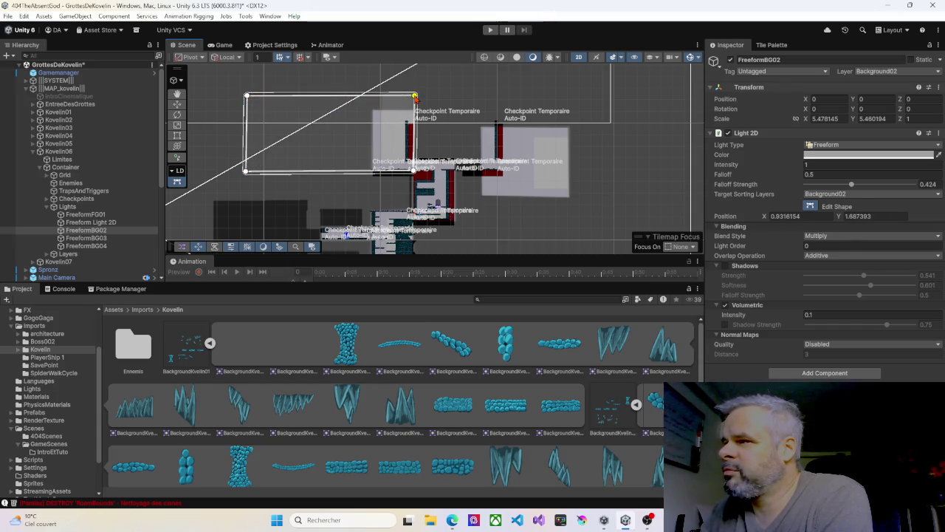
Stretch FreeformBG03 leftward and square its corners to the room's full area.
{"action": "left_click", "coordinate": [89, 238]}
{"action": "left_click_drag", "start_coordinate": [371, 171], "coordinate": [245, 175]}
{"action": "left_click_drag", "start_coordinate": [373, 112], "coordinate": [245, 95]}
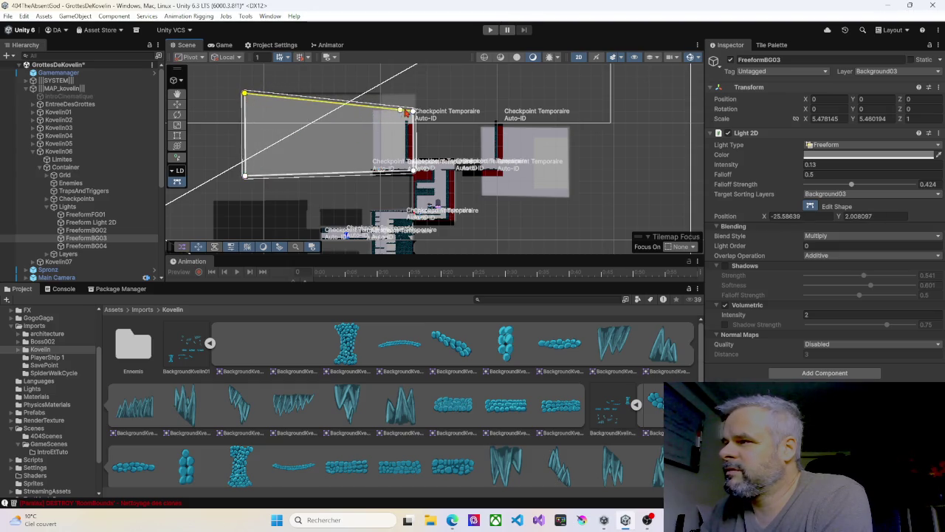
{"action": "left_click_drag", "start_coordinate": [413, 112], "coordinate": [416, 96]}
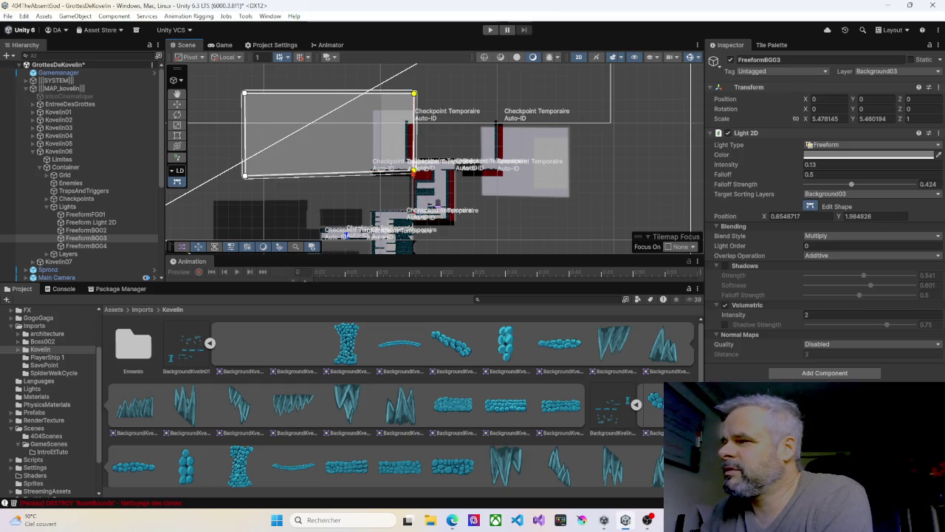
{"action": "left_click_drag", "start_coordinate": [414, 170], "coordinate": [413, 175]}
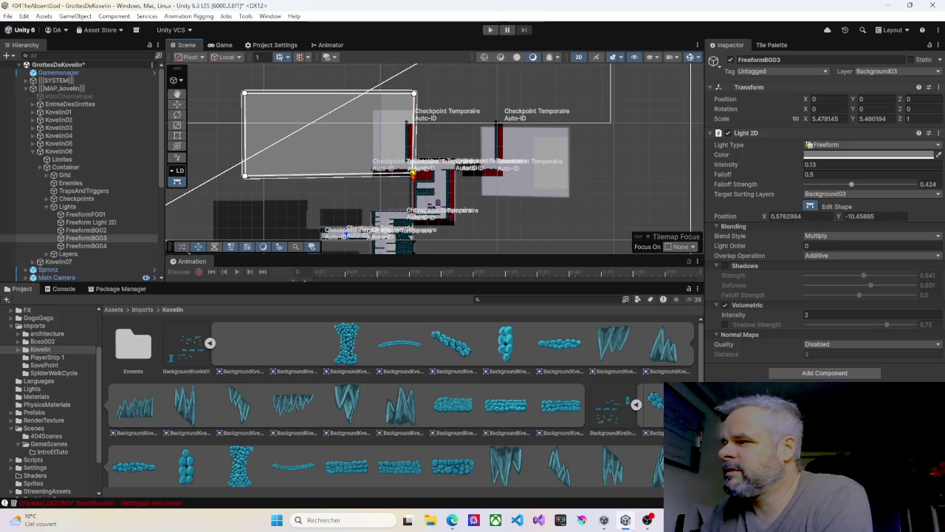
Stretch FreeformBG04 to the room's walls, top and floor, and survey the result.
{"action": "left_click", "coordinate": [87, 245]}
{"action": "left_click_drag", "start_coordinate": [374, 112], "coordinate": [245, 95]}
{"action": "left_click_drag", "start_coordinate": [374, 171], "coordinate": [245, 178]}
{"action": "left_click_drag", "start_coordinate": [414, 111], "coordinate": [414, 93]}
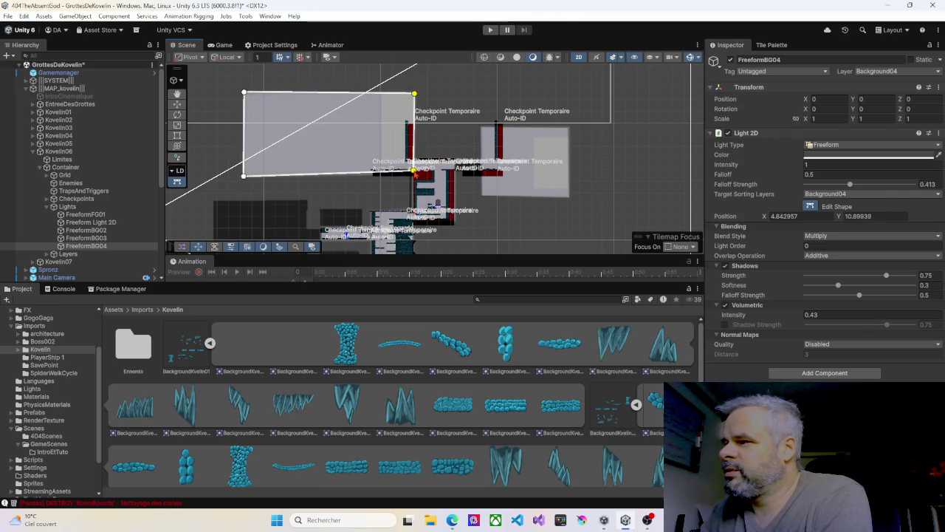
{"action": "left_click_drag", "start_coordinate": [413, 170], "coordinate": [413, 175]}
{"action": "scroll", "coordinate": [481, 220], "scroll_direction": "down", "scroll_amount": 3}
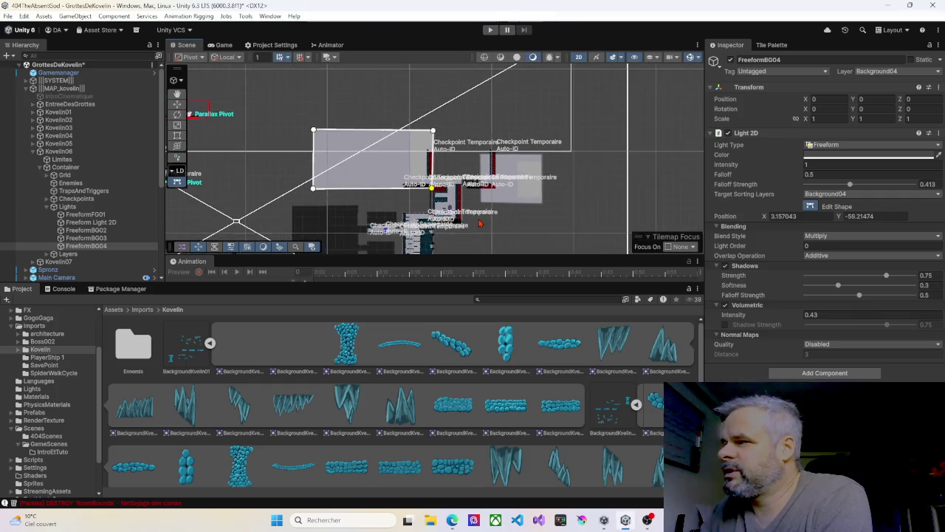
{"action": "left_click_drag", "start_coordinate": [517, 221], "coordinate": [489, 178]}
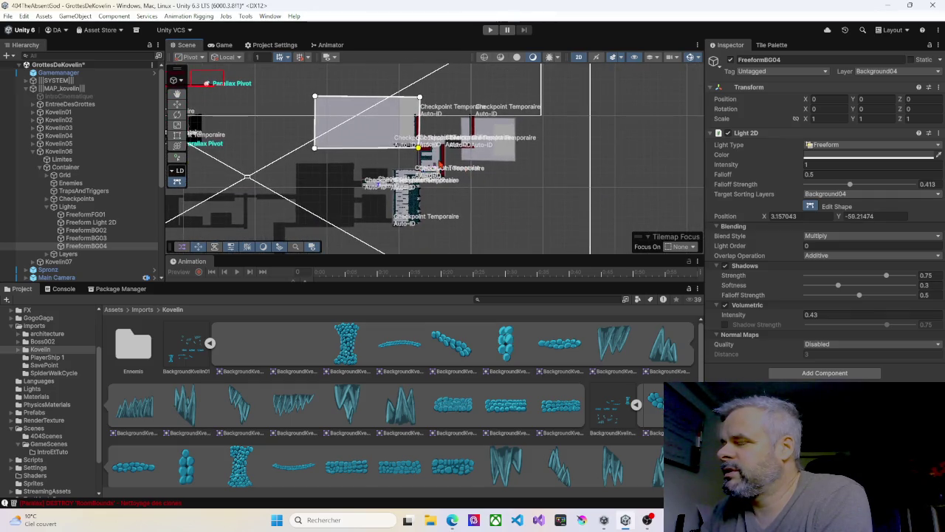
{"action": "scroll", "coordinate": [441, 163], "scroll_direction": "up", "scroll_amount": 5}
{"action": "scroll", "coordinate": [441, 163], "scroll_direction": "down", "scroll_amount": 1}
{"action": "scroll", "coordinate": [416, 166], "scroll_direction": "up", "scroll_amount": 2}
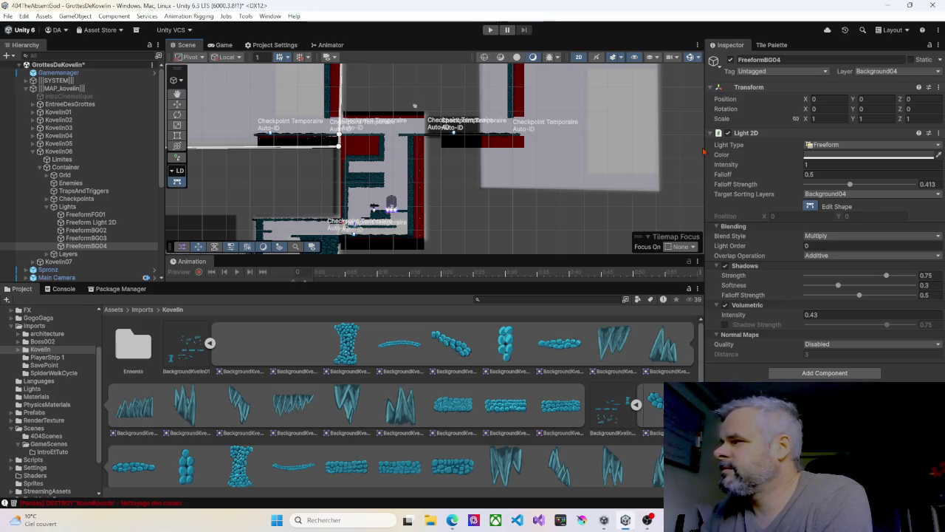
Exit shape editing and select Kovelin05's TempCheckpoint_01 (3) in the scene.
{"action": "key", "text": "w"}
{"action": "left_click", "coordinate": [414, 126]}
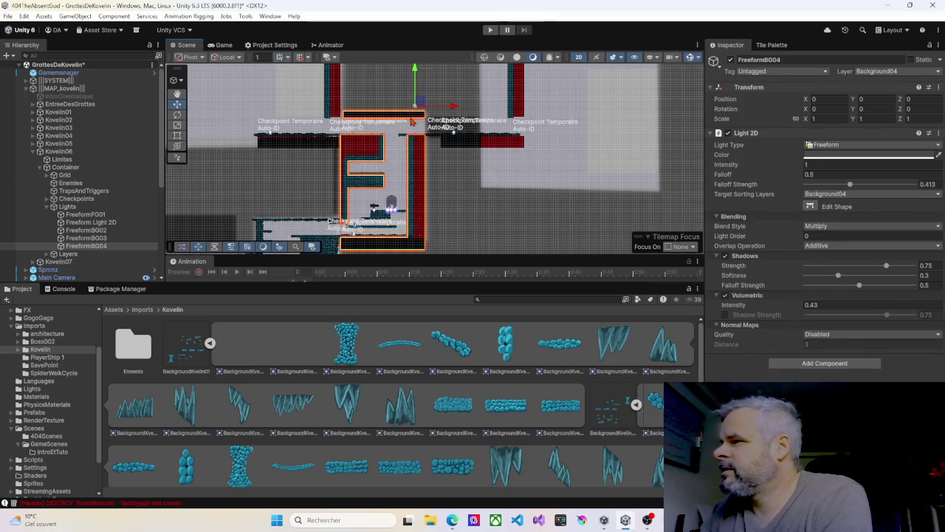
{"action": "left_click", "coordinate": [412, 134]}
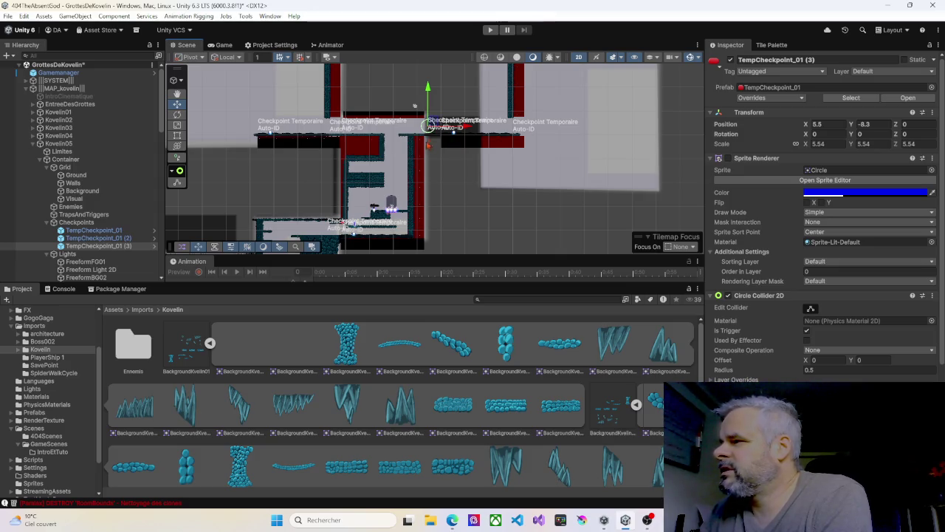
{"action": "scroll", "coordinate": [487, 164], "scroll_direction": "down", "scroll_amount": 4}
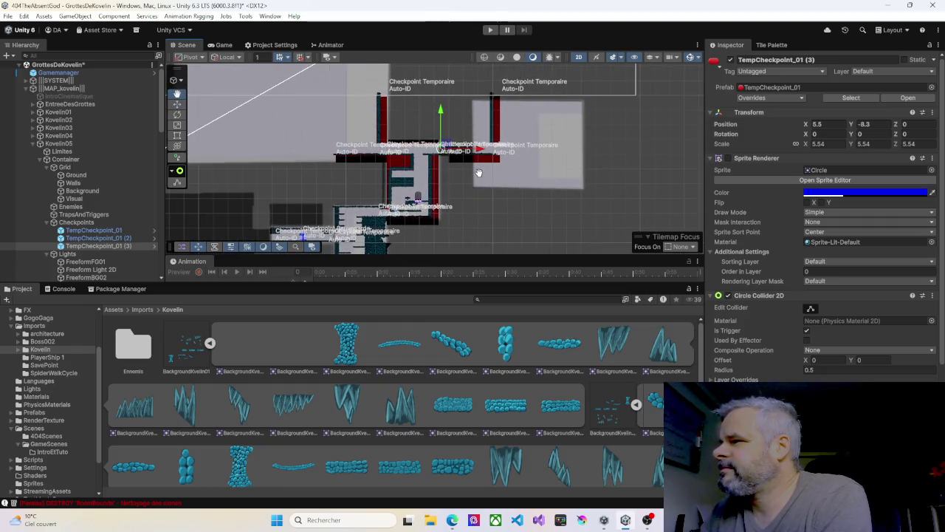
{"action": "scroll", "coordinate": [486, 174], "scroll_direction": "up", "scroll_amount": 5}
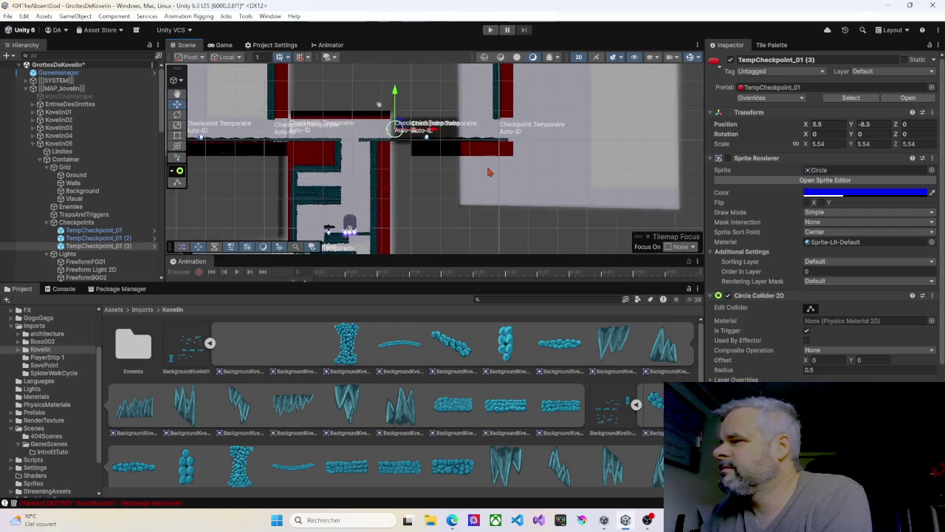
{"action": "scroll", "coordinate": [487, 172], "scroll_direction": "down", "scroll_amount": 3}
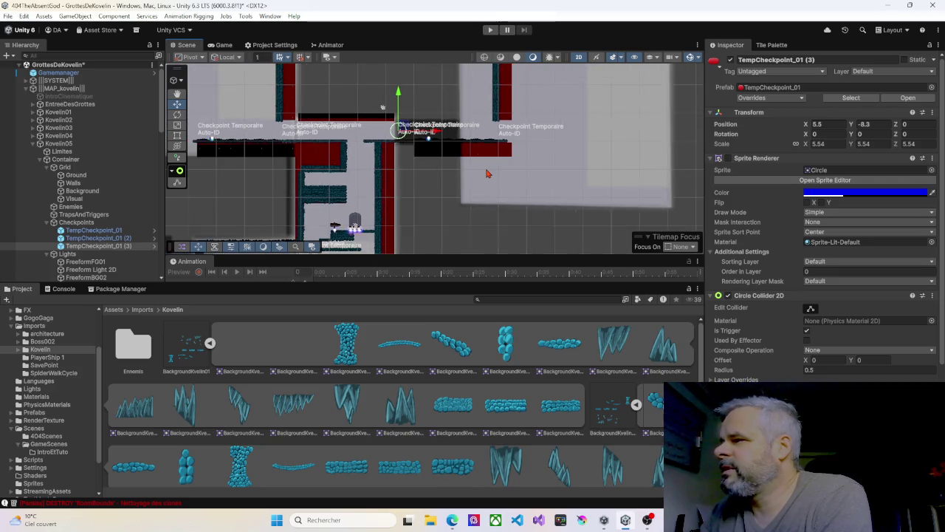
{"action": "left_click_drag", "start_coordinate": [488, 173], "coordinate": [537, 148]}
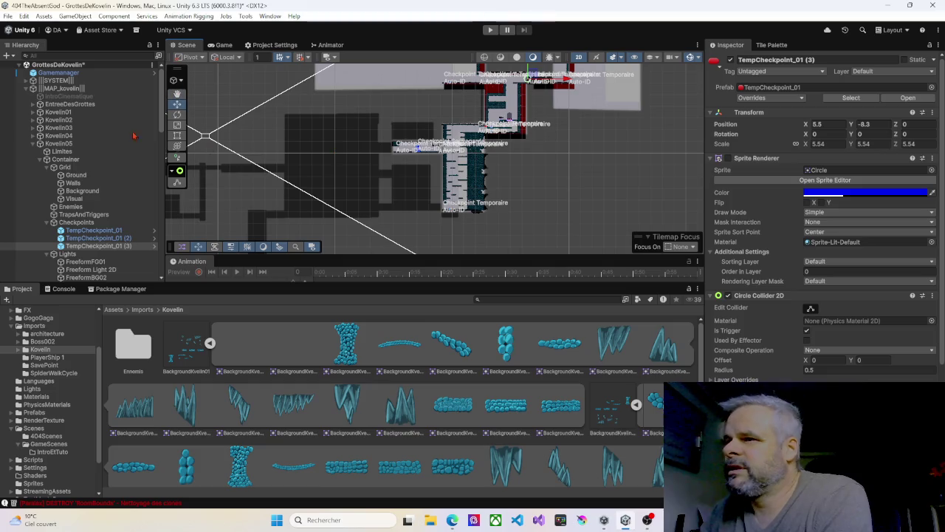
{"action": "left_click", "coordinate": [34, 105]}
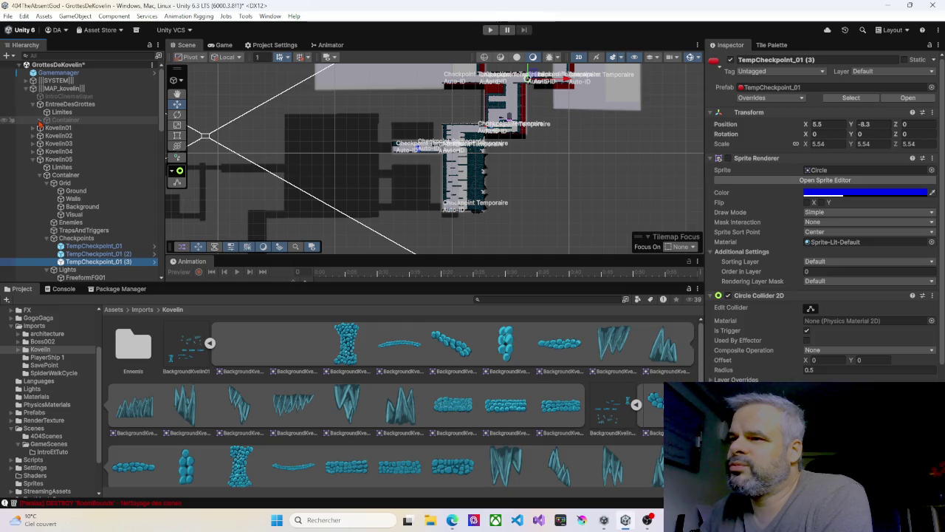
Enable the inactive Containers of EntreeDesGrottes and Kovelin01.
{"action": "left_click", "coordinate": [65, 120]}
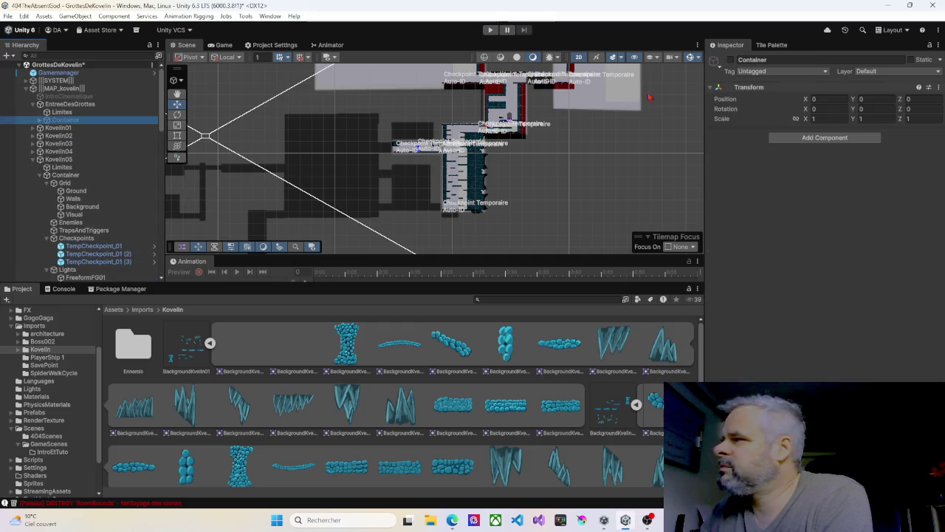
{"action": "left_click", "coordinate": [731, 60]}
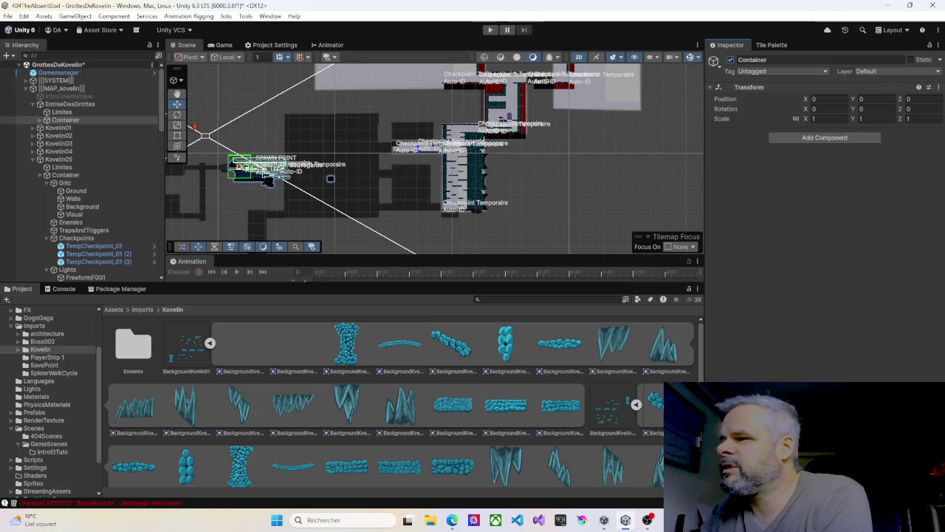
{"action": "left_click", "coordinate": [38, 128]}
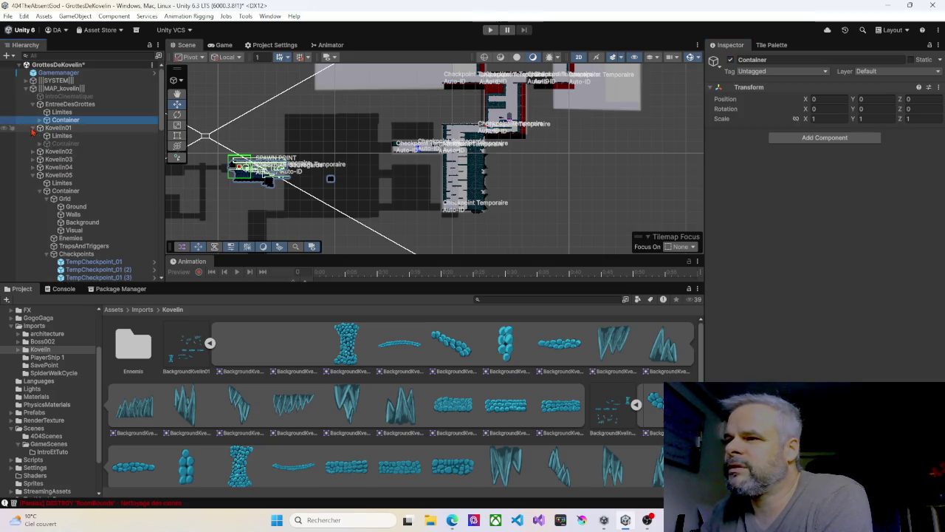
{"action": "left_click", "coordinate": [55, 145]}
{"action": "left_click", "coordinate": [731, 60]}
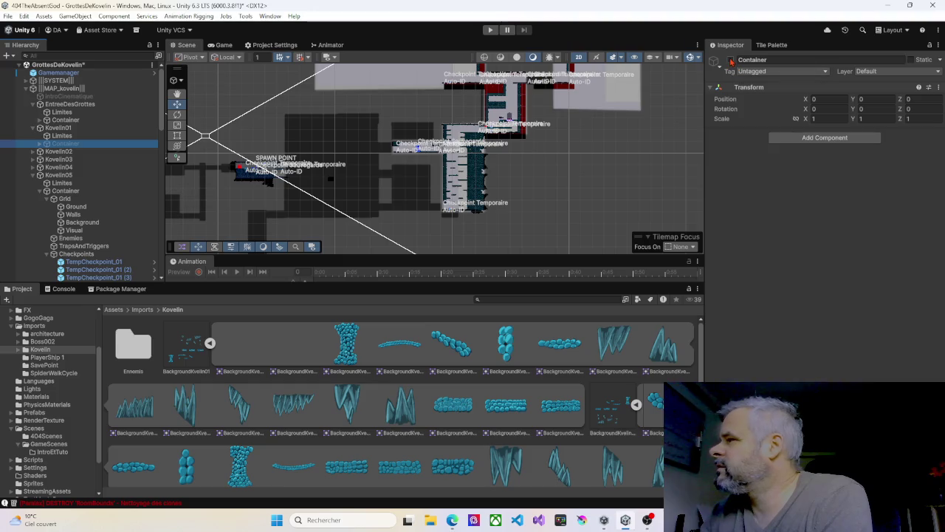
Enable Kovelin02's Container so its tiles appear in the level.
{"action": "left_click", "coordinate": [58, 151]}
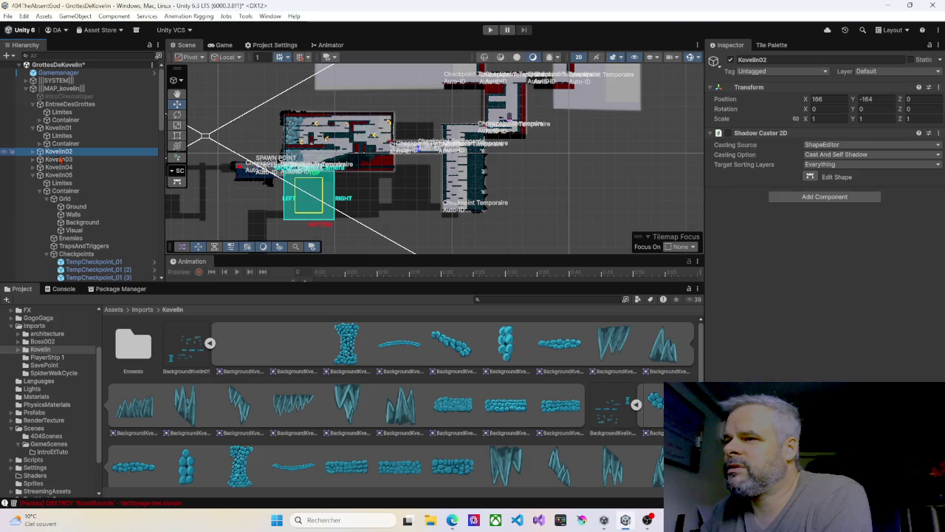
{"action": "left_click", "coordinate": [34, 151]}
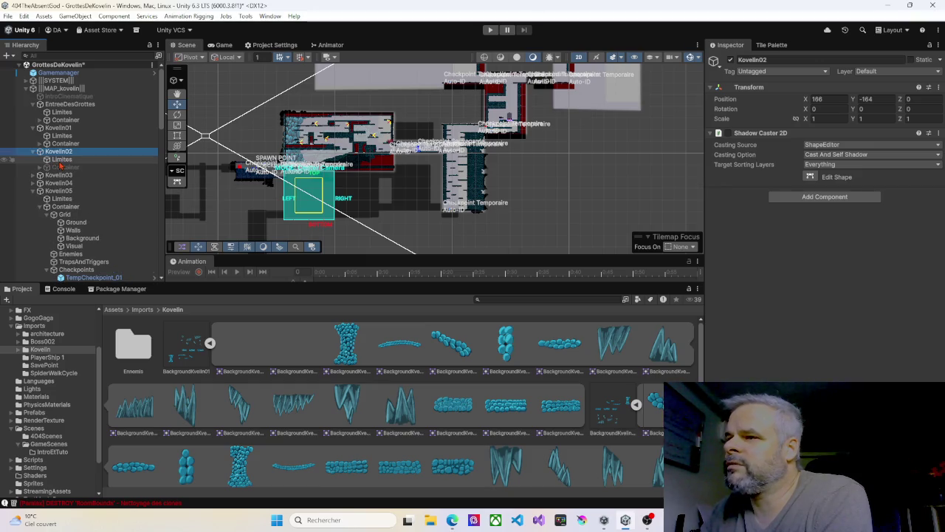
{"action": "left_click", "coordinate": [61, 167]}
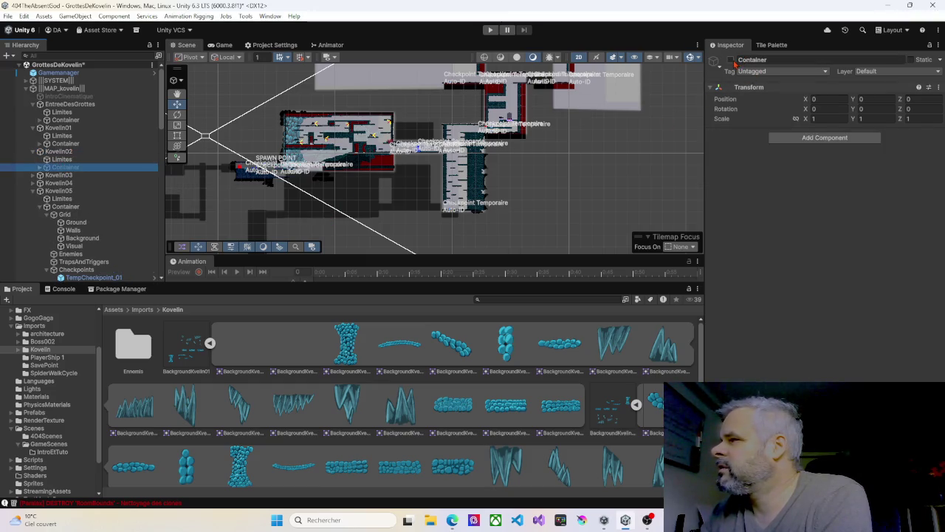
{"action": "left_click", "coordinate": [731, 60]}
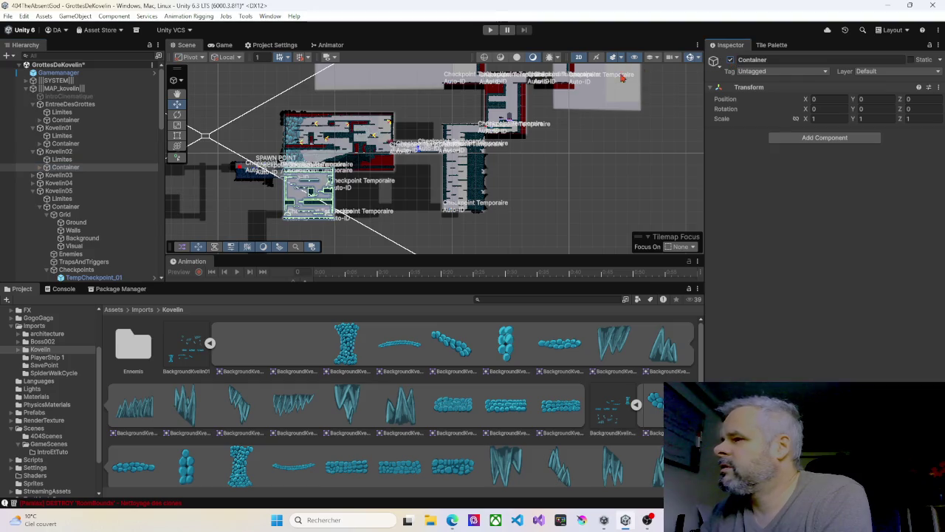
Confirm Kovelin03's Container is enabled and inspect Kovelin04's Limites collider.
{"action": "left_click", "coordinate": [33, 176]}
{"action": "left_click", "coordinate": [65, 190]}
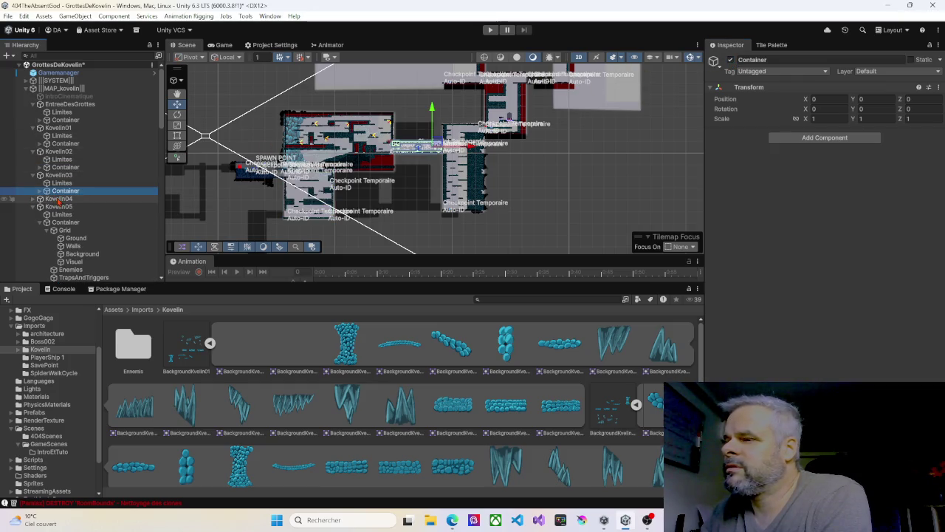
{"action": "left_click", "coordinate": [34, 199]}
{"action": "left_click", "coordinate": [62, 206]}
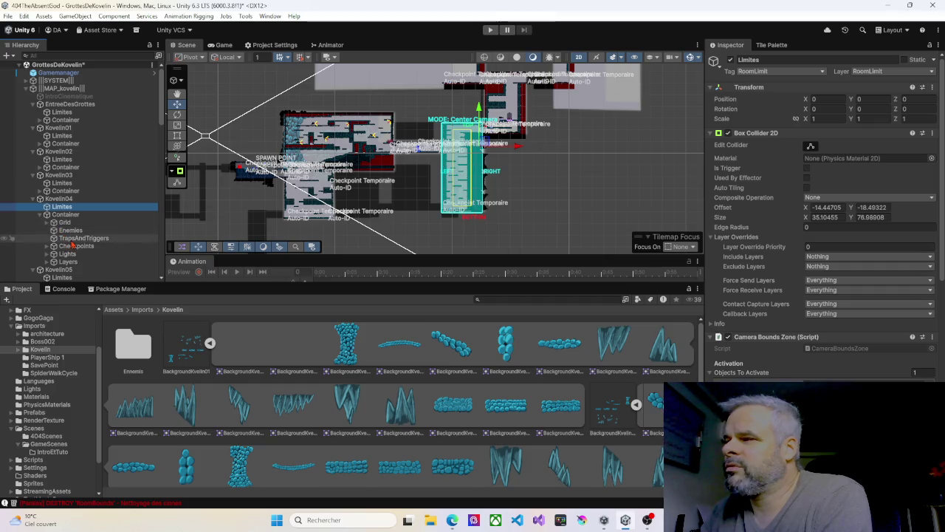
{"action": "scroll", "coordinate": [72, 244], "scroll_direction": "down", "scroll_amount": 5}
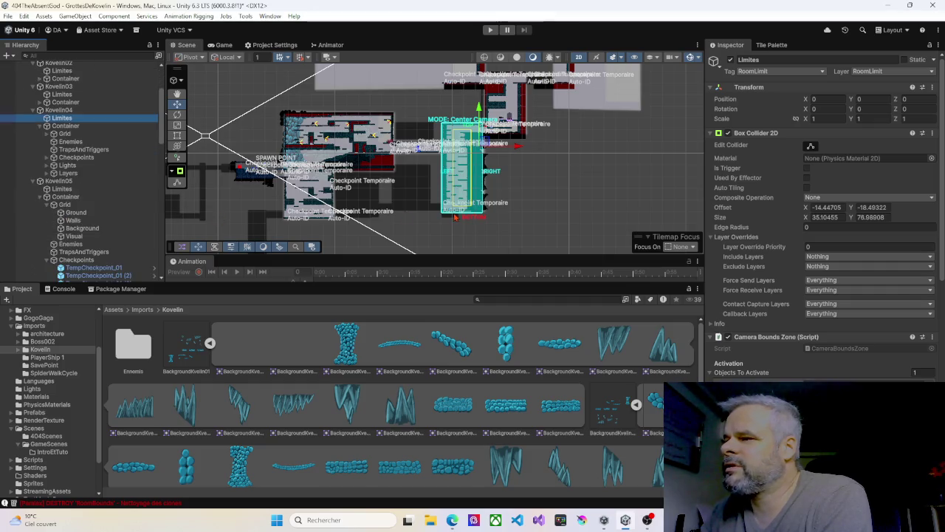
{"action": "key", "text": "f"}
{"action": "scroll", "coordinate": [313, 189], "scroll_direction": "down", "scroll_amount": 3}
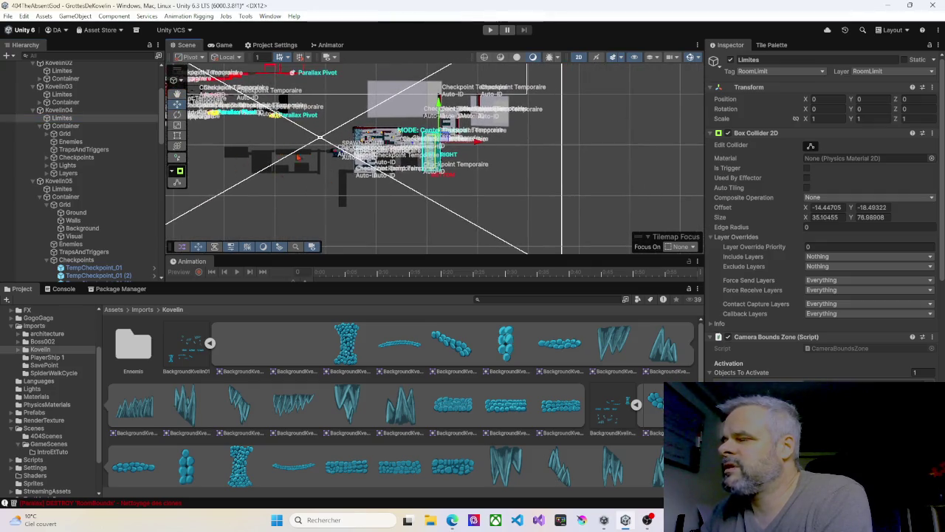
{"action": "scroll", "coordinate": [285, 175], "scroll_direction": "up", "scroll_amount": 8}
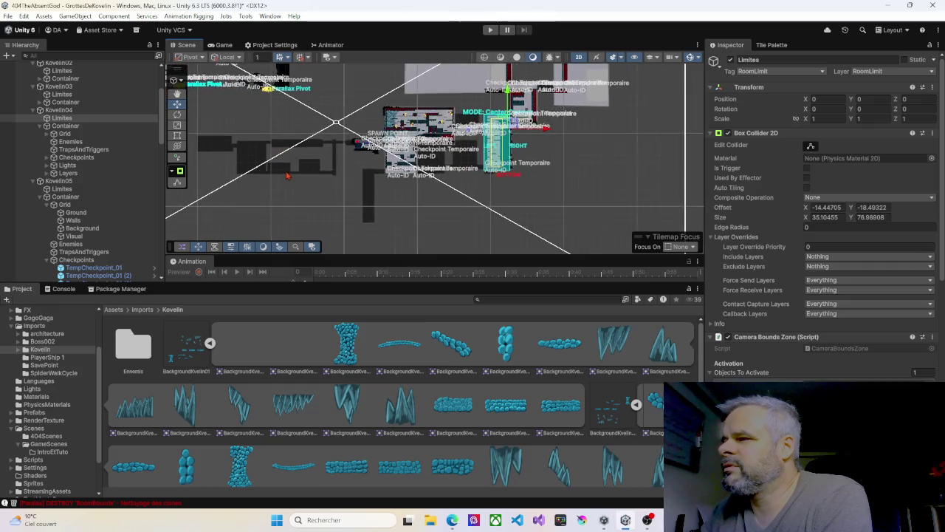
{"action": "left_click_drag", "start_coordinate": [344, 152], "coordinate": [463, 139]}
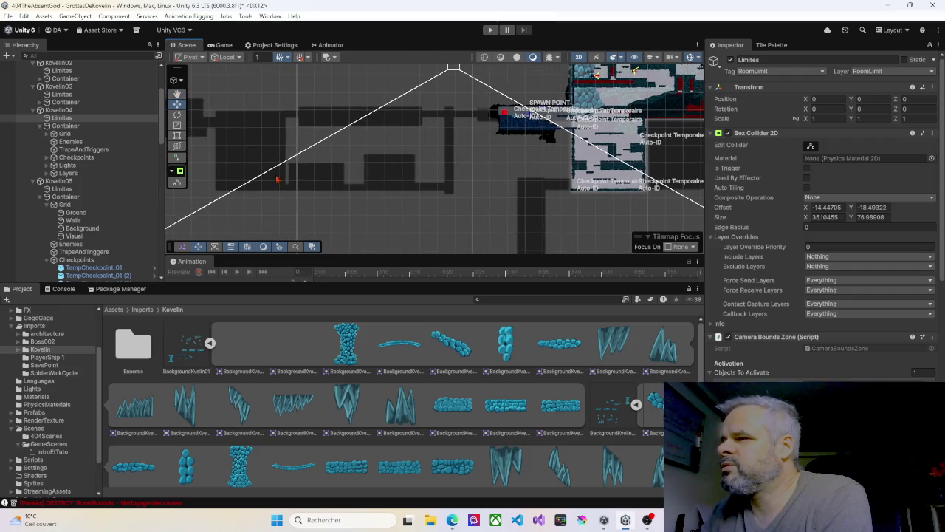
{"action": "left_click_drag", "start_coordinate": [278, 179], "coordinate": [409, 154]}
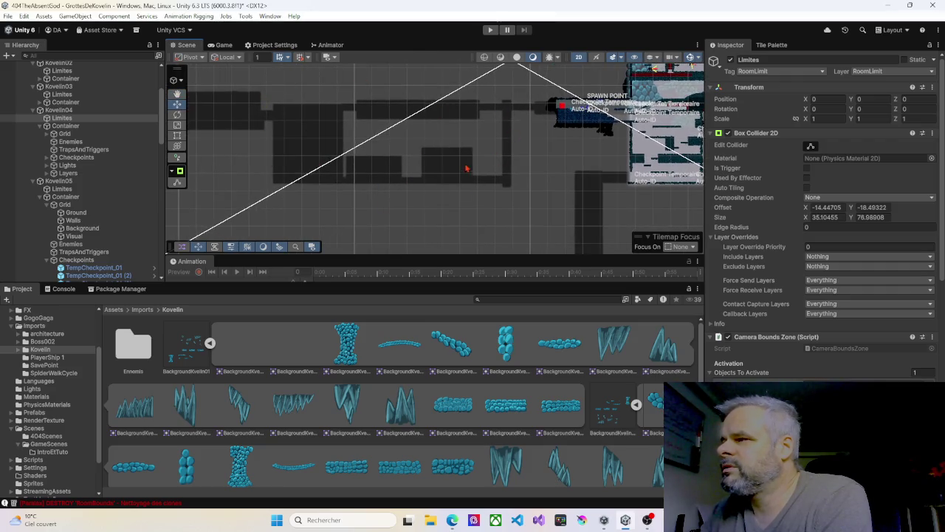
{"action": "scroll", "coordinate": [443, 179], "scroll_direction": "down", "scroll_amount": 2}
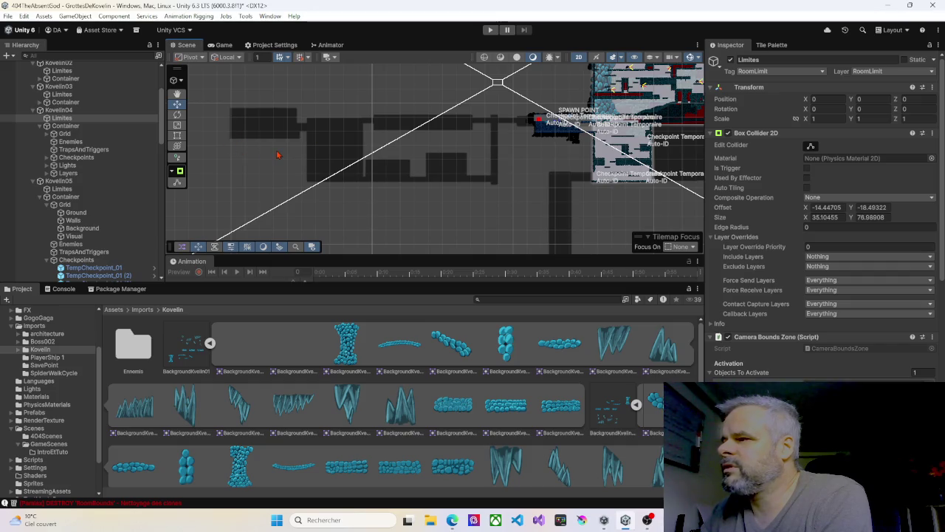
{"action": "scroll", "coordinate": [209, 152], "scroll_direction": "down", "scroll_amount": 2}
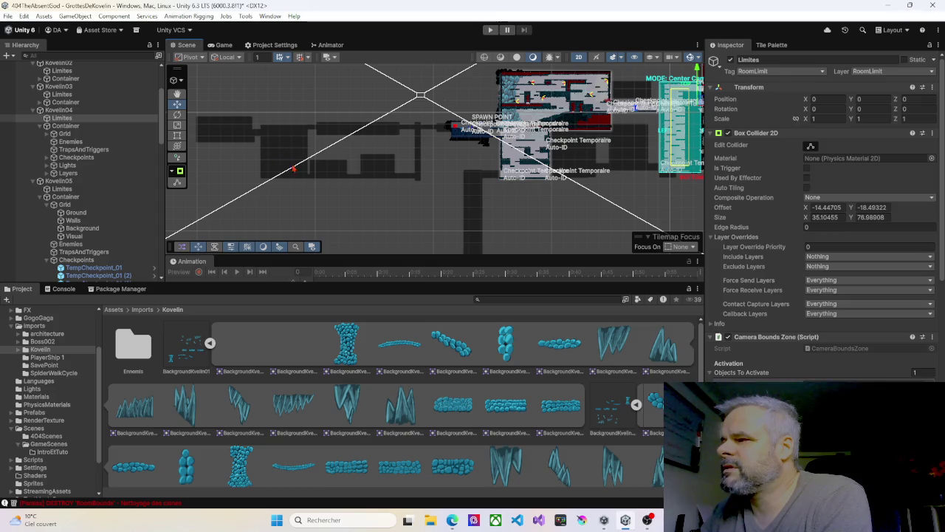
{"action": "left_click_drag", "start_coordinate": [384, 185], "coordinate": [345, 198]}
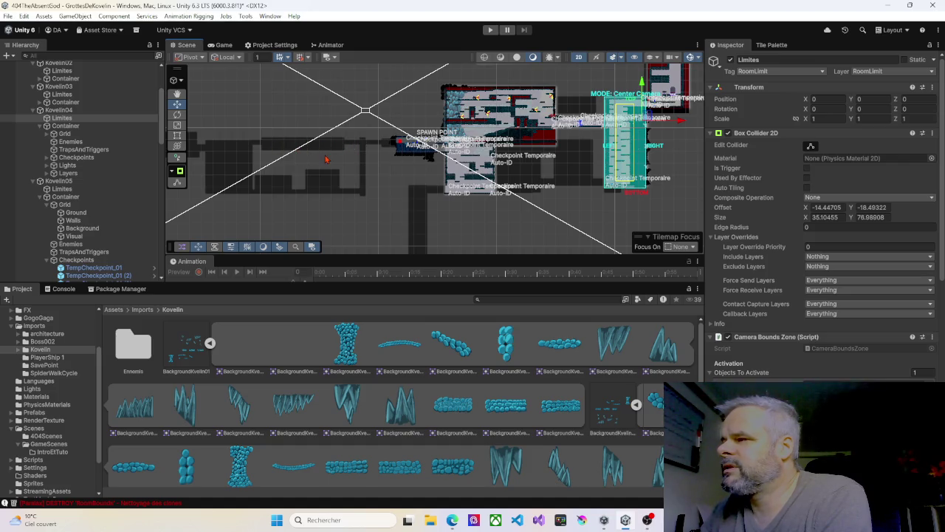
{"action": "left_click_drag", "start_coordinate": [377, 164], "coordinate": [364, 158]}
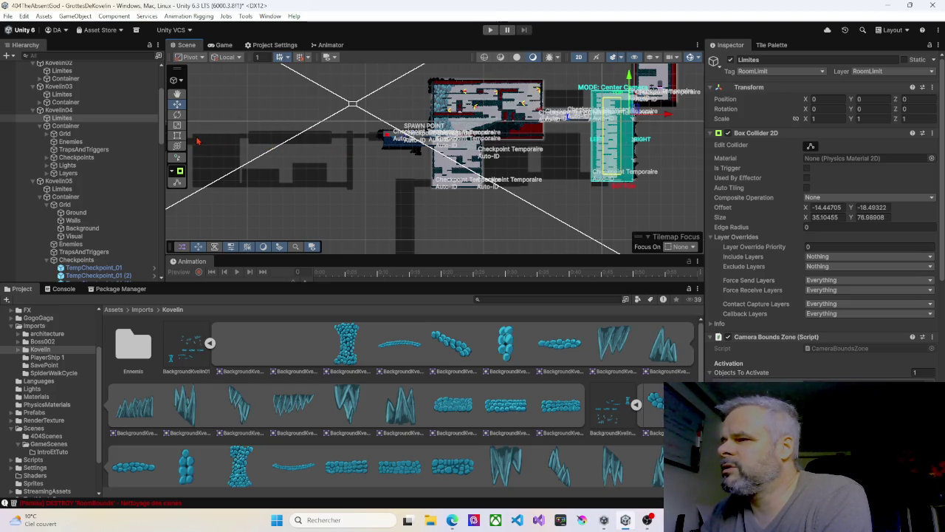
{"action": "scroll", "coordinate": [371, 175], "scroll_direction": "down", "scroll_amount": 2}
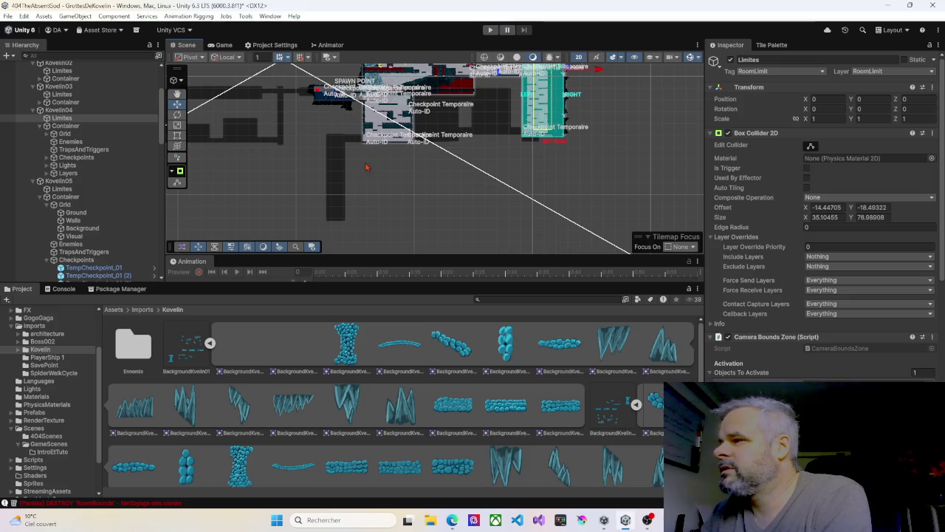
{"action": "scroll", "coordinate": [371, 174], "scroll_direction": "up", "scroll_amount": 2}
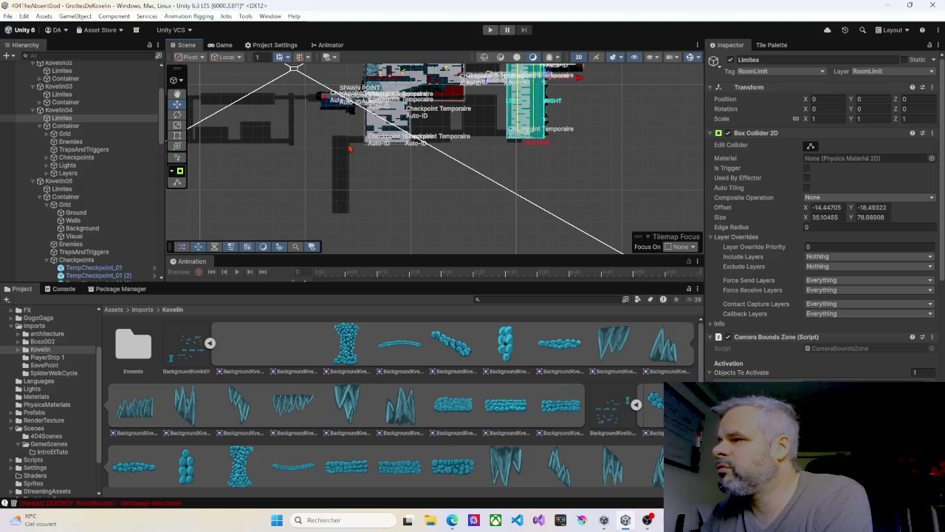
{"action": "left_click_drag", "start_coordinate": [409, 186], "coordinate": [385, 231]}
{"action": "scroll", "coordinate": [395, 219], "scroll_direction": "down", "scroll_amount": 3}
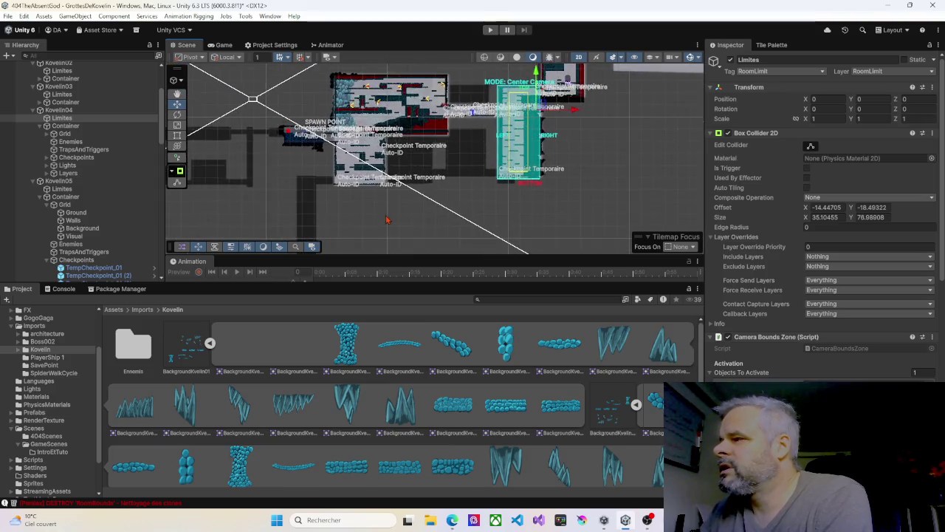
{"action": "scroll", "coordinate": [405, 207], "scroll_direction": "down", "scroll_amount": 3}
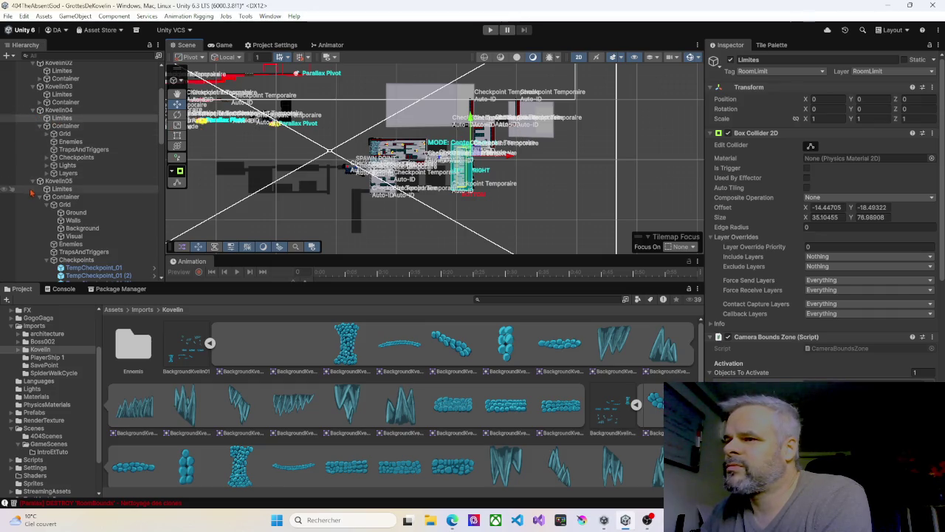
Collapse Kovelin05 and Kovelin06 in the Hierarchy and select Kovelin07.
{"action": "scroll", "coordinate": [44, 205], "scroll_direction": "down", "scroll_amount": 4}
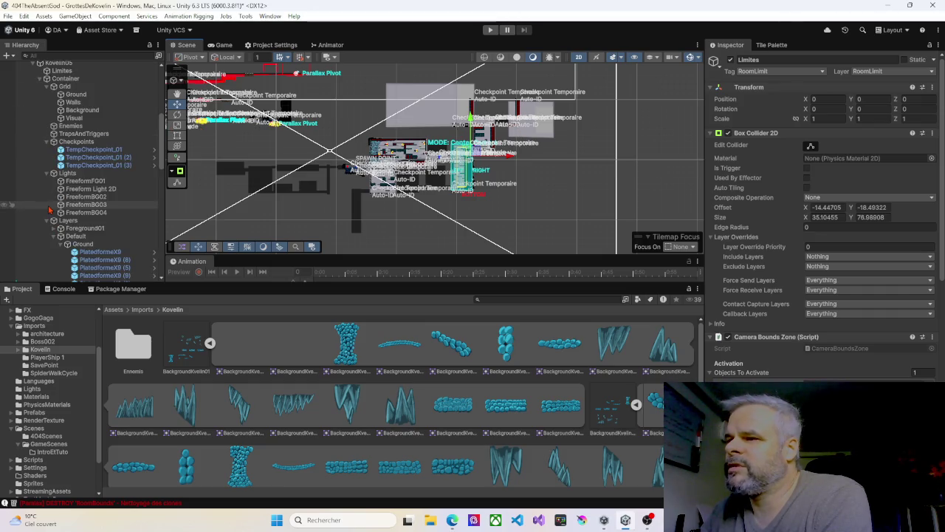
{"action": "scroll", "coordinate": [50, 211], "scroll_direction": "down", "scroll_amount": 1}
{"action": "scroll", "coordinate": [50, 210], "scroll_direction": "up", "scroll_amount": 3}
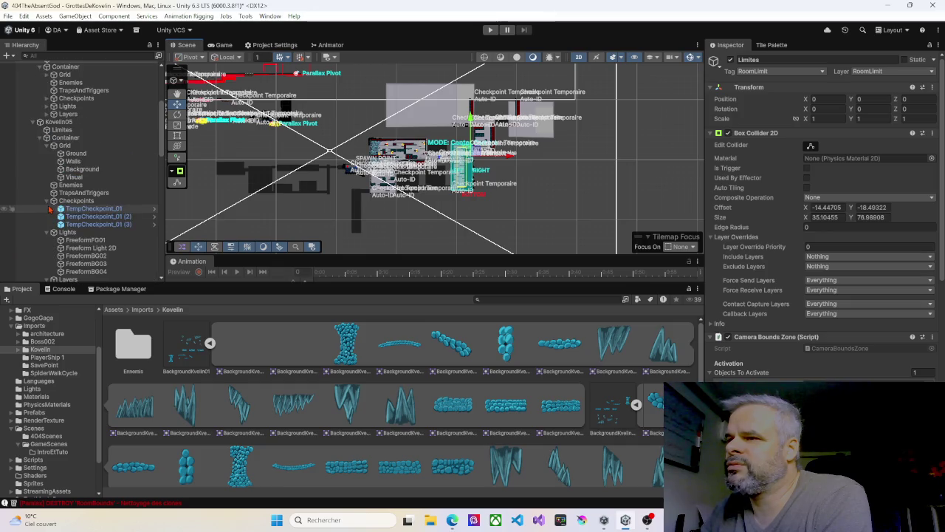
{"action": "left_click", "coordinate": [40, 122]}
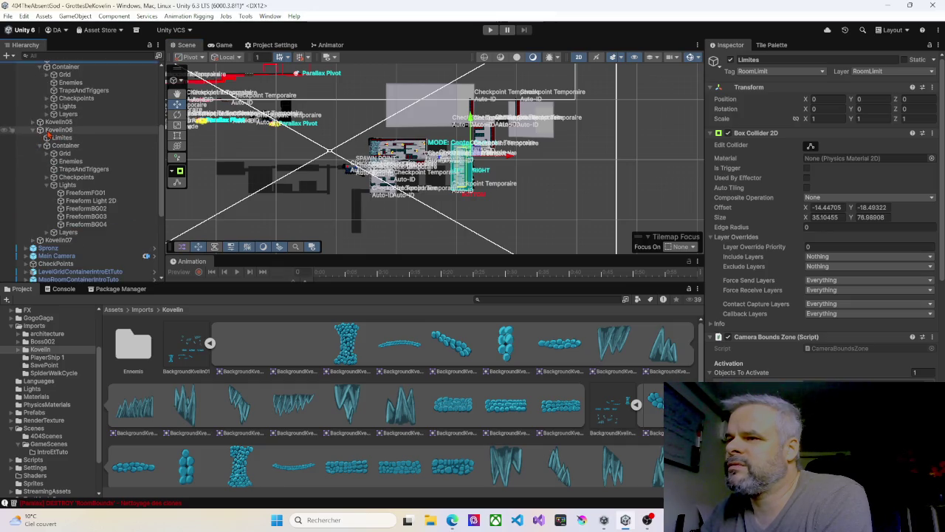
{"action": "left_click", "coordinate": [58, 133]}
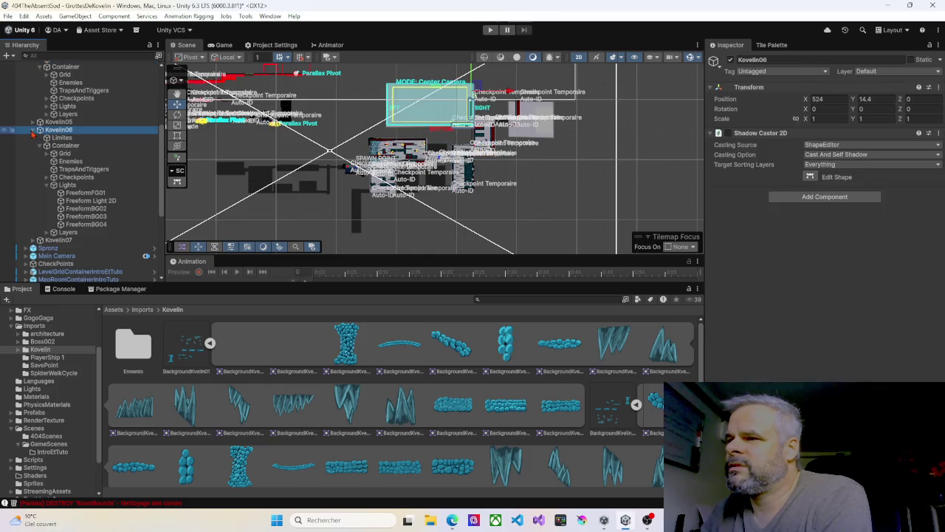
{"action": "left_click", "coordinate": [34, 130]}
{"action": "left_click", "coordinate": [58, 138]}
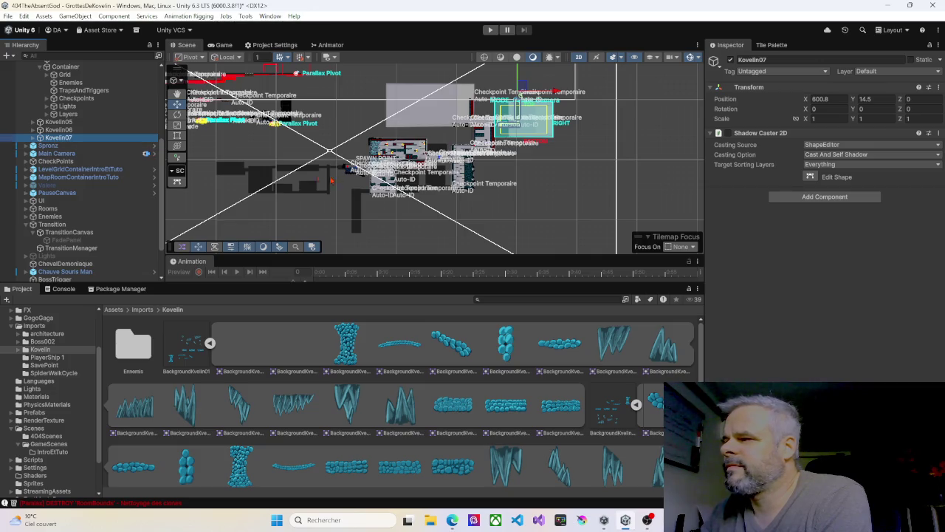
Frame Kovelin07 in the Scene view and zoom and pan over the room.
{"action": "key", "text": "f"}
{"action": "scroll", "coordinate": [454, 202], "scroll_direction": "up", "scroll_amount": 5}
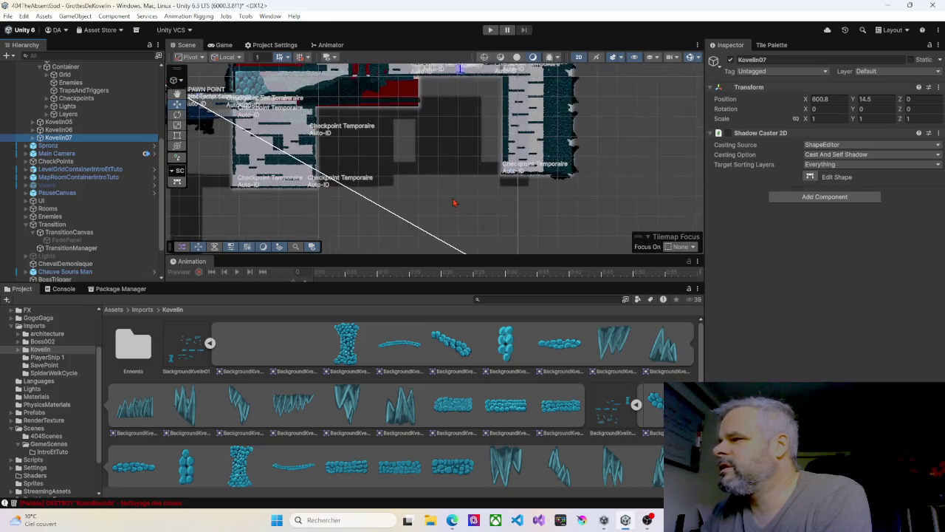
{"action": "left_click_drag", "start_coordinate": [450, 195], "coordinate": [414, 227]}
{"action": "scroll", "coordinate": [413, 226], "scroll_direction": "down", "scroll_amount": 2}
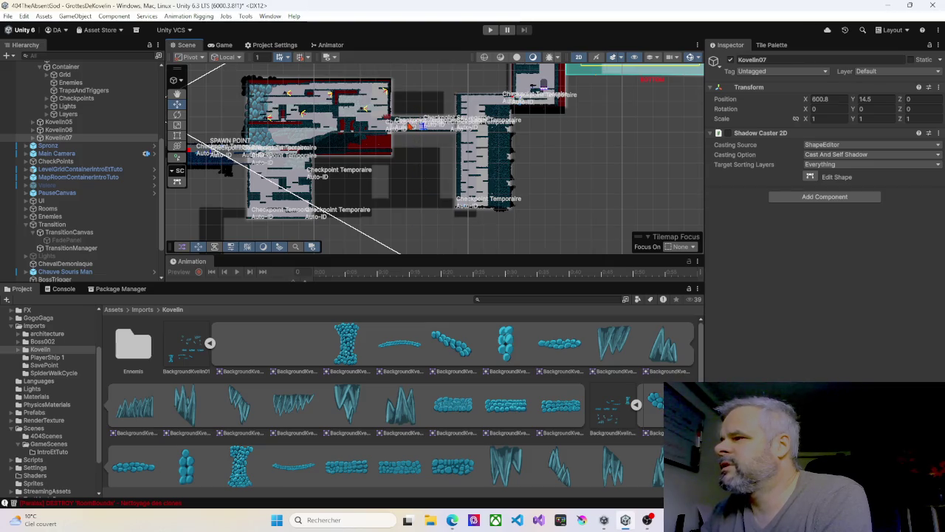
{"action": "scroll", "coordinate": [410, 126], "scroll_direction": "up", "scroll_amount": 3}
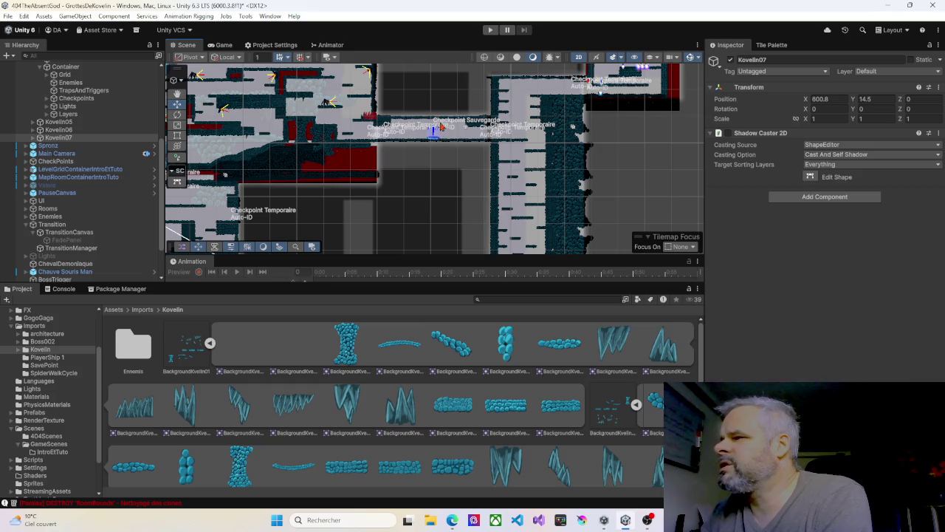
{"action": "scroll", "coordinate": [434, 137], "scroll_direction": "down", "scroll_amount": 3}
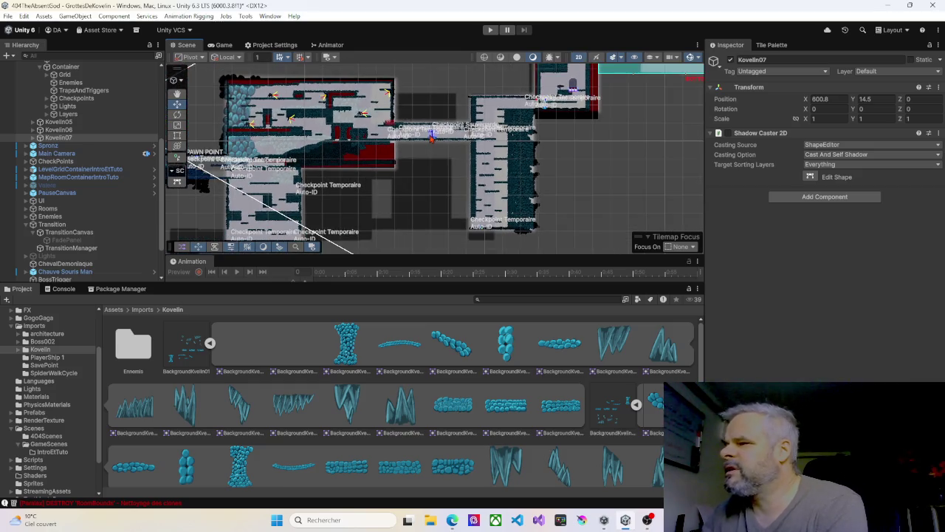
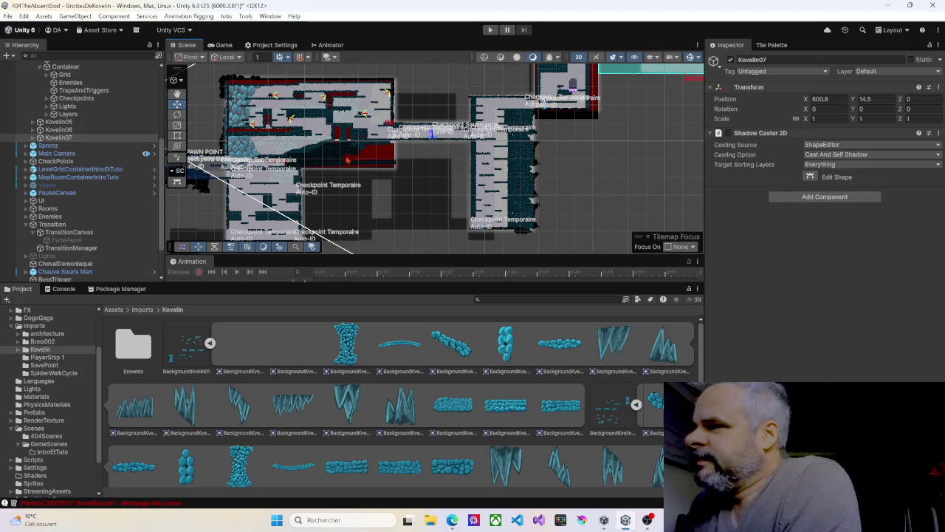
Pan and zoom the Scene view to frame the existing Kovelin rooms.
{"action": "scroll", "coordinate": [334, 167], "scroll_direction": "down", "scroll_amount": 3}
{"action": "mouse_move", "coordinate": [265, 178]}
{"action": "left_mouse_down"}
{"action": "mouse_move", "coordinate": [352, 156]}
{"action": "mouse_move", "coordinate": [520, 143]}
{"action": "left_mouse_up"}
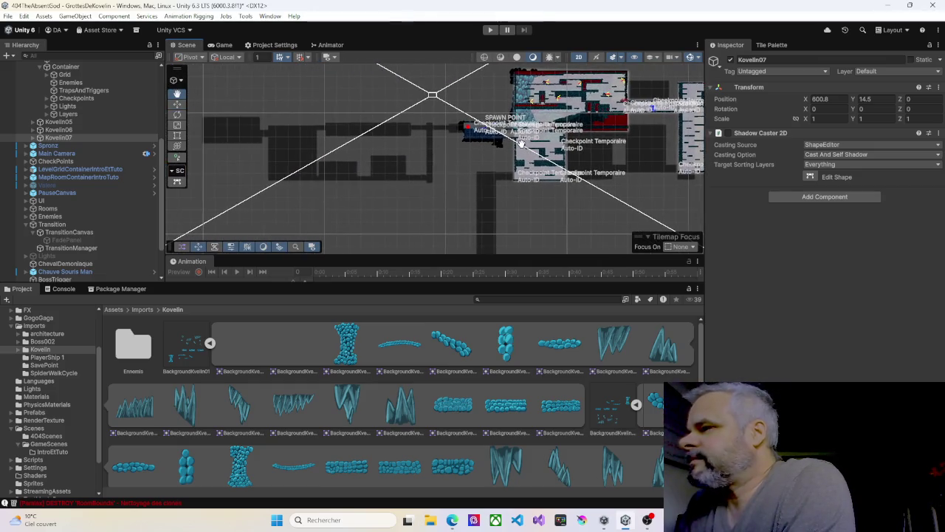
{"action": "scroll", "coordinate": [443, 148], "scroll_direction": "up", "scroll_amount": 5}
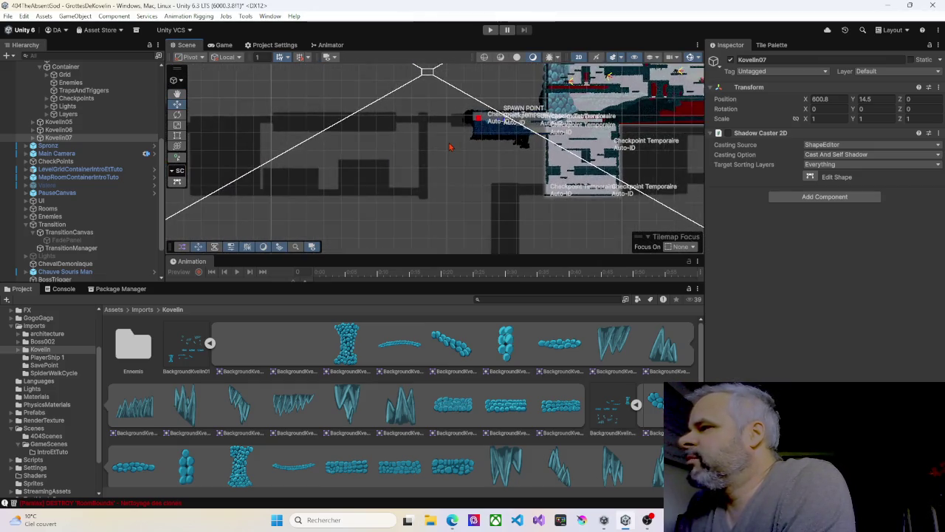
{"action": "key", "text": "Right"}
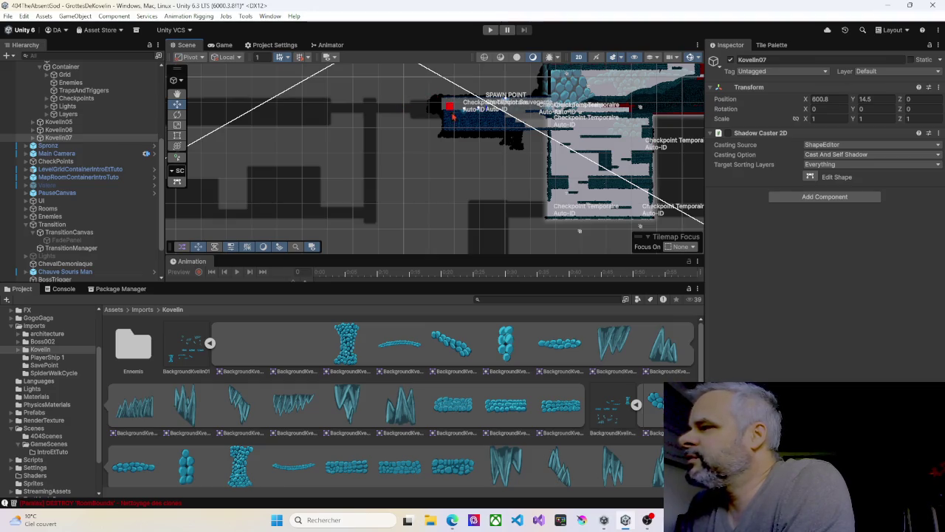
{"action": "scroll", "coordinate": [452, 112], "scroll_direction": "down", "scroll_amount": 3}
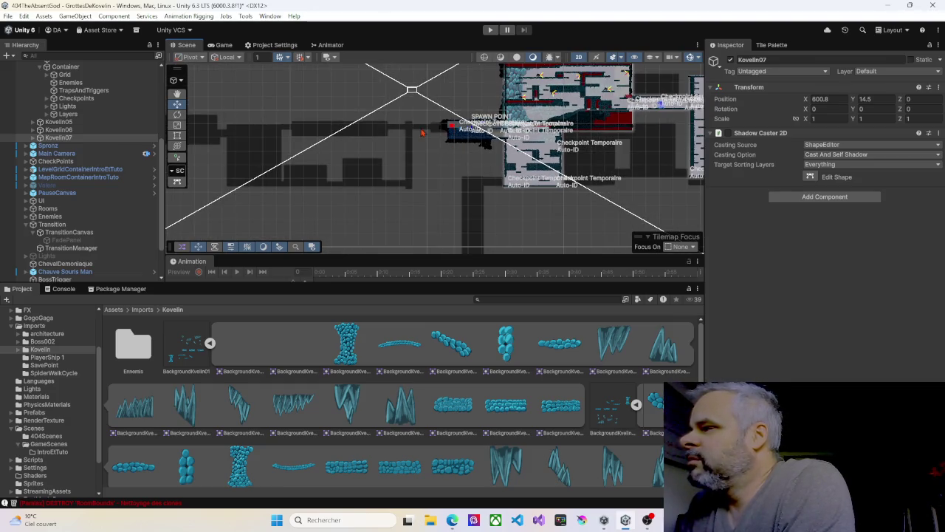
{"action": "left_click_drag", "start_coordinate": [480, 150], "coordinate": [330, 143]}
{"action": "scroll", "coordinate": [330, 143], "scroll_direction": "down", "scroll_amount": 4}
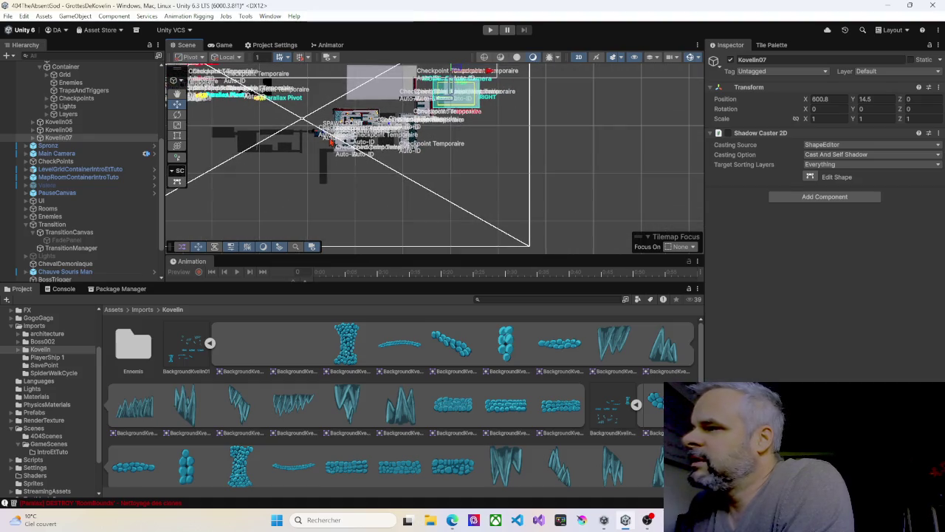
{"action": "mouse_move", "coordinate": [322, 156]}
{"action": "left_mouse_down"}
{"action": "mouse_move", "coordinate": [340, 169]}
{"action": "mouse_move", "coordinate": [360, 152]}
{"action": "mouse_move", "coordinate": [374, 185]}
{"action": "left_mouse_up"}
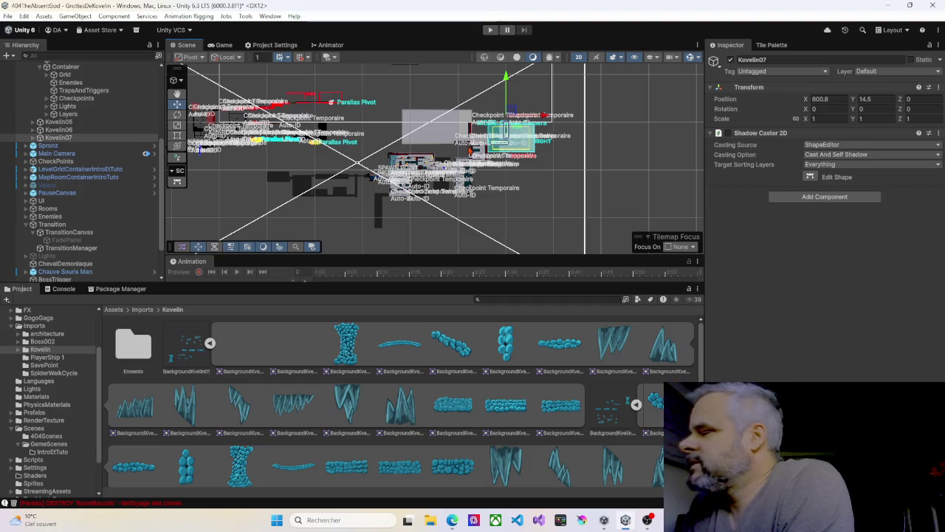
{"action": "scroll", "coordinate": [526, 177], "scroll_direction": "down", "scroll_amount": 2}
{"action": "scroll", "coordinate": [526, 177], "scroll_direction": "down", "scroll_amount": 2}
{"action": "scroll", "coordinate": [526, 148], "scroll_direction": "up", "scroll_amount": 3}
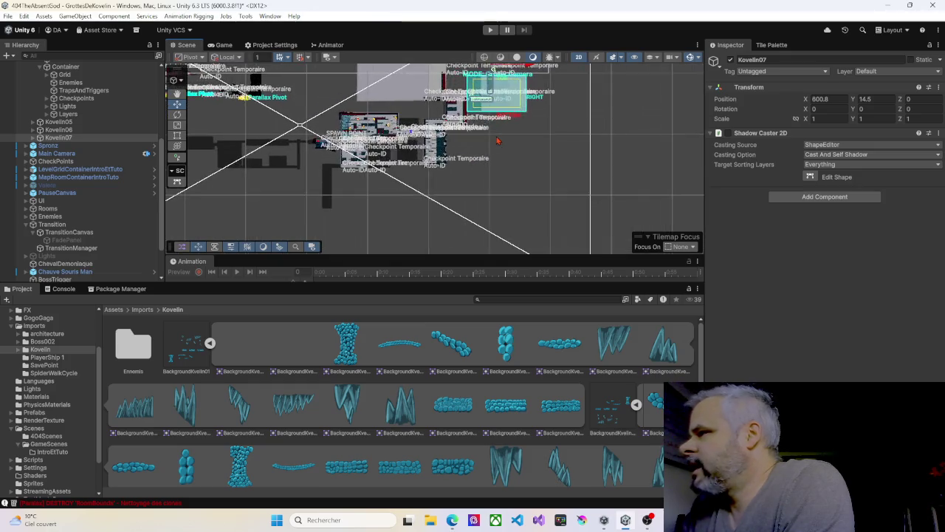
{"action": "scroll", "coordinate": [332, 166], "scroll_direction": "up", "scroll_amount": 5}
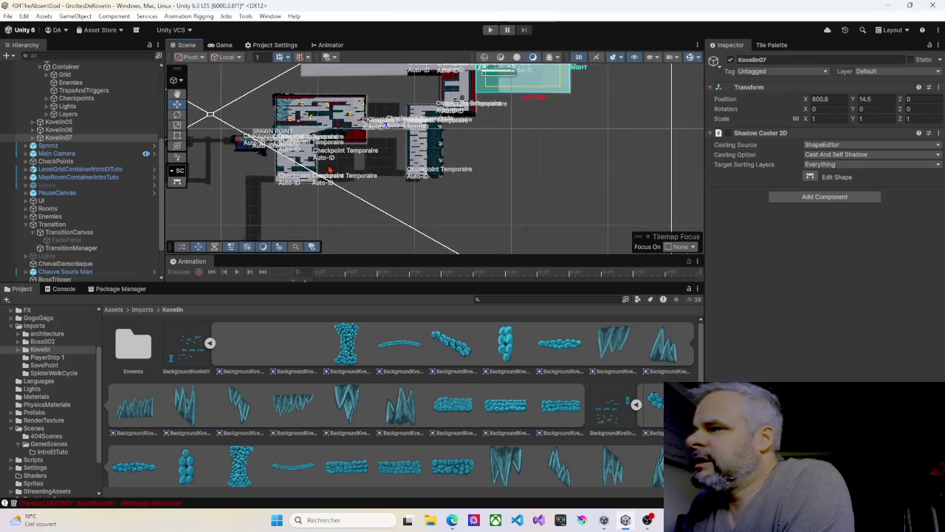
{"action": "scroll", "coordinate": [333, 166], "scroll_direction": "up", "scroll_amount": 3}
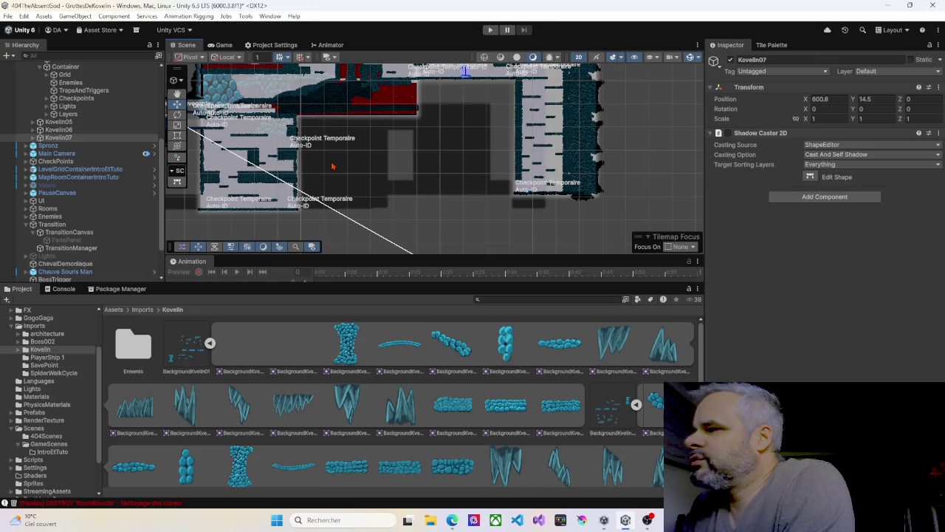
{"action": "scroll", "coordinate": [333, 166], "scroll_direction": "up", "scroll_amount": 1}
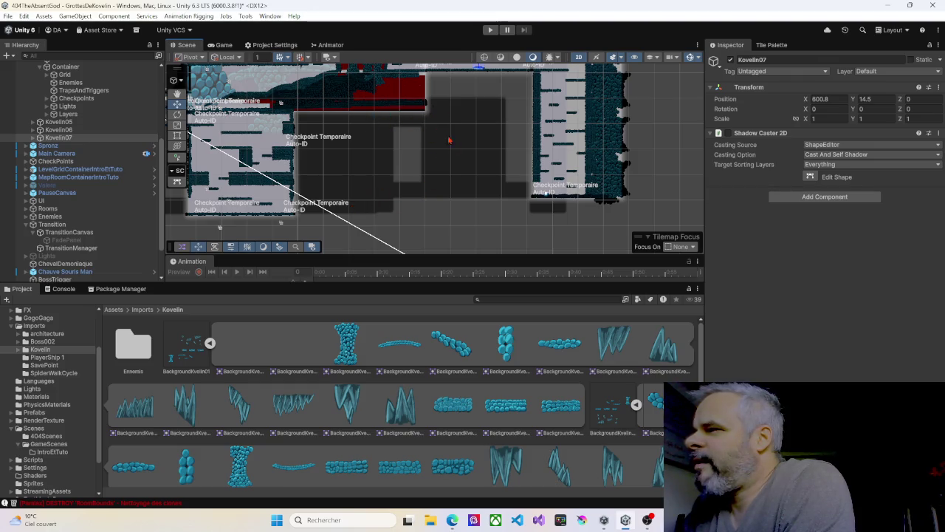
{"action": "scroll", "coordinate": [330, 135], "scroll_direction": "up", "scroll_amount": 3}
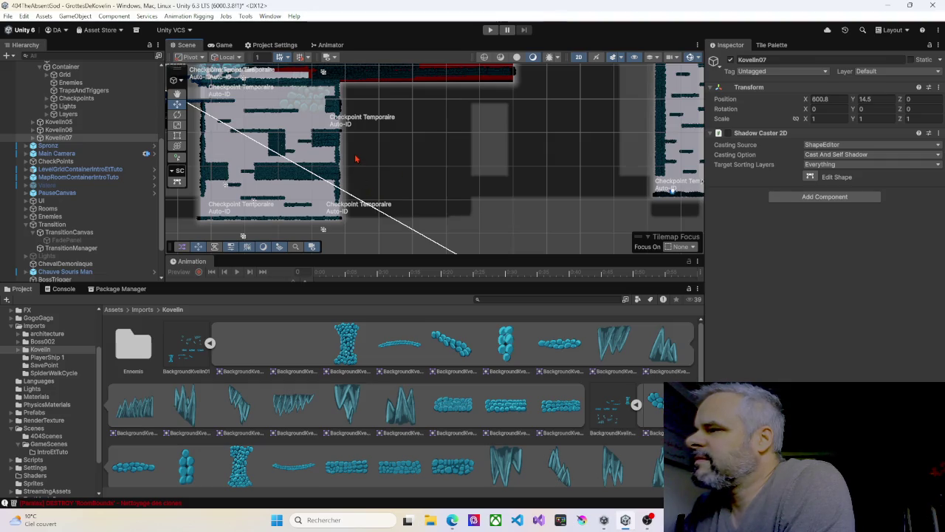
{"action": "mouse_move", "coordinate": [414, 161]}
{"action": "left_mouse_down"}
{"action": "mouse_move", "coordinate": [382, 160]}
{"action": "mouse_move", "coordinate": [328, 184]}
{"action": "left_mouse_up"}
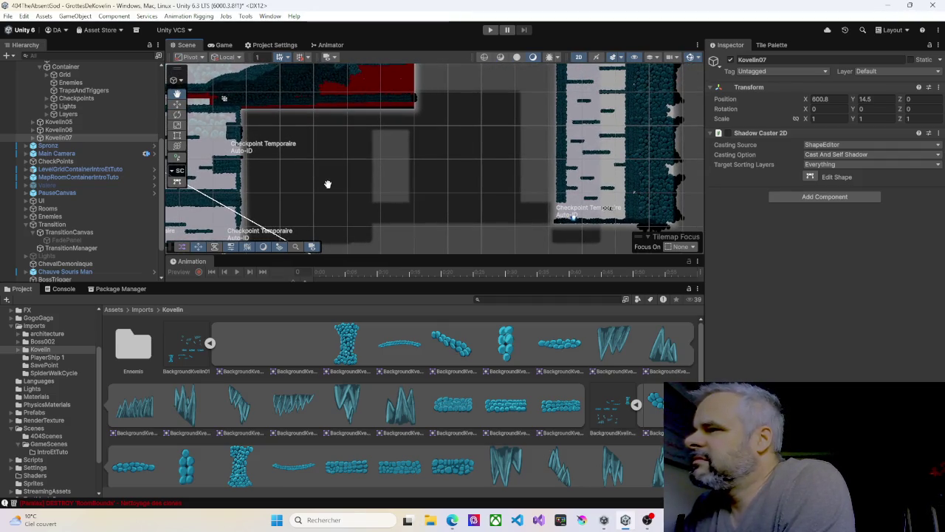
{"action": "scroll", "coordinate": [328, 184], "scroll_direction": "down", "scroll_amount": 2}
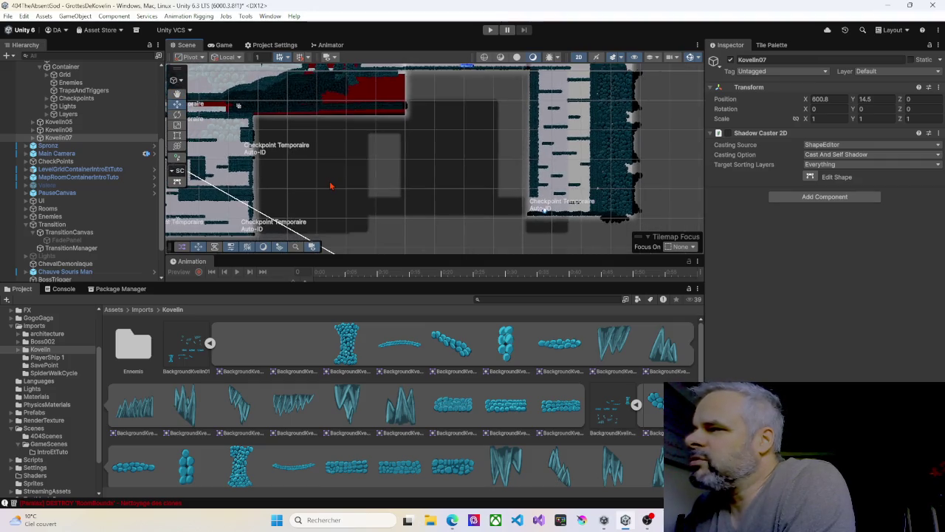
{"action": "scroll", "coordinate": [330, 185], "scroll_direction": "down", "scroll_amount": 2}
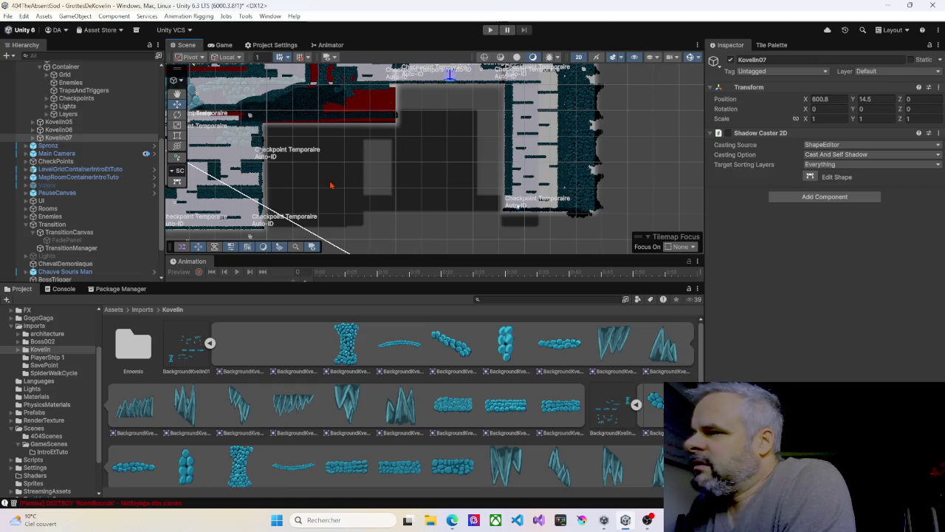
{"action": "scroll", "coordinate": [330, 185], "scroll_direction": "down", "scroll_amount": 4}
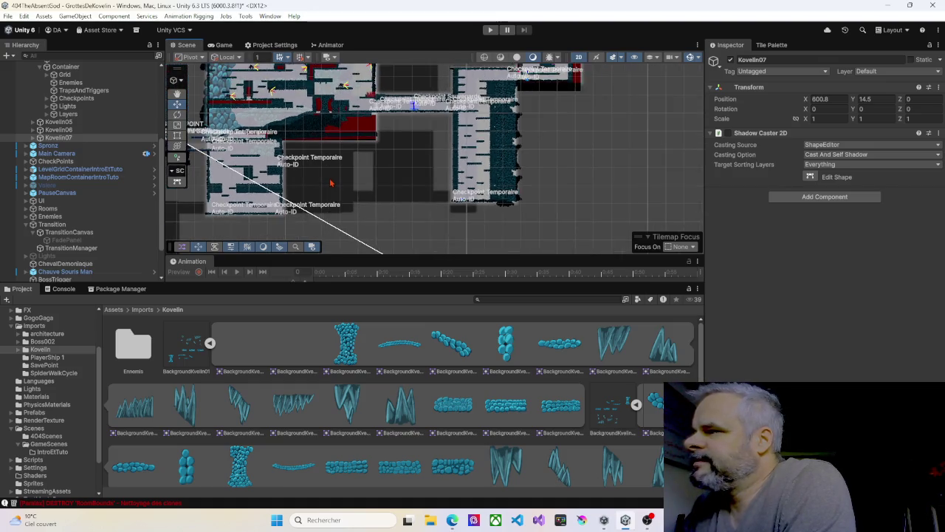
{"action": "mouse_move", "coordinate": [389, 167]}
{"action": "left_mouse_down"}
{"action": "mouse_move", "coordinate": [298, 231]}
{"action": "mouse_move", "coordinate": [287, 211]}
{"action": "mouse_move", "coordinate": [408, 180]}
{"action": "left_mouse_up"}
Duplicate the Kovelin07 room and name the copy Kovelin08.
{"action": "left_click", "coordinate": [111, 138]}
{"action": "key", "text": "ctrl+d"}
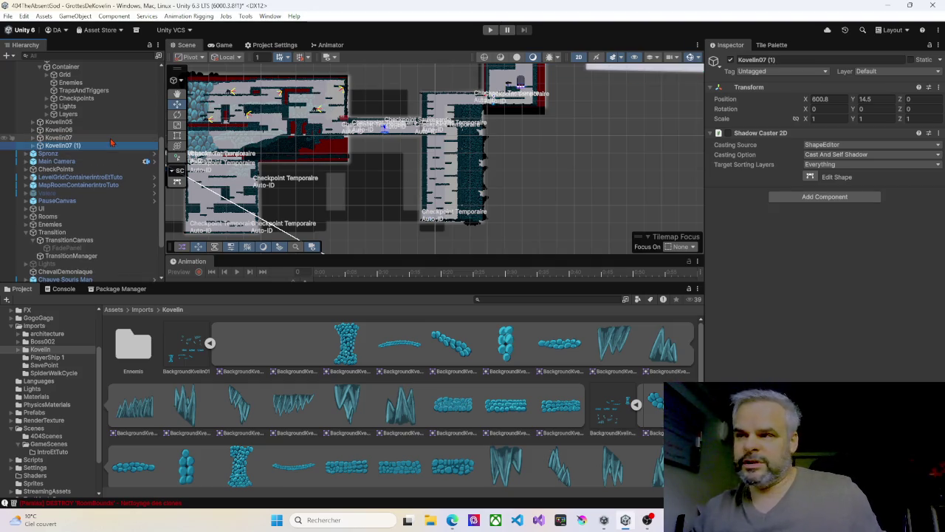
{"action": "left_click", "coordinate": [78, 146]}
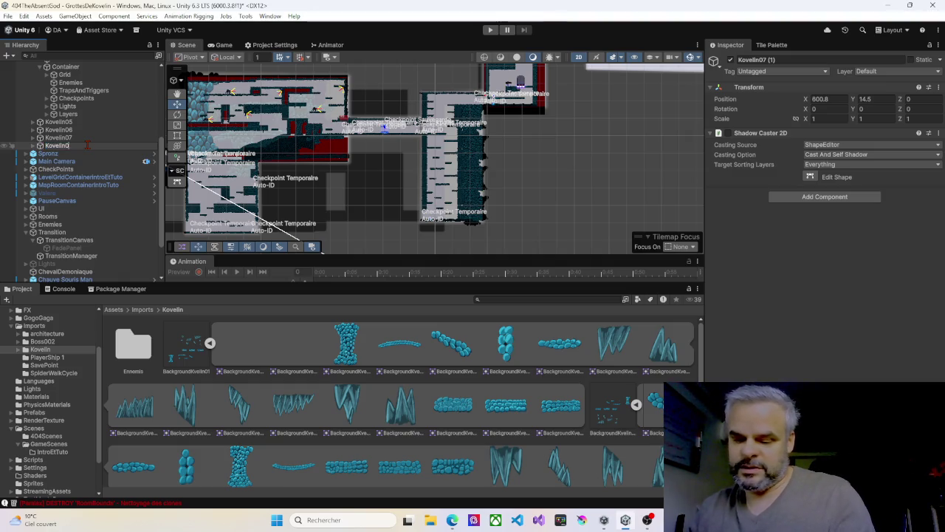
{"action": "type", "text": "8"}
{"action": "key", "text": "Return"}
{"action": "key", "text": "Down"}
{"action": "key", "text": "Up"}
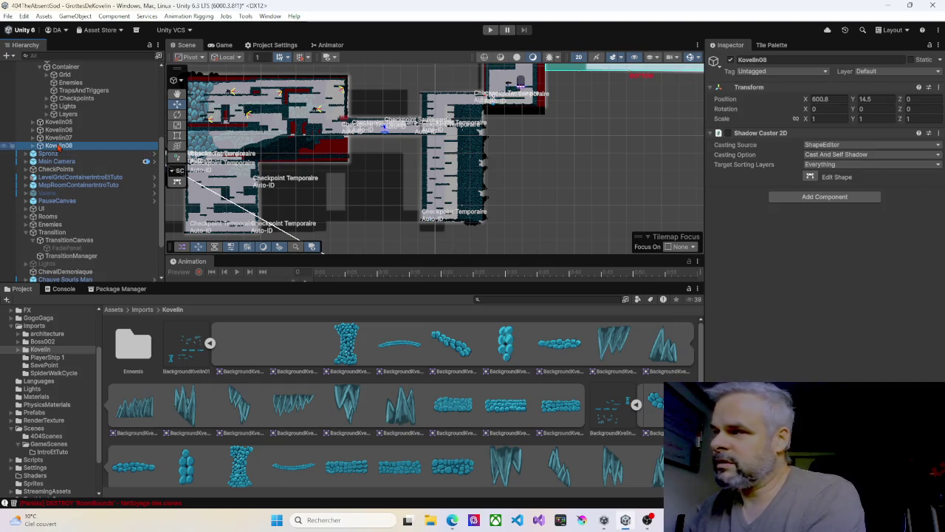
Move Kovelin08 below the existing rooms to X 465.3, Y -130.2.
{"action": "key", "text": "f"}
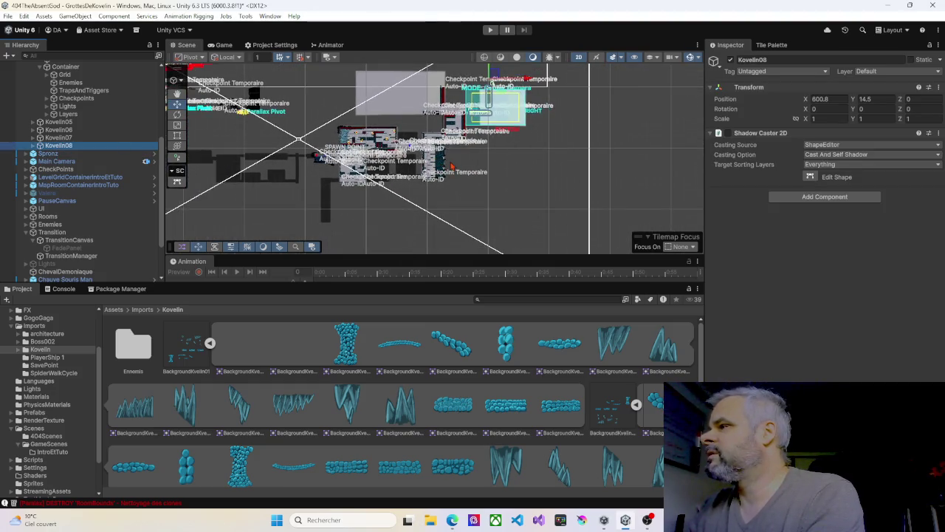
{"action": "mouse_move", "coordinate": [485, 94]}
{"action": "left_mouse_down"}
{"action": "mouse_move", "coordinate": [489, 87]}
{"action": "mouse_move", "coordinate": [401, 143]}
{"action": "left_mouse_up"}
{"action": "scroll", "coordinate": [415, 171], "scroll_direction": "up", "scroll_amount": 6}
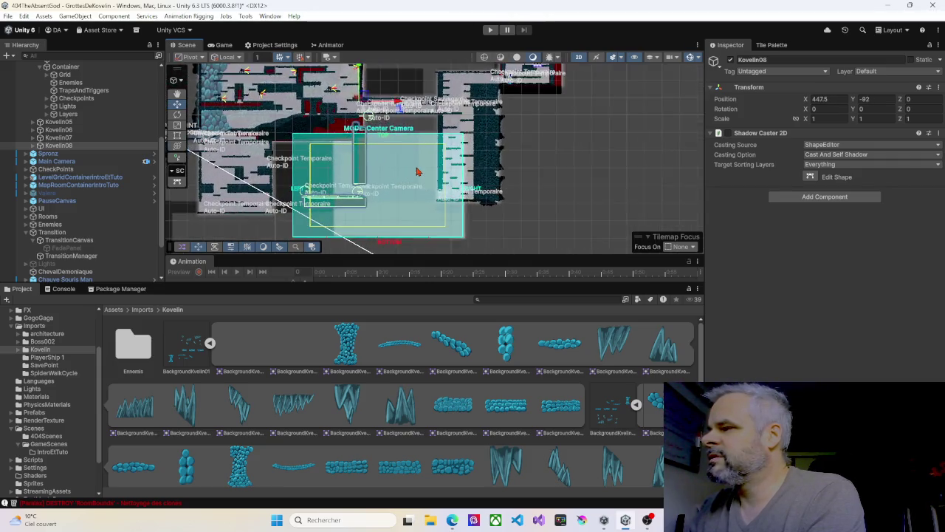
{"action": "scroll", "coordinate": [402, 172], "scroll_direction": "down", "scroll_amount": 2}
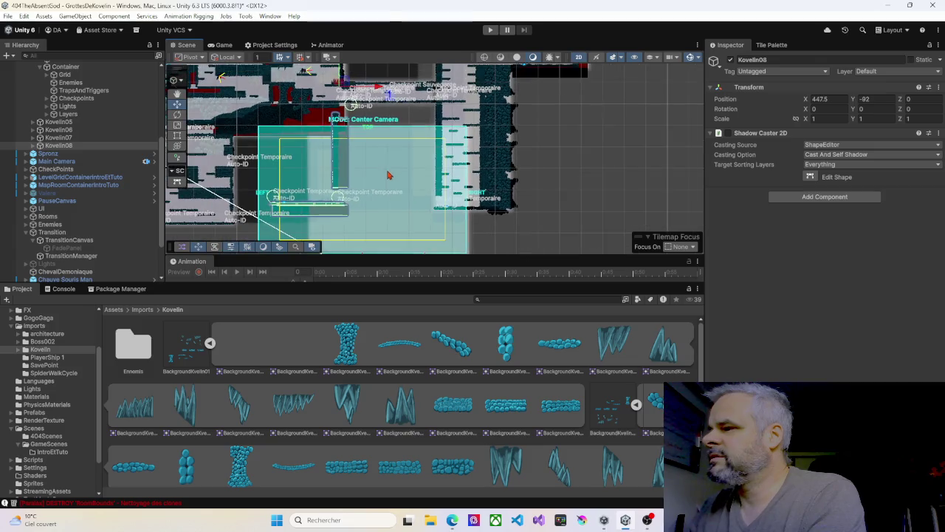
{"action": "mouse_move", "coordinate": [343, 85]}
{"action": "left_mouse_down"}
{"action": "mouse_move", "coordinate": [354, 52]}
{"action": "mouse_move", "coordinate": [256, 45]}
{"action": "mouse_move", "coordinate": [311, 43]}
{"action": "mouse_move", "coordinate": [374, 65]}
{"action": "mouse_move", "coordinate": [317, 44]}
{"action": "mouse_move", "coordinate": [318, 66]}
{"action": "mouse_move", "coordinate": [382, 166]}
{"action": "left_mouse_up"}
{"action": "scroll", "coordinate": [381, 165], "scroll_direction": "down", "scroll_amount": 1}
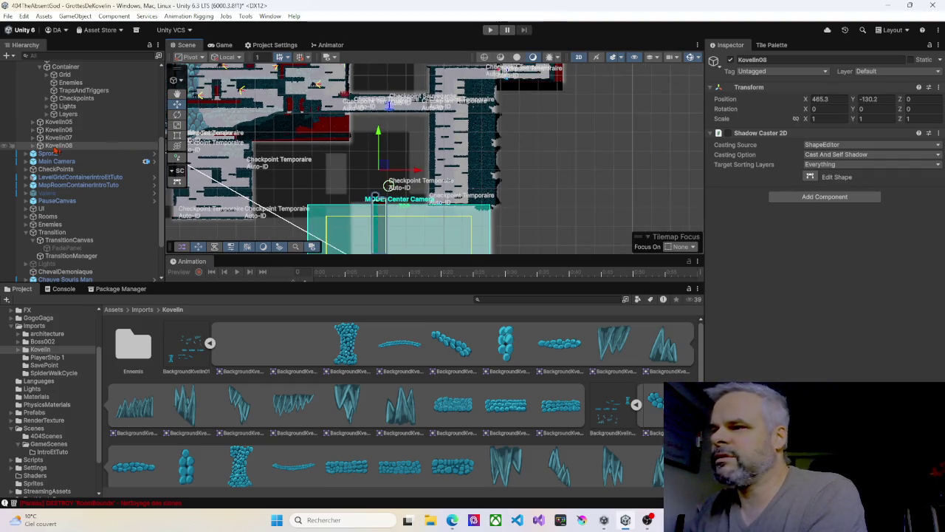
{"action": "left_click", "coordinate": [40, 145]}
Adjust the top, bottom and left edges of Kovelin08's Limites Box Collider 2D.
{"action": "left_click", "coordinate": [61, 153]}
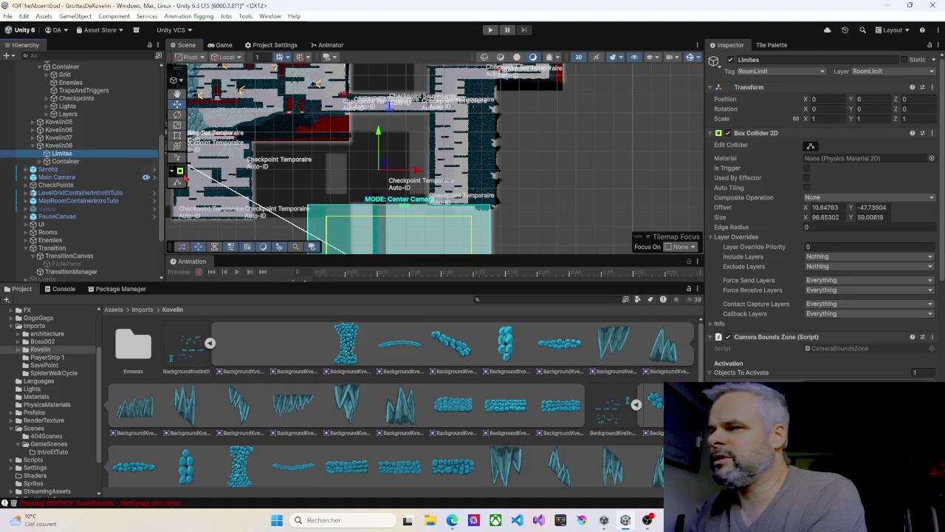
{"action": "key", "text": "f"}
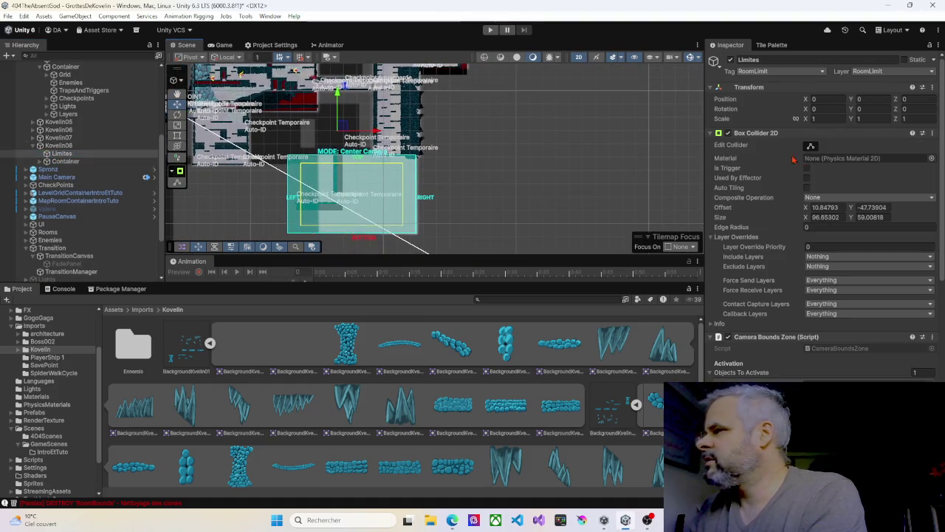
{"action": "left_click", "coordinate": [810, 146]}
{"action": "left_click_drag", "start_coordinate": [353, 158], "coordinate": [359, 113]}
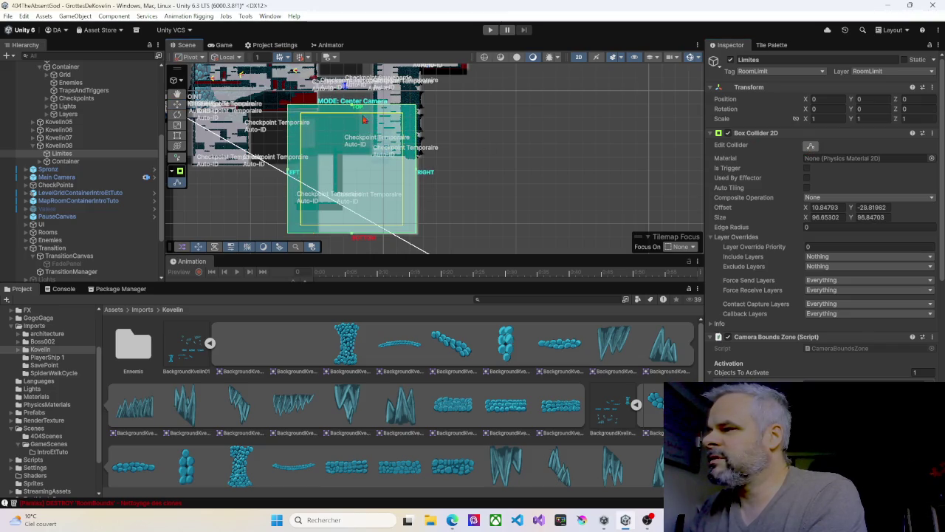
{"action": "mouse_move", "coordinate": [354, 238]}
{"action": "left_mouse_down"}
{"action": "mouse_move", "coordinate": [342, 135]}
{"action": "mouse_move", "coordinate": [338, 160]}
{"action": "left_mouse_up"}
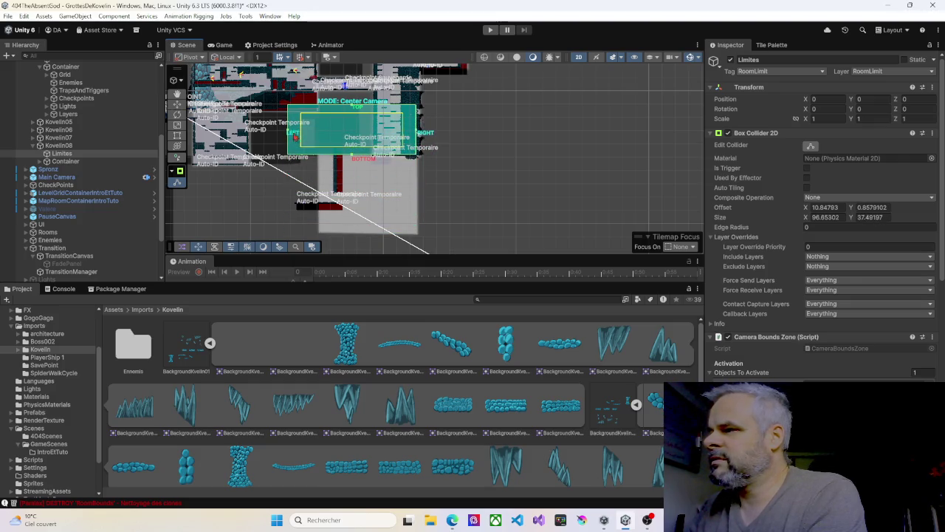
{"action": "left_click_drag", "start_coordinate": [290, 133], "coordinate": [309, 135]}
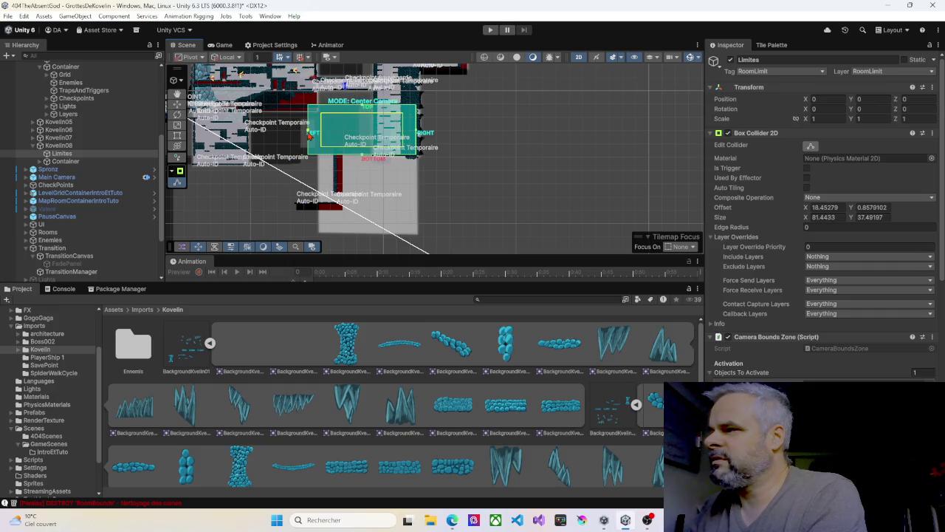
{"action": "left_click_drag", "start_coordinate": [363, 109], "coordinate": [363, 116]}
Narrow the Limites camera zone from its right side to 46.72 × 31.93.
{"action": "scroll", "coordinate": [299, 175], "scroll_direction": "up", "scroll_amount": 5}
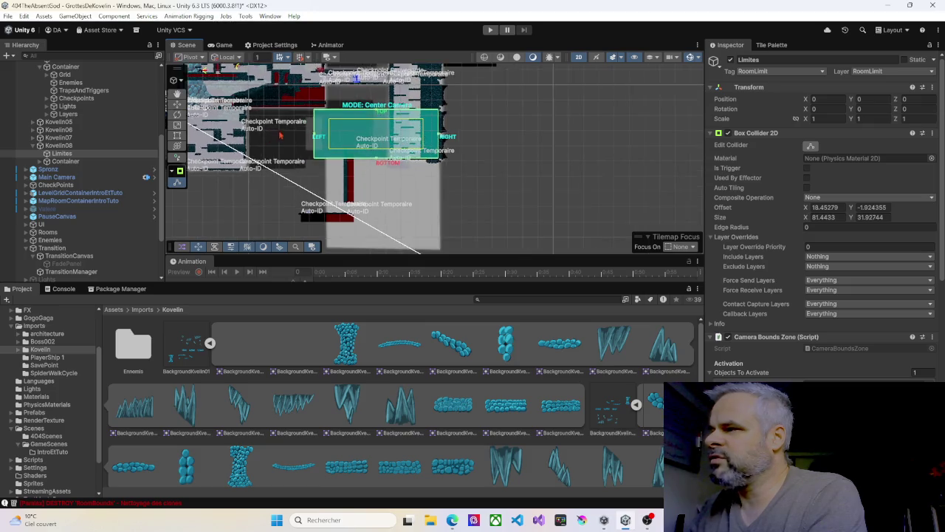
{"action": "mouse_move", "coordinate": [299, 174]}
{"action": "left_mouse_down"}
{"action": "mouse_move", "coordinate": [360, 212]}
{"action": "mouse_move", "coordinate": [392, 218]}
{"action": "left_mouse_up"}
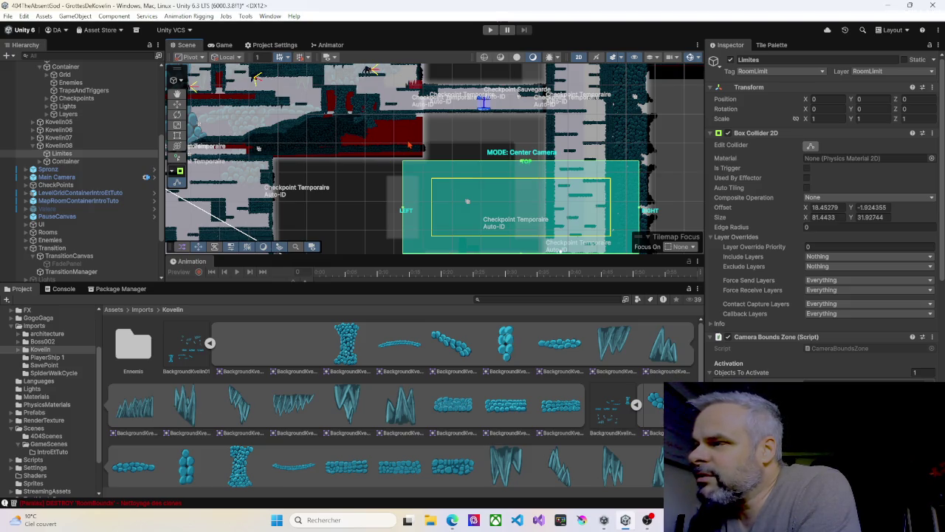
{"action": "scroll", "coordinate": [424, 148], "scroll_direction": "up", "scroll_amount": 1}
{"action": "scroll", "coordinate": [420, 149], "scroll_direction": "up", "scroll_amount": 4}
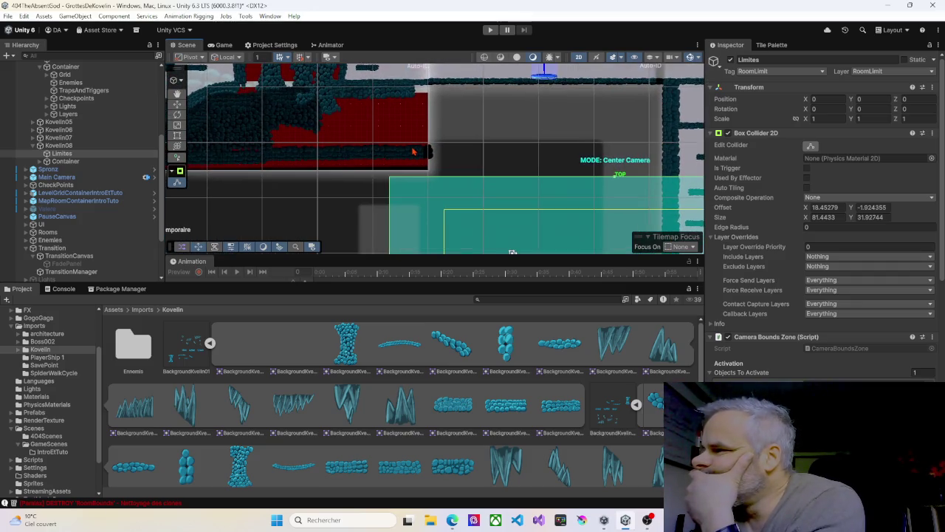
{"action": "scroll", "coordinate": [412, 153], "scroll_direction": "down", "scroll_amount": 4}
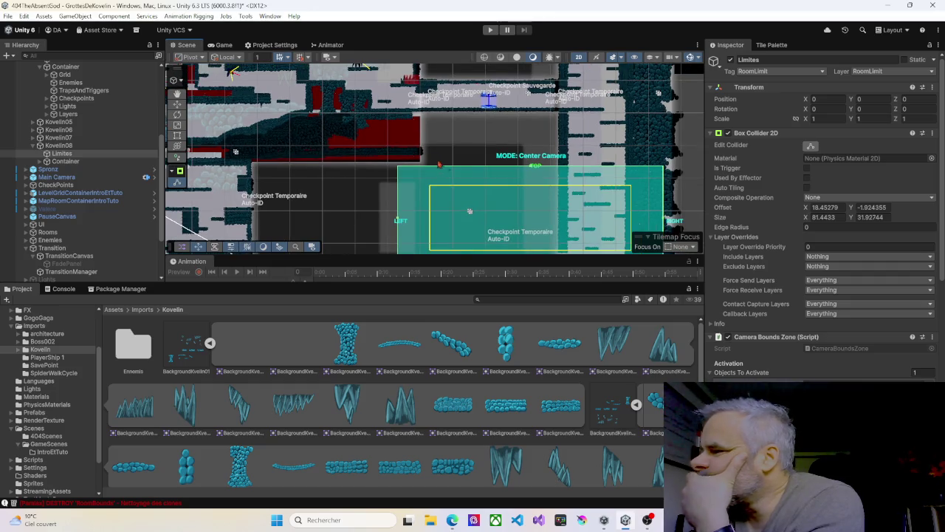
{"action": "key", "text": "f"}
{"action": "mouse_move", "coordinate": [594, 160]}
{"action": "left_mouse_down"}
{"action": "mouse_move", "coordinate": [447, 160]}
{"action": "mouse_move", "coordinate": [488, 160]}
{"action": "left_mouse_up"}
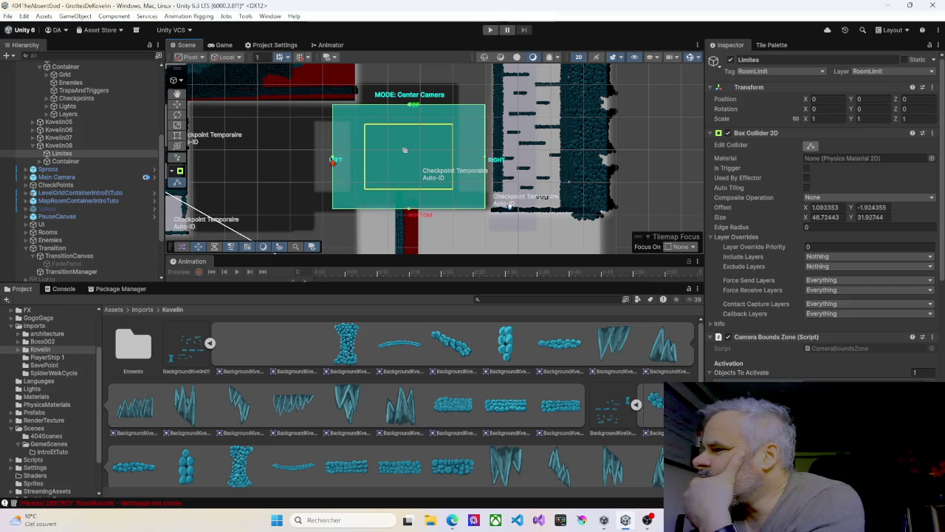
{"action": "left_click_drag", "start_coordinate": [377, 164], "coordinate": [449, 118]}
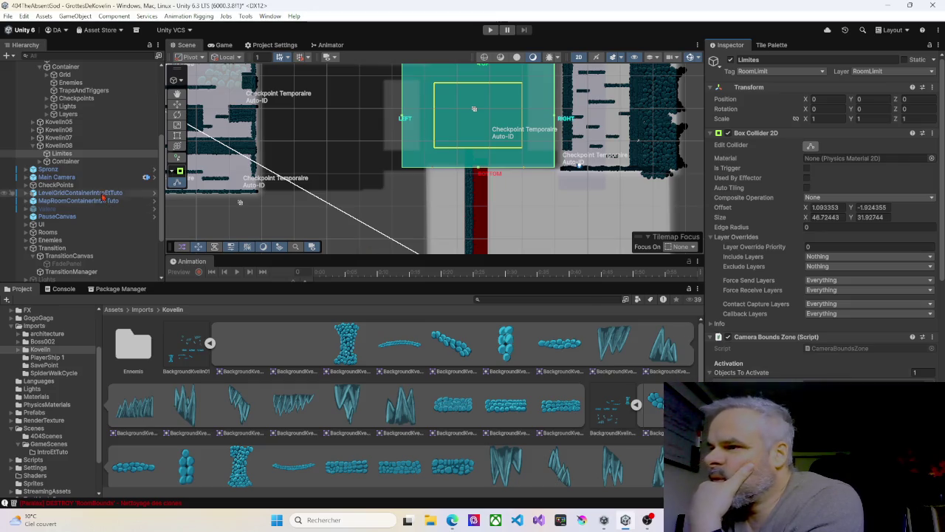
Select the Walls tilemap under Kovelin08's Container > Grid.
{"action": "left_click", "coordinate": [40, 145]}
{"action": "scroll", "coordinate": [491, 219], "scroll_direction": "down", "scroll_amount": 3}
{"action": "left_click_drag", "start_coordinate": [491, 219], "coordinate": [460, 204]}
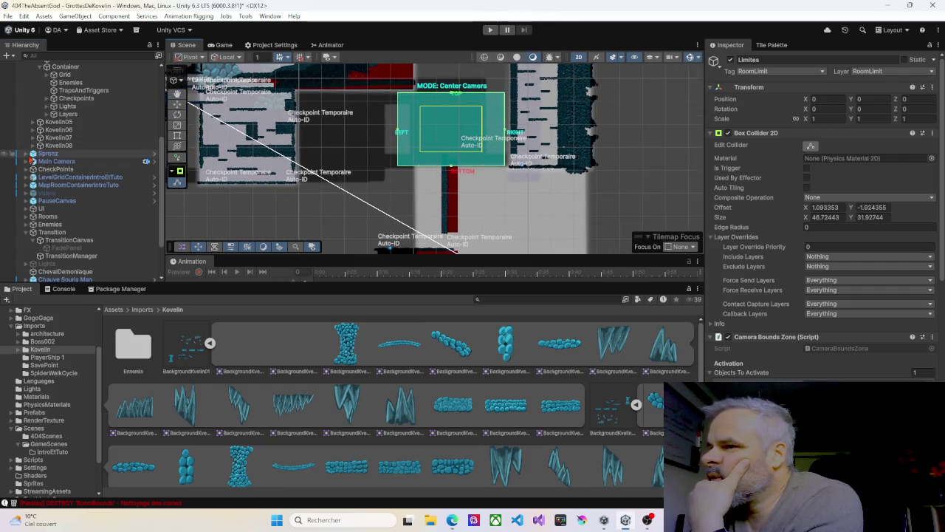
{"action": "left_click", "coordinate": [41, 146]}
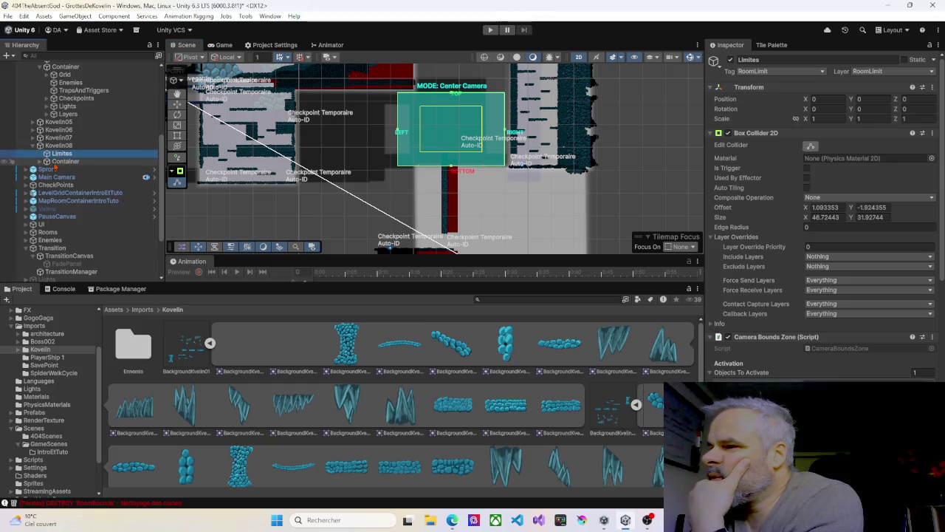
{"action": "left_click", "coordinate": [41, 162]}
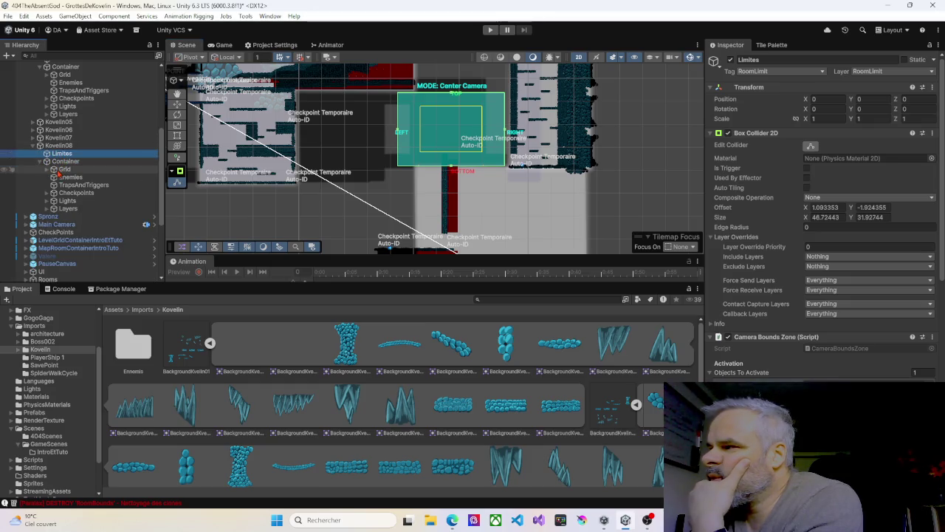
{"action": "left_click", "coordinate": [46, 169]}
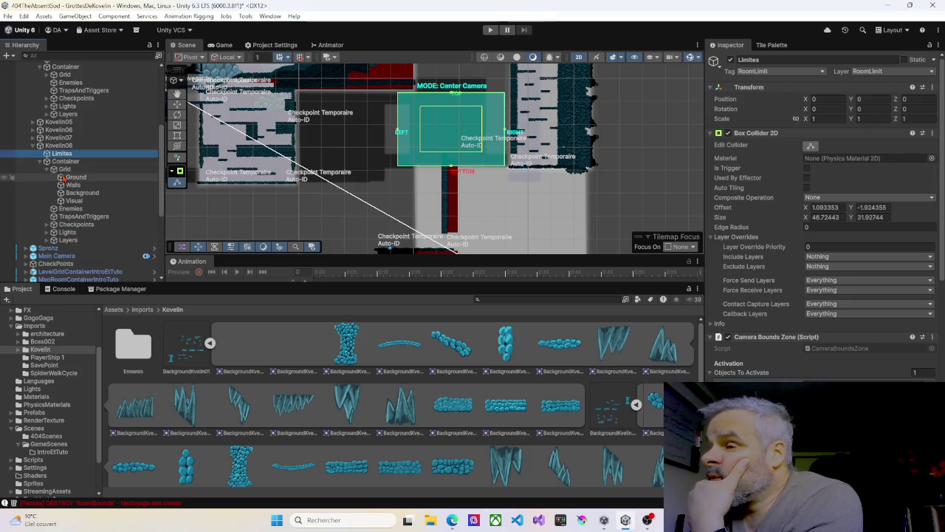
{"action": "left_click", "coordinate": [71, 185]}
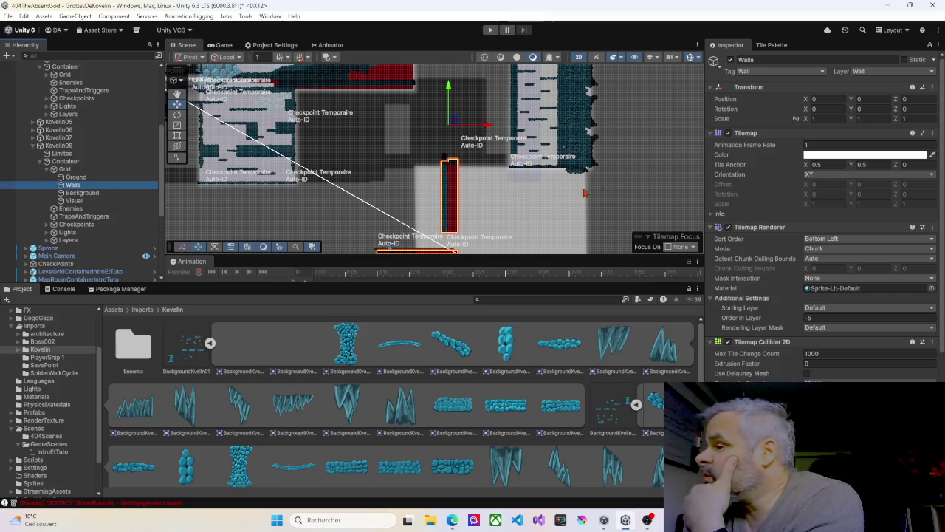
Use an empty-cell brush in the Tile Palette to erase the wall column.
{"action": "left_click", "coordinate": [772, 45]}
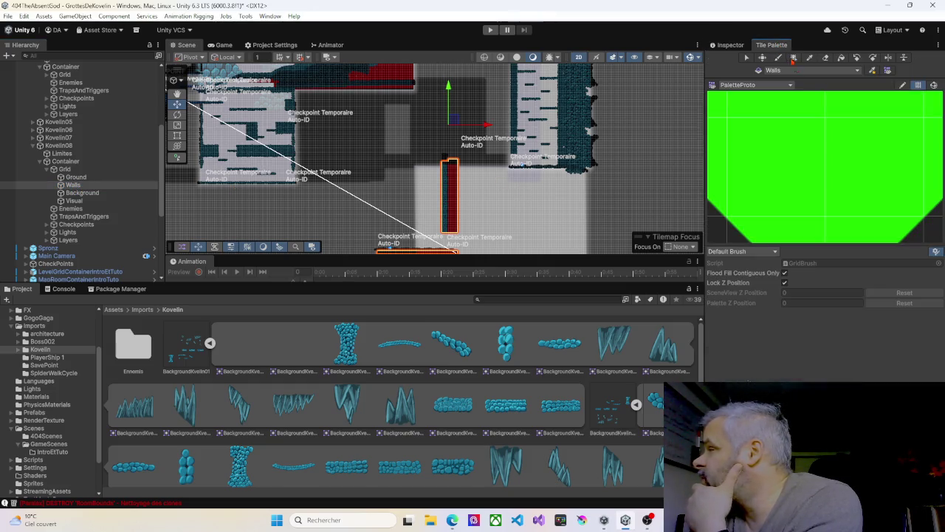
{"action": "scroll", "coordinate": [812, 164], "scroll_direction": "down", "scroll_amount": 5}
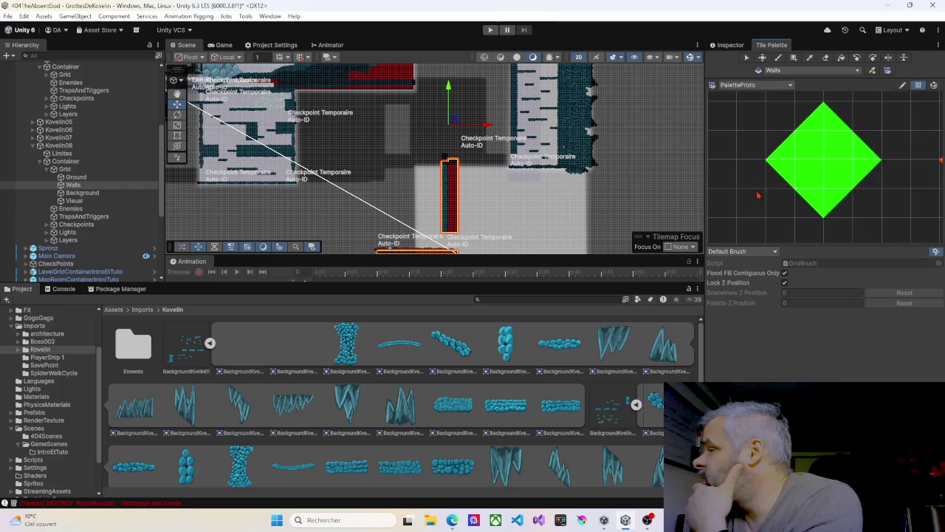
{"action": "scroll", "coordinate": [742, 195], "scroll_direction": "down", "scroll_amount": 6}
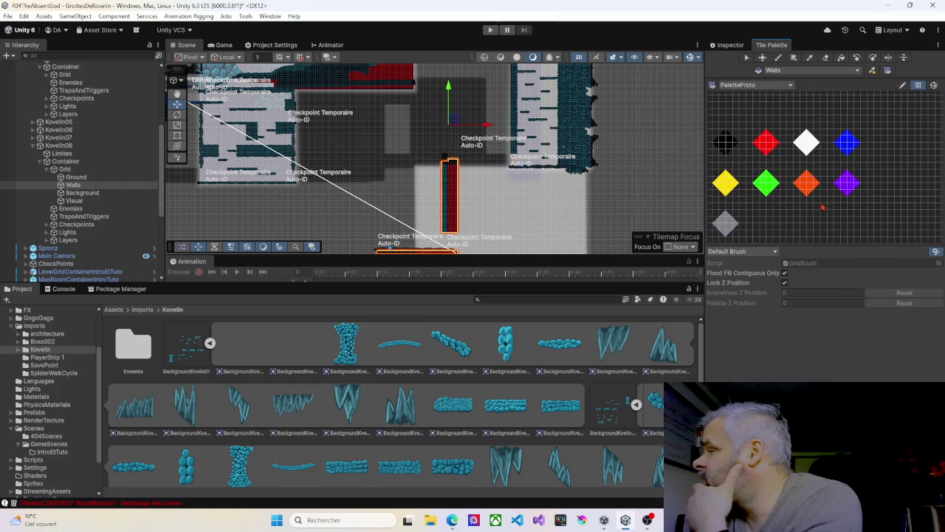
{"action": "left_click_drag", "start_coordinate": [789, 214], "coordinate": [887, 236]}
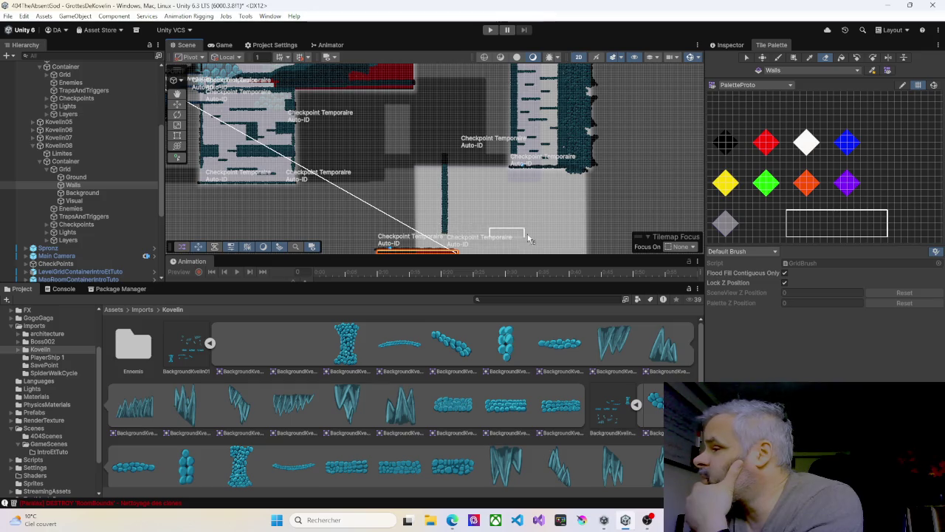
{"action": "left_click_drag", "start_coordinate": [528, 241], "coordinate": [555, 183]}
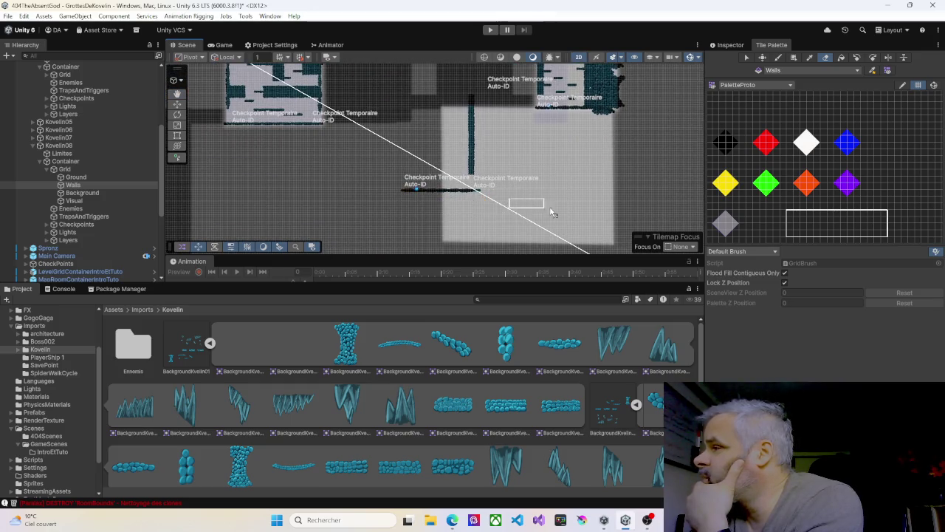
{"action": "scroll", "coordinate": [563, 200], "scroll_direction": "down", "scroll_amount": 2}
{"action": "scroll", "coordinate": [564, 202], "scroll_direction": "down", "scroll_amount": 1}
{"action": "left_click_drag", "start_coordinate": [542, 185], "coordinate": [552, 206]}
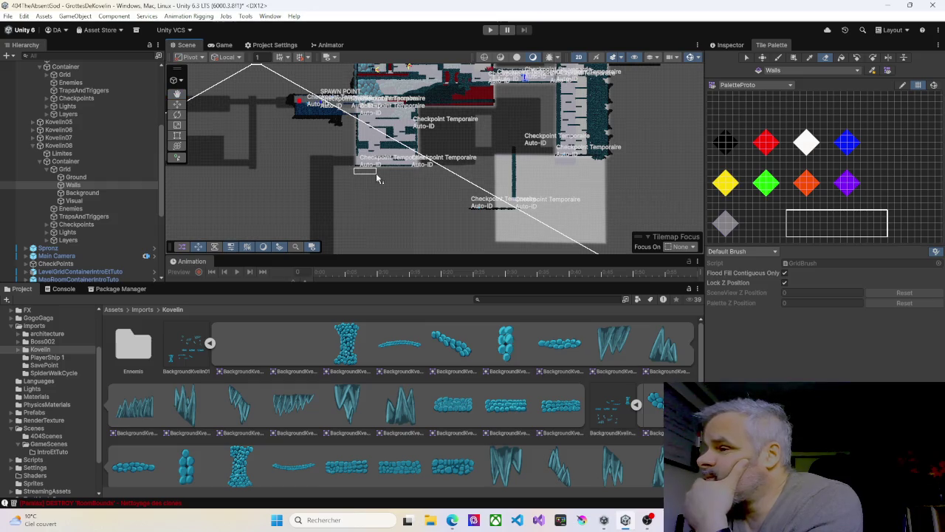
Browse Kovelin08's Background, Visual, Enemies and Checkpoints objects.
{"action": "left_click", "coordinate": [83, 193]}
{"action": "left_click", "coordinate": [73, 201]}
{"action": "left_click", "coordinate": [71, 209]}
{"action": "left_click", "coordinate": [72, 225]}
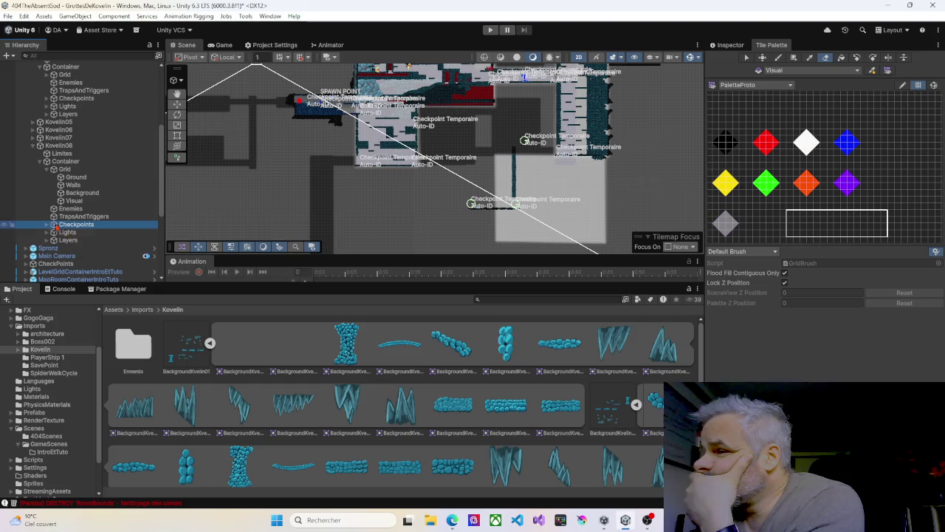
Move TempCheckpoint_01, (2) and (3) higher up inside Kovelin08.
{"action": "left_click", "coordinate": [47, 224]}
{"action": "left_click", "coordinate": [81, 232]}
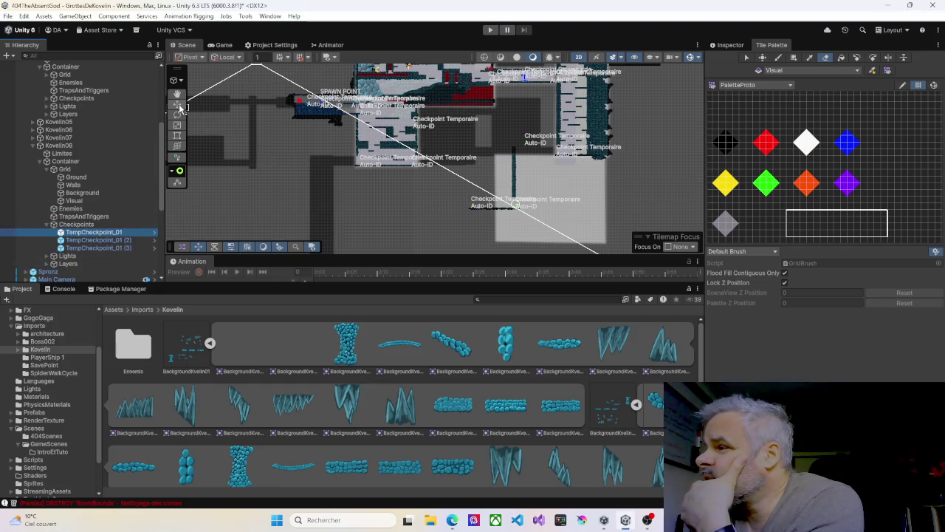
{"action": "left_click", "coordinate": [177, 104]}
{"action": "left_click_drag", "start_coordinate": [521, 203], "coordinate": [559, 147]}
{"action": "left_click", "coordinate": [104, 240]}
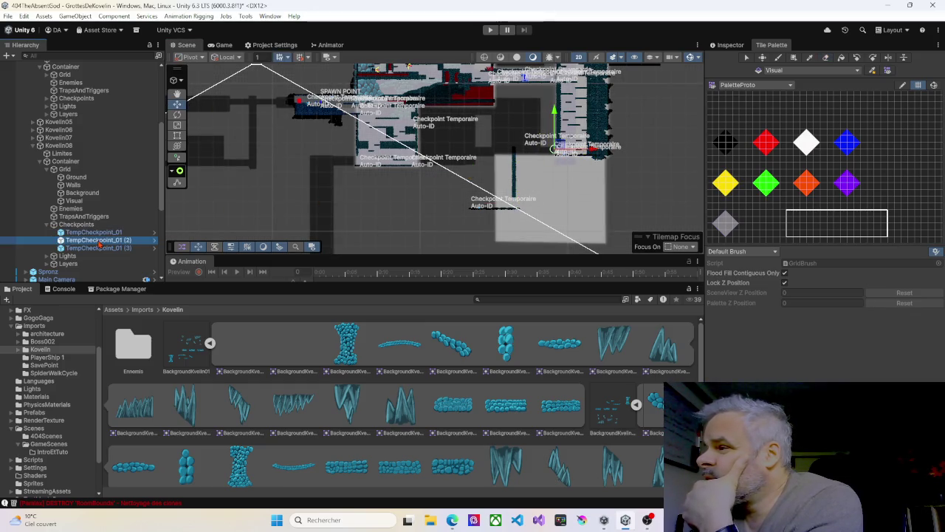
{"action": "left_click_drag", "start_coordinate": [476, 208], "coordinate": [490, 152]}
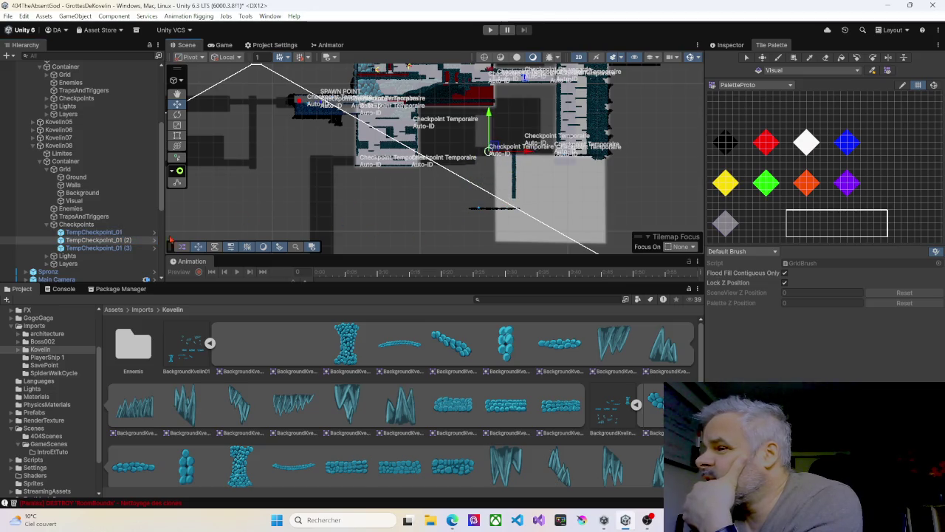
{"action": "left_click", "coordinate": [94, 250]}
{"action": "mouse_move", "coordinate": [525, 137]}
{"action": "left_mouse_down"}
{"action": "mouse_move", "coordinate": [510, 115]}
{"action": "mouse_move", "coordinate": [488, 110]}
{"action": "left_mouse_up"}
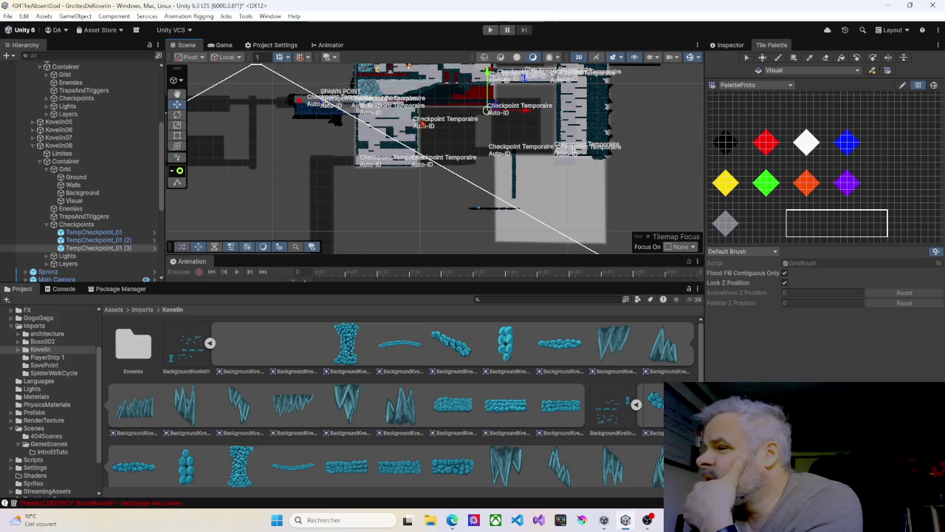
Collapse Checkpoints and select the TrapsAndTriggers and Lights groups.
{"action": "left_click", "coordinate": [47, 226]}
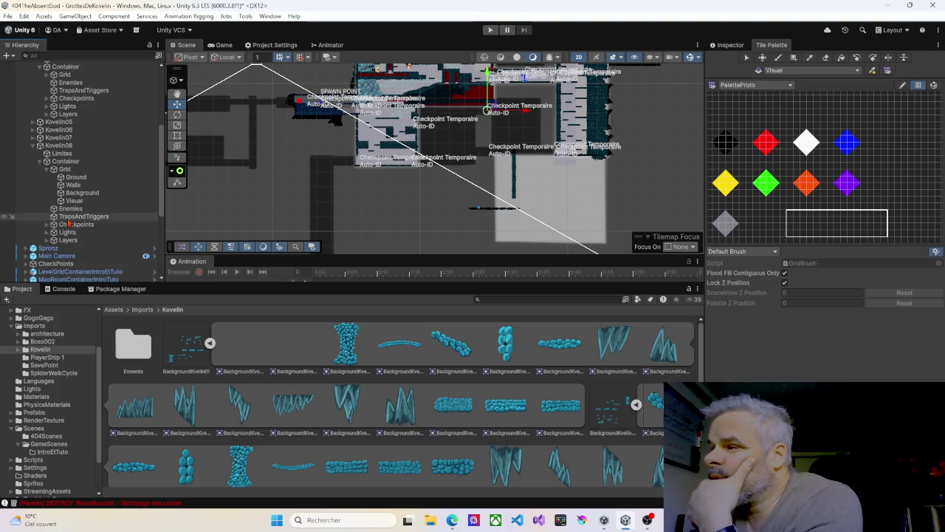
{"action": "left_click", "coordinate": [68, 217]}
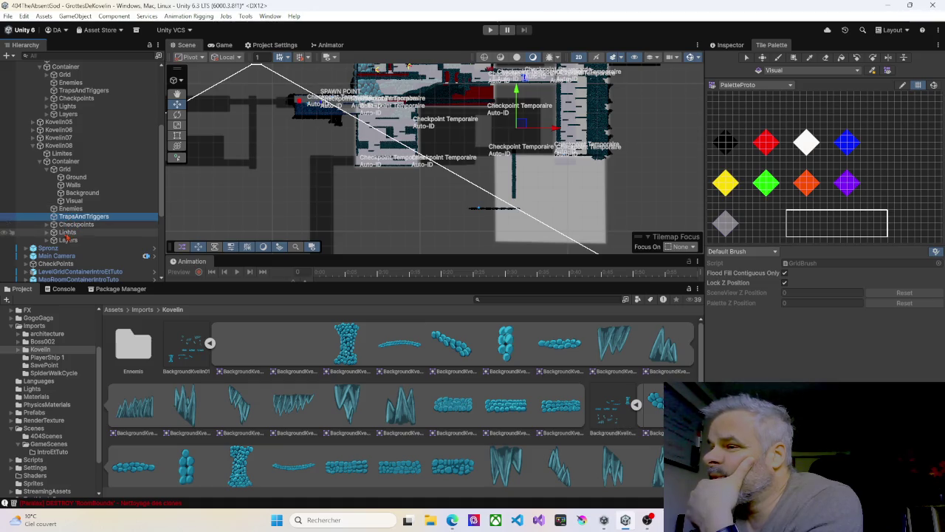
{"action": "left_click", "coordinate": [66, 234]}
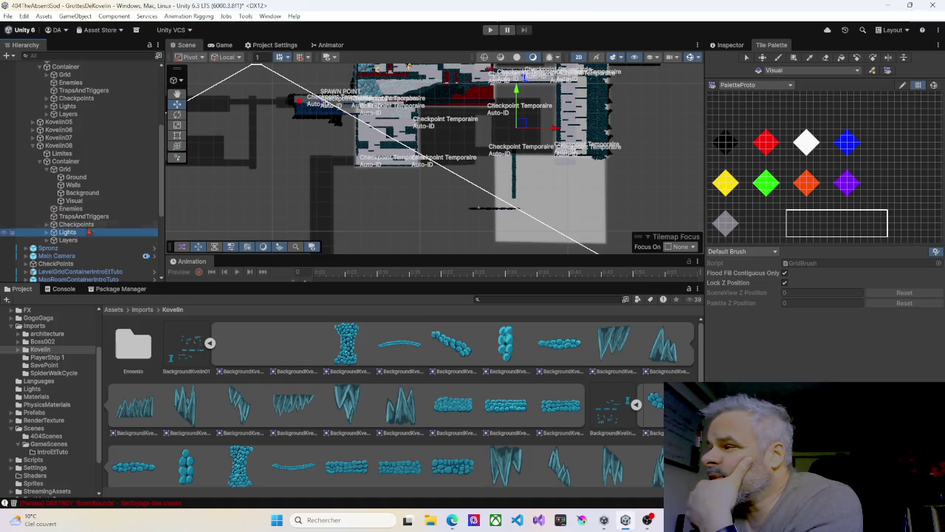
Reshape the FreeformFG01 light's four corners to fit the small room.
{"action": "left_click", "coordinate": [45, 232]}
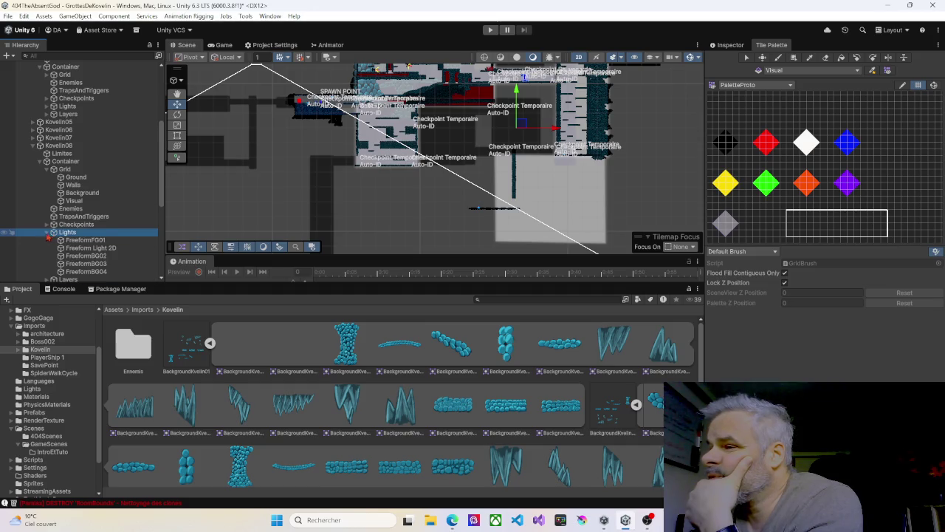
{"action": "left_click", "coordinate": [77, 241]}
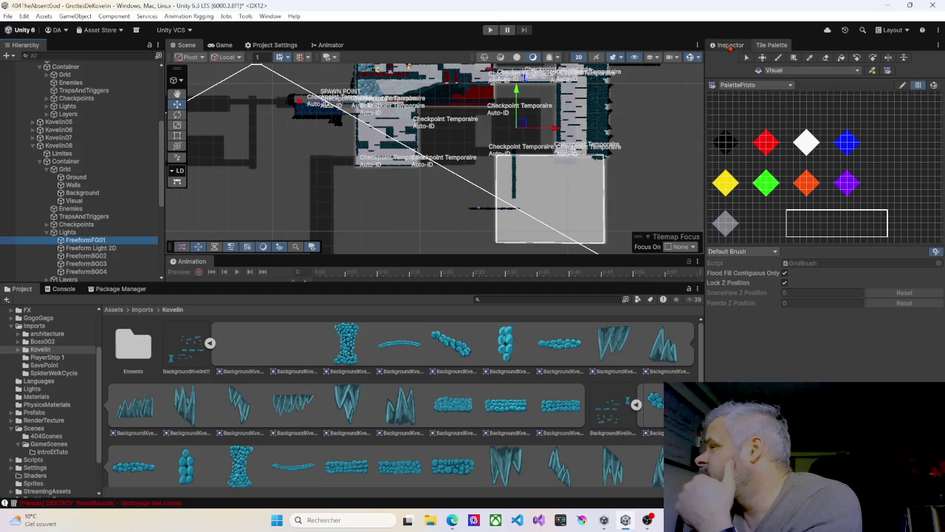
{"action": "left_click", "coordinate": [727, 45]}
{"action": "left_click", "coordinate": [809, 206]}
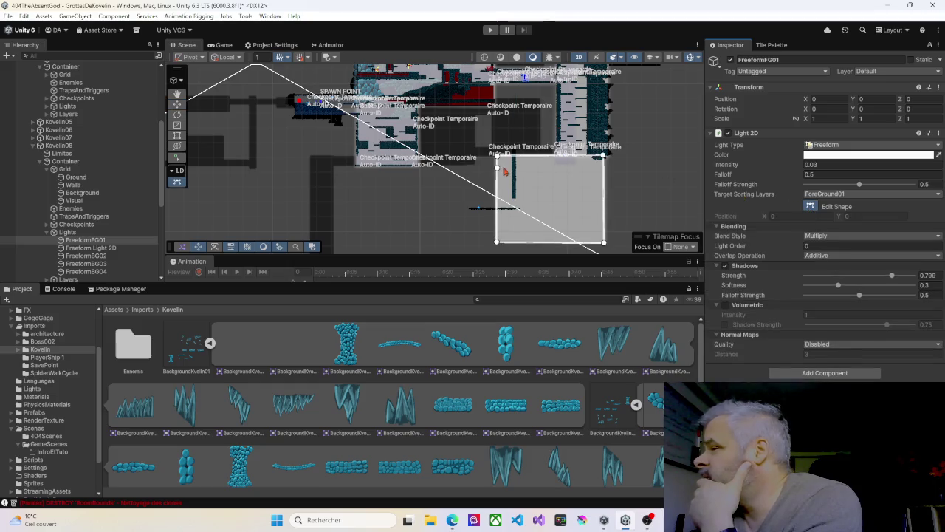
{"action": "mouse_move", "coordinate": [497, 155]}
{"action": "left_mouse_down"}
{"action": "mouse_move", "coordinate": [498, 107]}
{"action": "mouse_move", "coordinate": [486, 108]}
{"action": "left_mouse_up"}
{"action": "left_click_drag", "start_coordinate": [496, 243], "coordinate": [484, 156]}
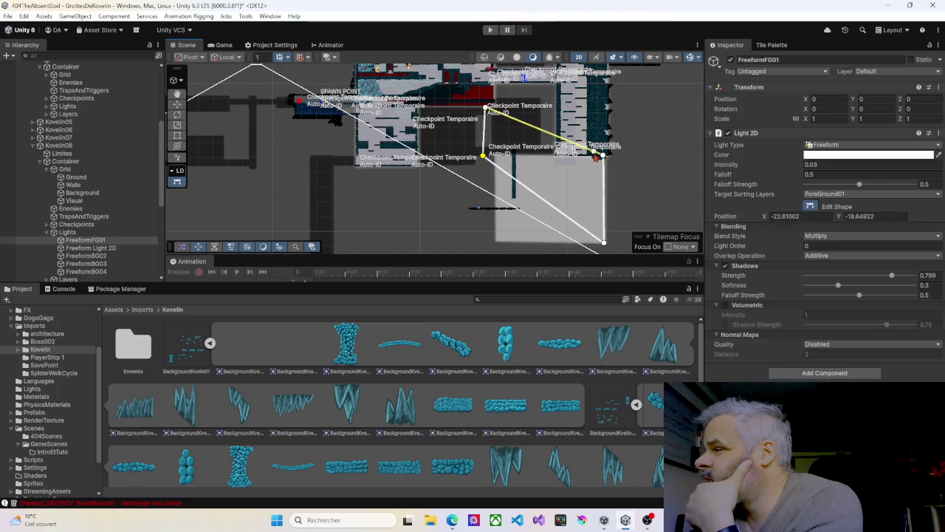
{"action": "left_click_drag", "start_coordinate": [603, 157], "coordinate": [552, 110]}
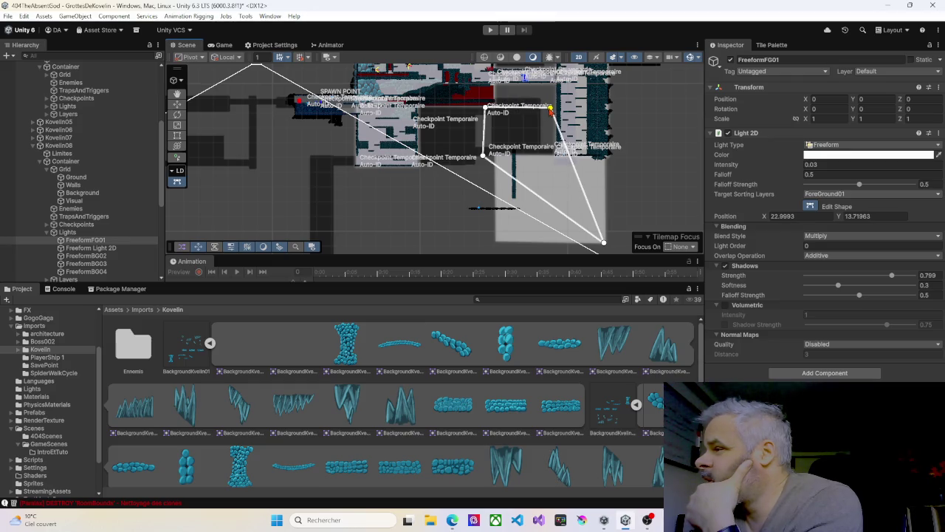
{"action": "left_click_drag", "start_coordinate": [603, 242], "coordinate": [555, 157]}
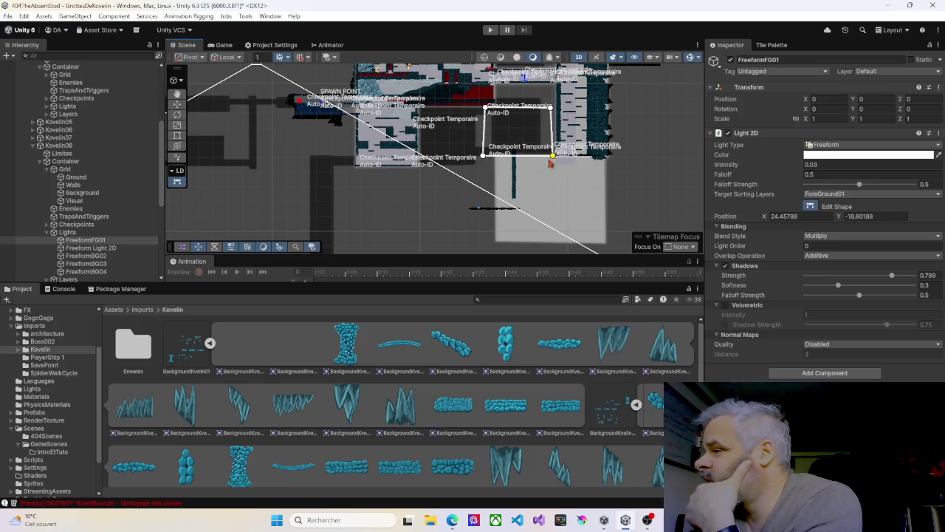
Reshape the Freeform Light 2D's four corners to fit the same room.
{"action": "left_click", "coordinate": [86, 248]}
{"action": "left_click_drag", "start_coordinate": [497, 155], "coordinate": [486, 110]}
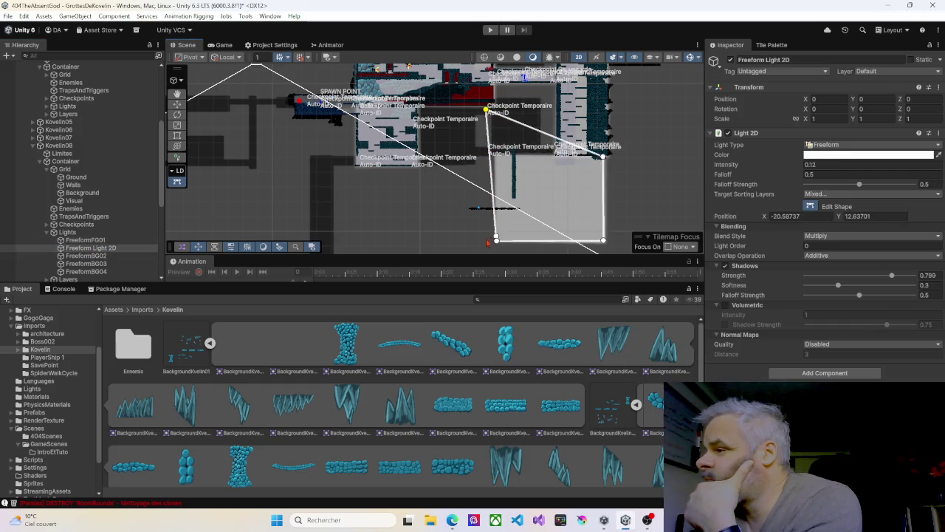
{"action": "left_click_drag", "start_coordinate": [497, 244], "coordinate": [487, 158]}
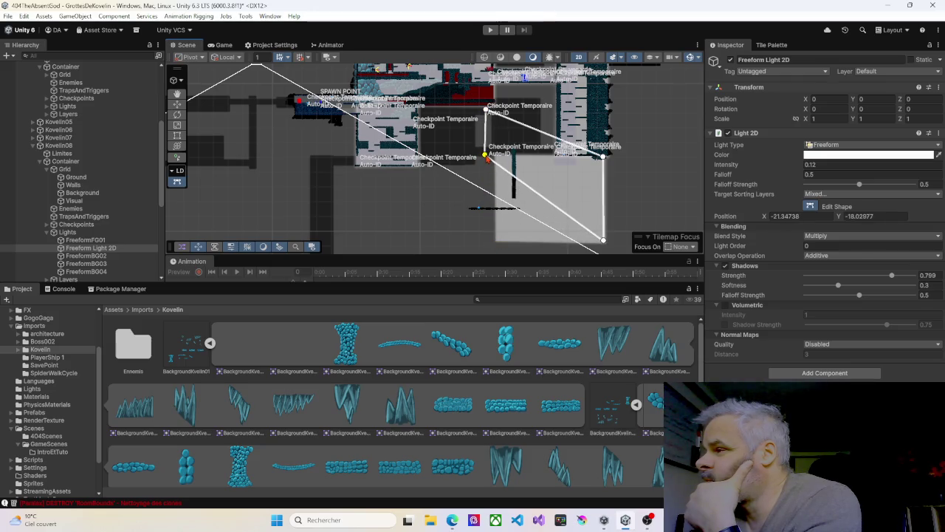
{"action": "left_click_drag", "start_coordinate": [599, 156], "coordinate": [553, 114]}
{"action": "left_click_drag", "start_coordinate": [603, 241], "coordinate": [556, 156]}
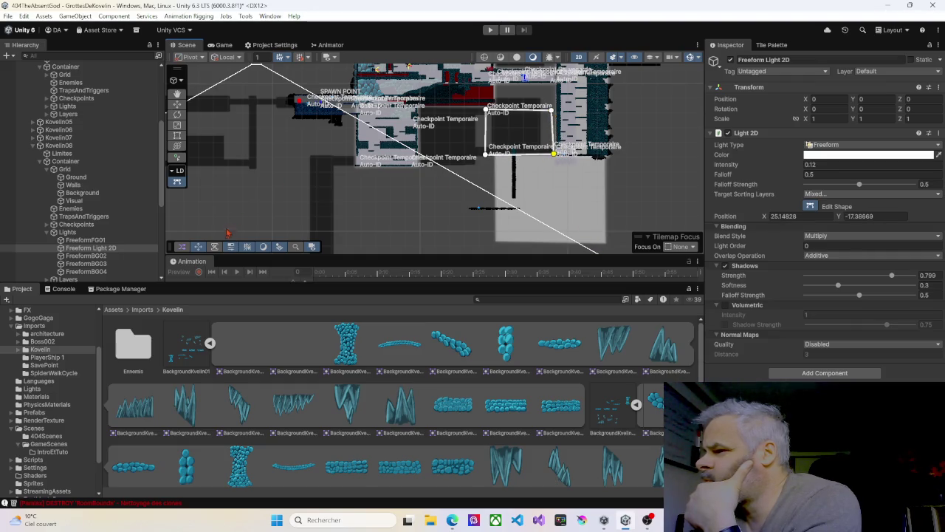
{"action": "left_click", "coordinate": [96, 256]}
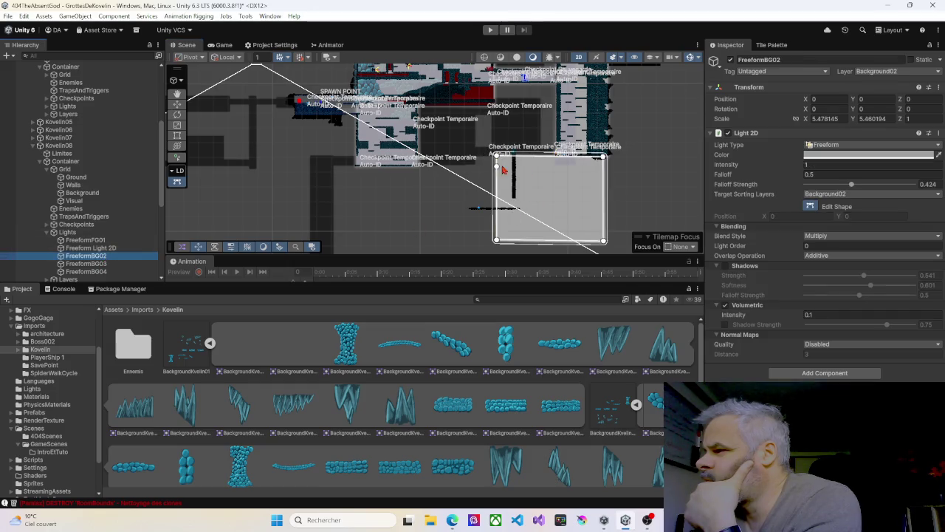
Pull FreeformBG02's four shape vertices onto the room corners.
{"action": "left_click_drag", "start_coordinate": [497, 158], "coordinate": [482, 109]}
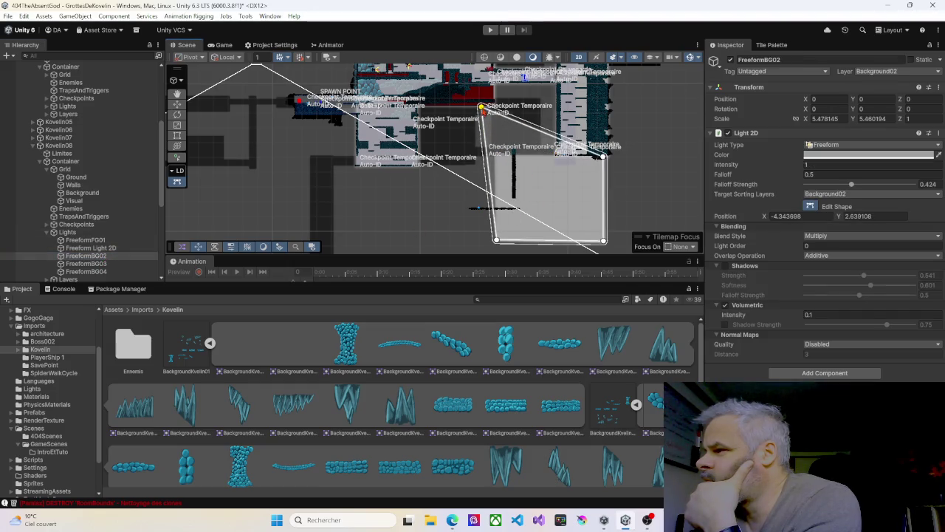
{"action": "left_click_drag", "start_coordinate": [496, 241], "coordinate": [484, 159]}
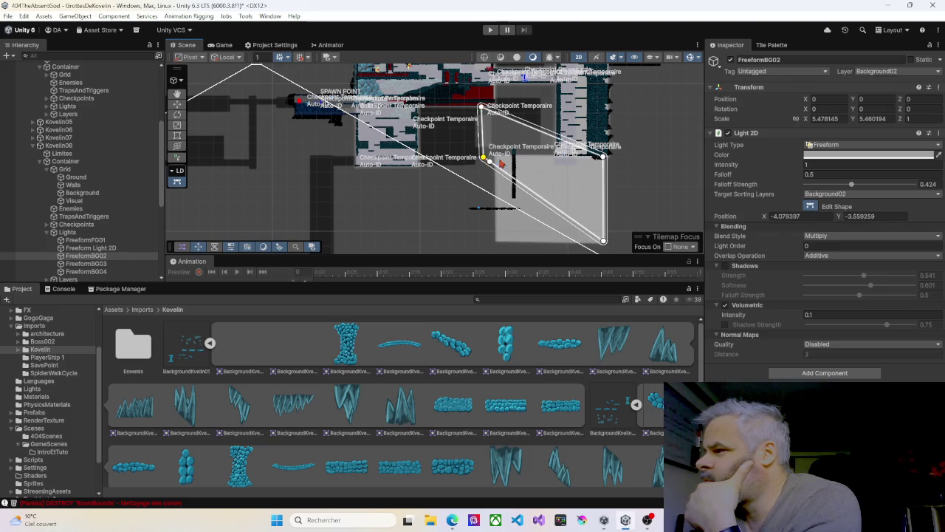
{"action": "left_click_drag", "start_coordinate": [603, 158], "coordinate": [554, 108]}
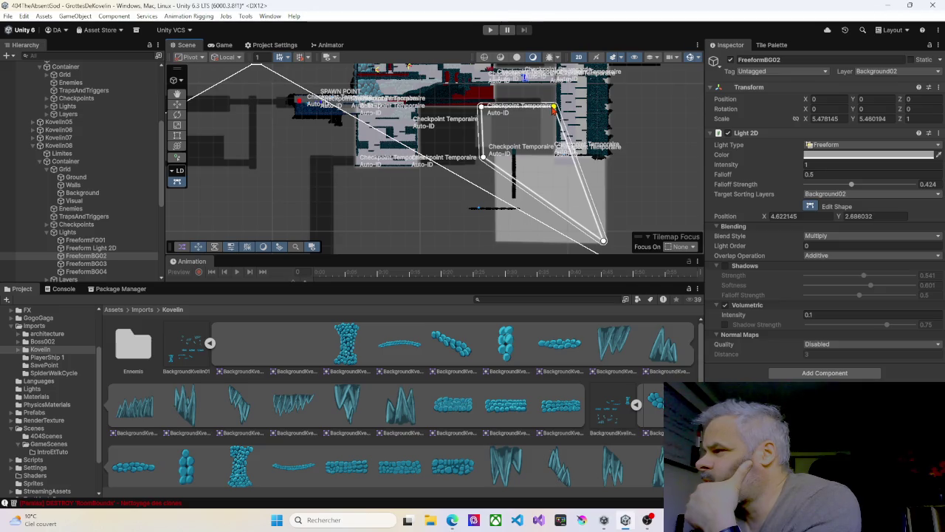
{"action": "left_click_drag", "start_coordinate": [603, 242], "coordinate": [555, 156]}
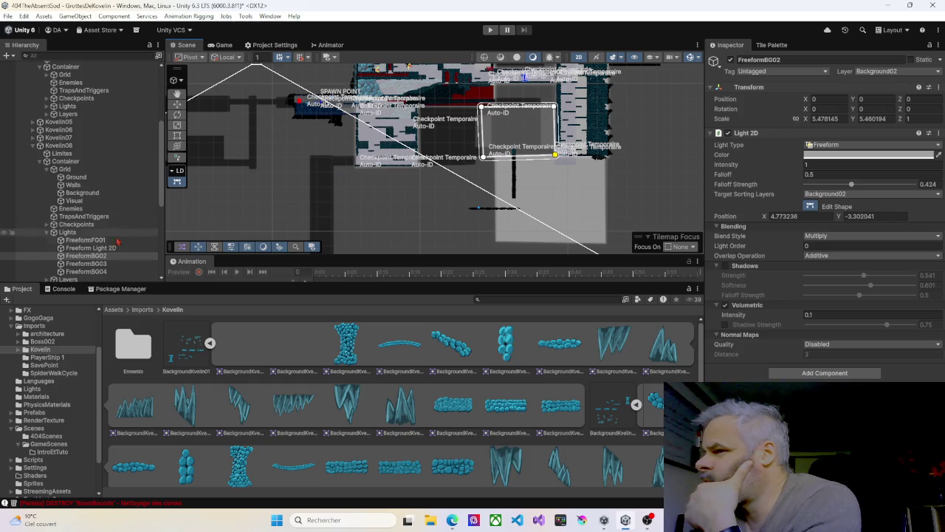
Pull FreeformBG03's four shape vertices onto the room corners.
{"action": "left_click", "coordinate": [87, 263]}
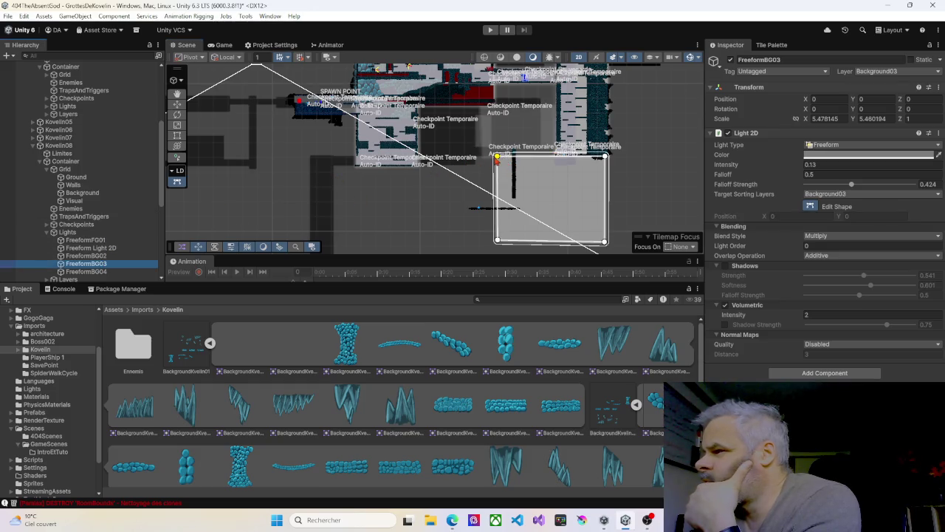
{"action": "left_click_drag", "start_coordinate": [497, 158], "coordinate": [478, 108]}
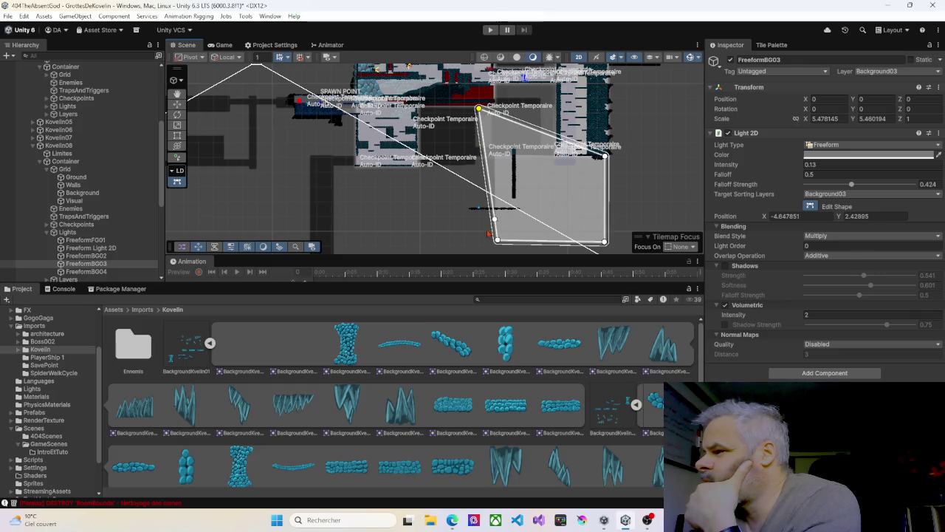
{"action": "left_click_drag", "start_coordinate": [499, 241], "coordinate": [483, 159]}
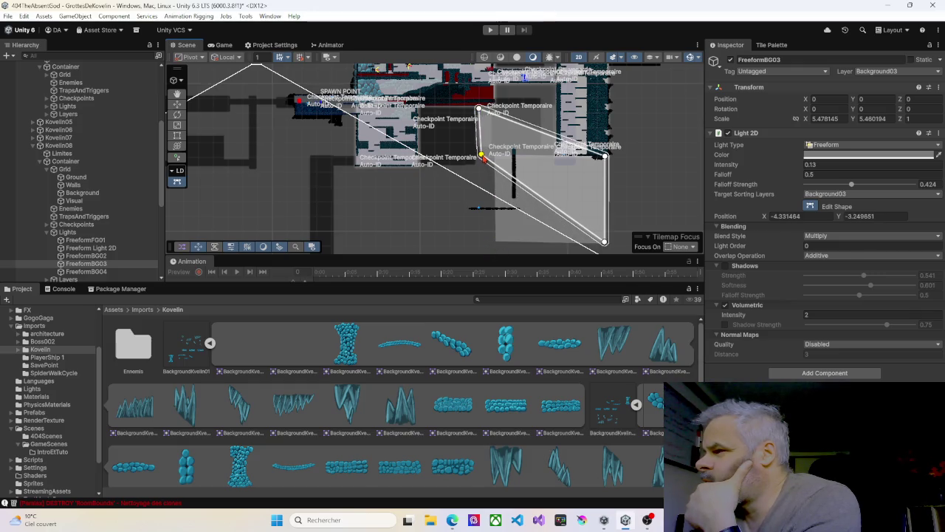
{"action": "mouse_move", "coordinate": [605, 157]}
{"action": "left_mouse_down"}
{"action": "mouse_move", "coordinate": [594, 125]}
{"action": "mouse_move", "coordinate": [554, 109]}
{"action": "left_mouse_up"}
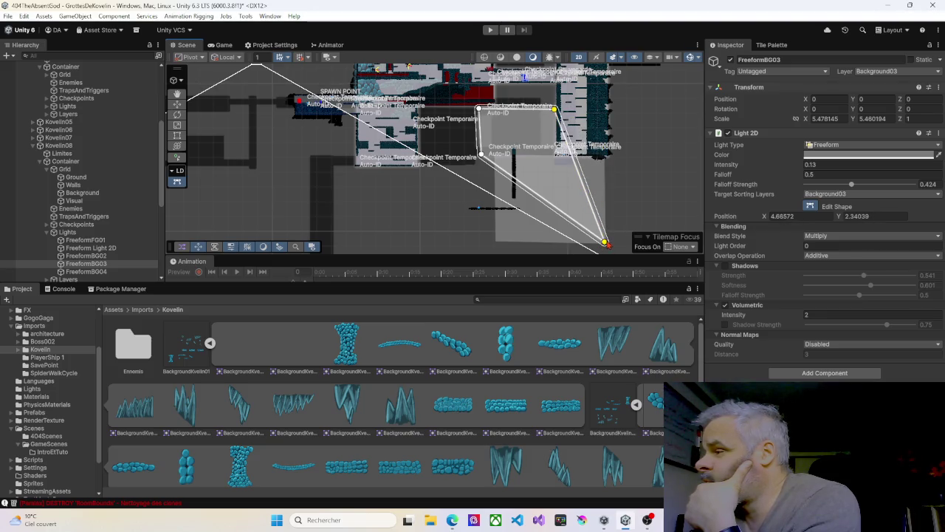
{"action": "left_click_drag", "start_coordinate": [605, 242], "coordinate": [555, 154]}
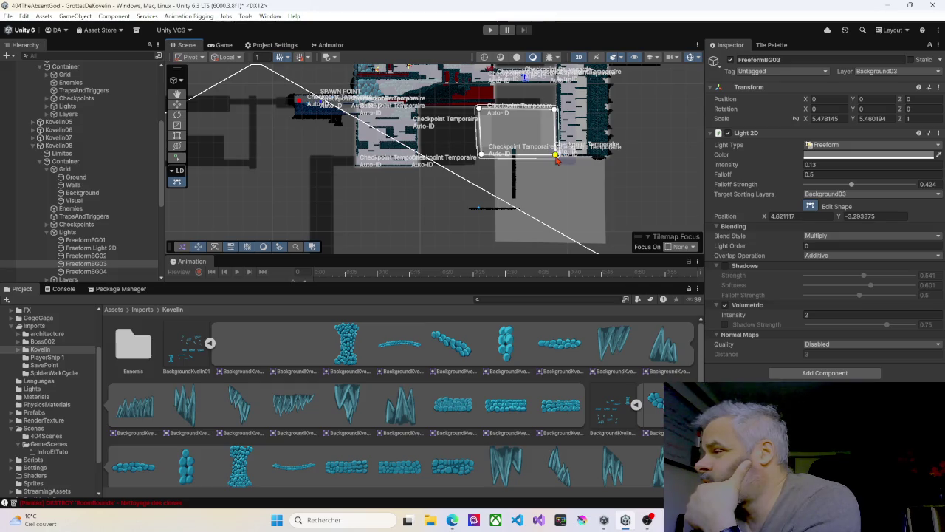
Fit FreeformBG04's outline to the room, then collapse the Lights group.
{"action": "left_click", "coordinate": [85, 271]}
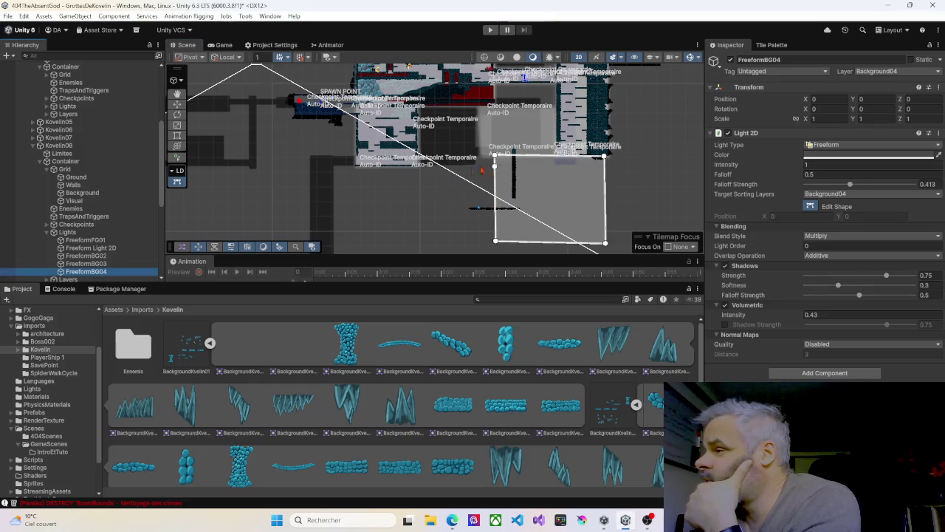
{"action": "mouse_move", "coordinate": [496, 157]}
{"action": "left_mouse_down"}
{"action": "mouse_move", "coordinate": [480, 111]}
{"action": "mouse_move", "coordinate": [514, 133]}
{"action": "mouse_move", "coordinate": [480, 120]}
{"action": "left_mouse_up"}
{"action": "left_click_drag", "start_coordinate": [494, 241], "coordinate": [481, 158]}
{"action": "left_click_drag", "start_coordinate": [604, 157], "coordinate": [557, 109]}
{"action": "left_click_drag", "start_coordinate": [605, 242], "coordinate": [559, 160]}
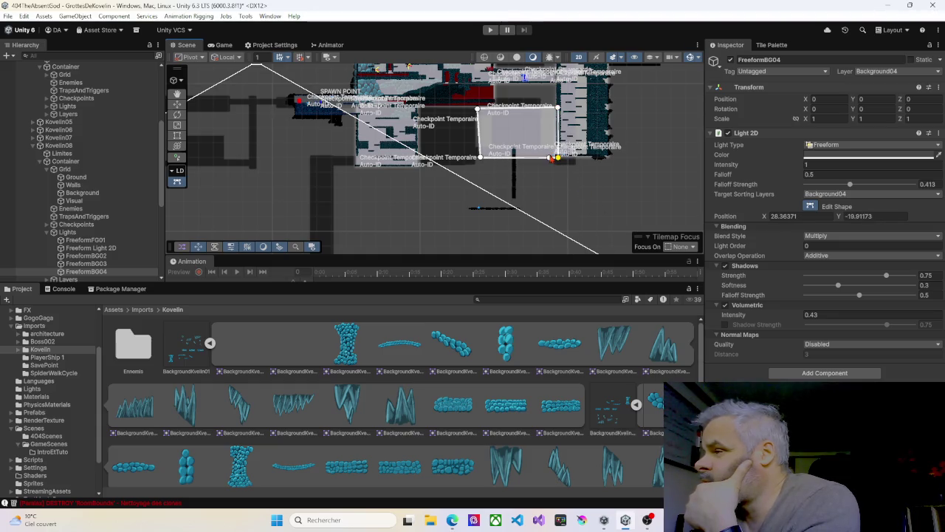
{"action": "left_click_drag", "start_coordinate": [479, 111], "coordinate": [483, 112]}
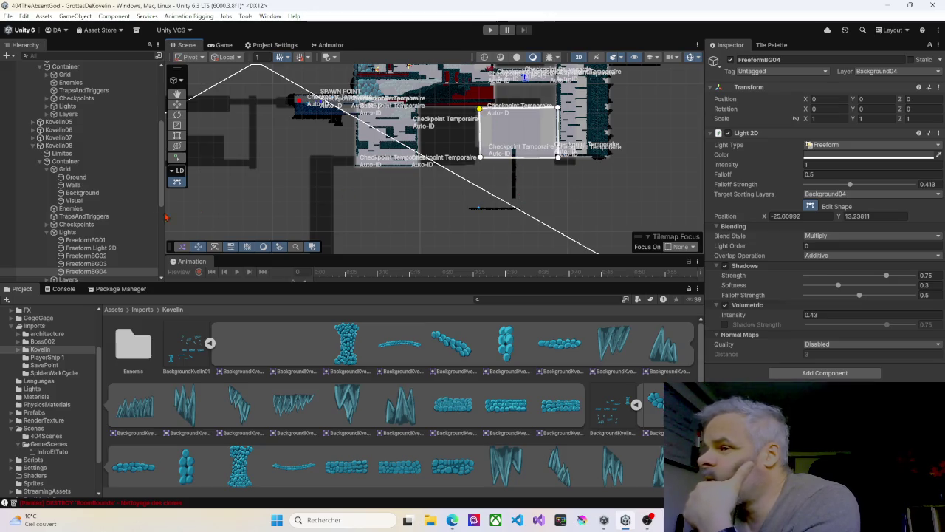
{"action": "left_click", "coordinate": [47, 234]}
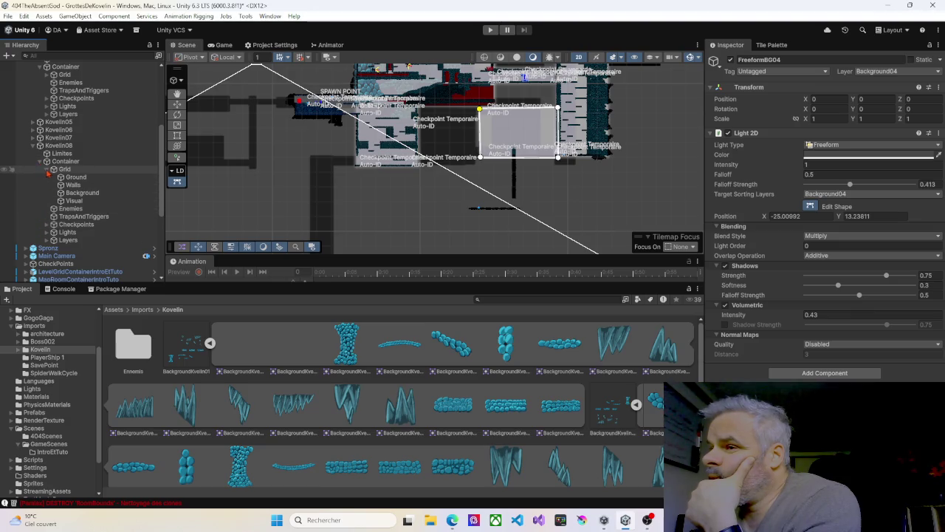
Delete the 13 sprites under Kovelin08's Foreground01 layer.
{"action": "left_click", "coordinate": [46, 169]}
{"action": "left_click", "coordinate": [46, 209]}
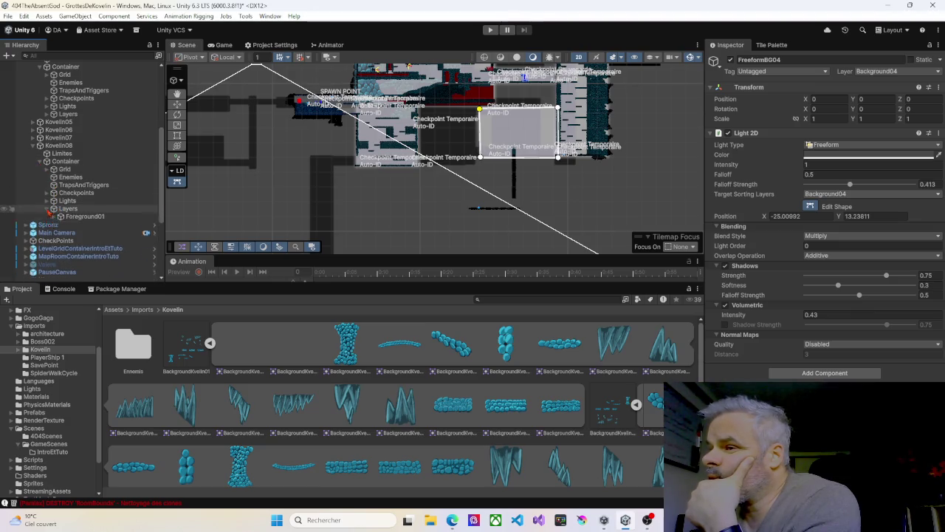
{"action": "left_click", "coordinate": [53, 217]}
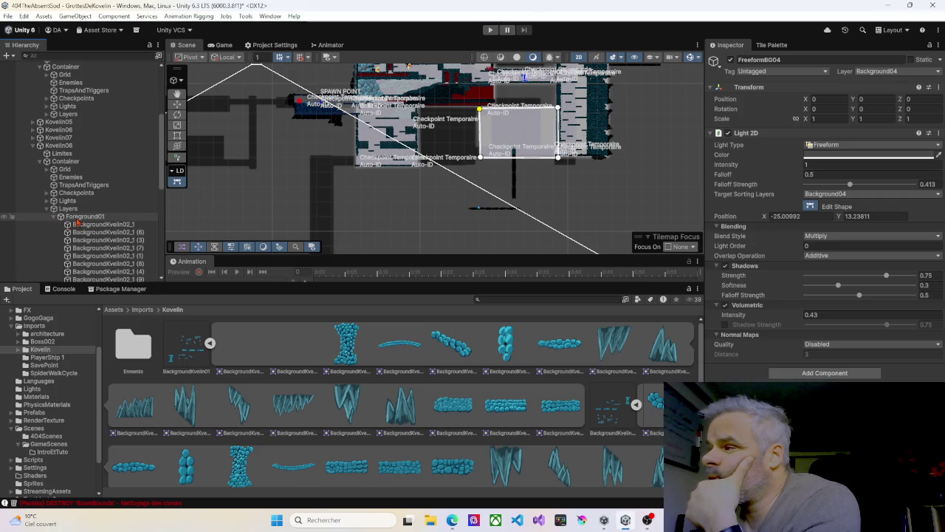
{"action": "scroll", "coordinate": [74, 192], "scroll_direction": "down", "scroll_amount": 3}
{"action": "left_click", "coordinate": [96, 164]}
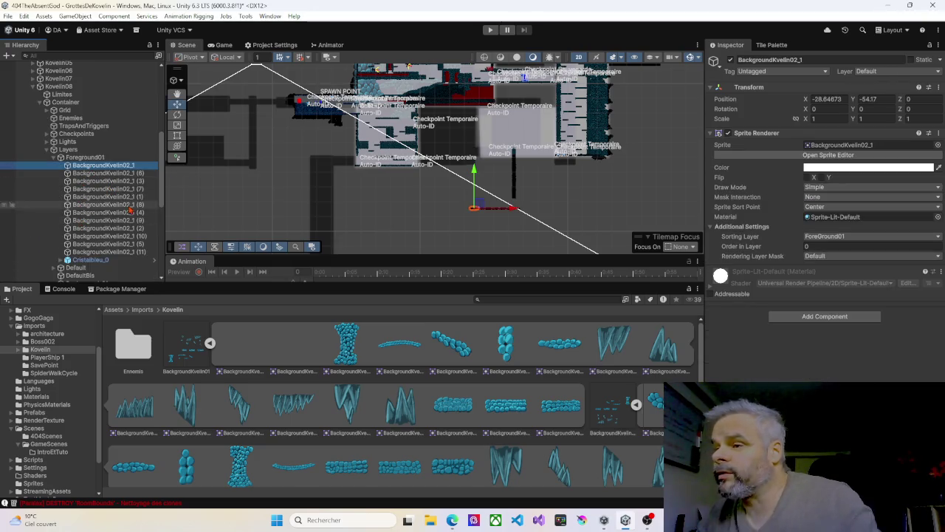
{"action": "left_click", "coordinate": [109, 262], "text": "shift"}
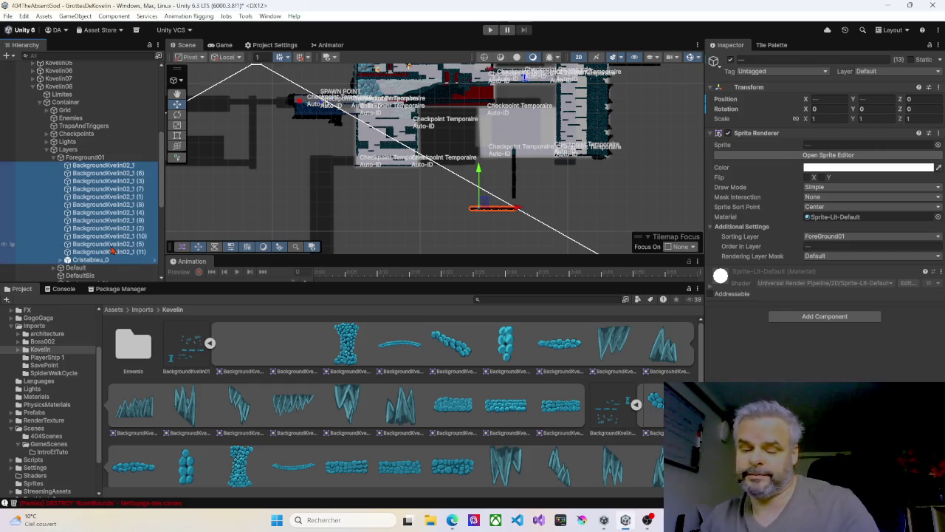
{"action": "key", "text": "Delete"}
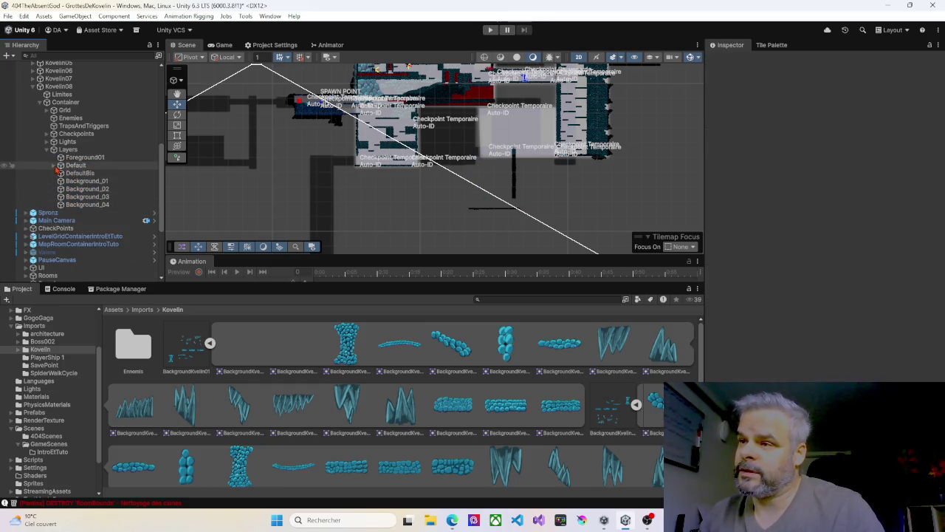
Delete the five platforms under the Default layer's Ground group.
{"action": "left_click", "coordinate": [55, 166]}
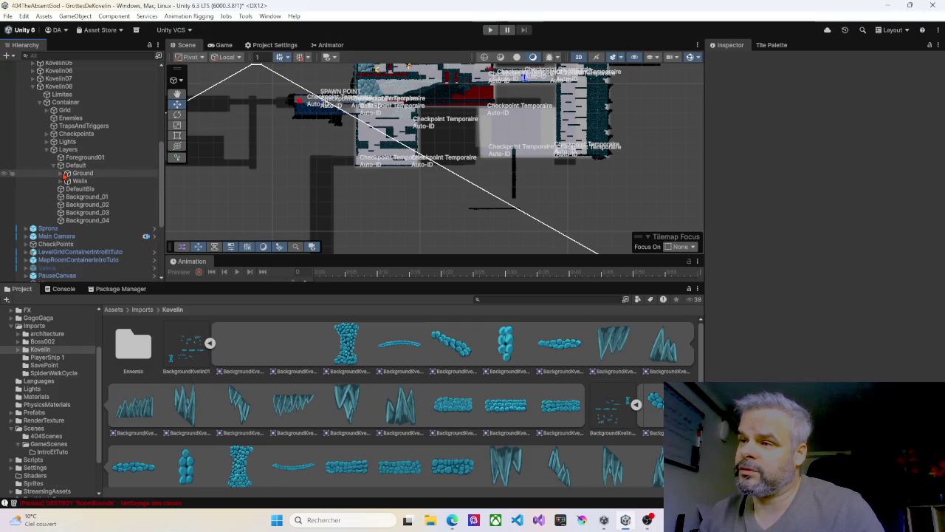
{"action": "left_click", "coordinate": [65, 174]}
{"action": "left_click", "coordinate": [103, 181]}
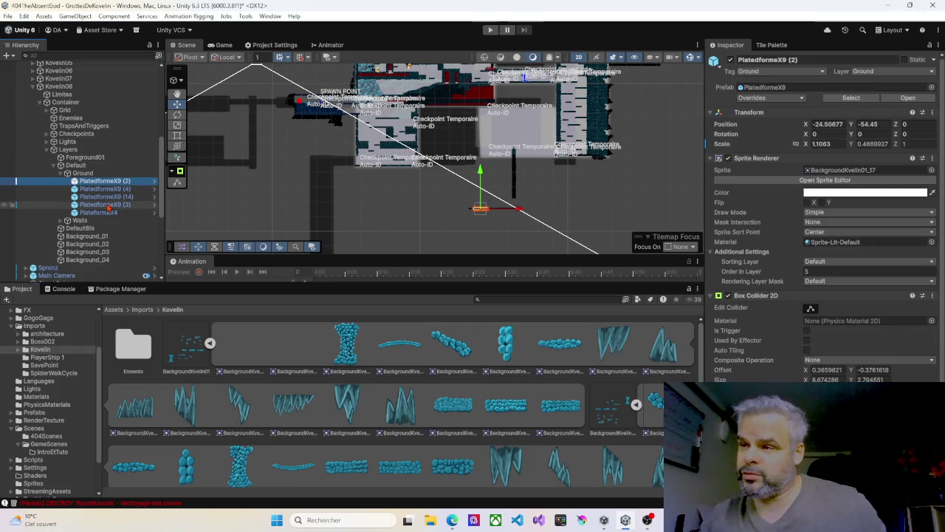
{"action": "left_click", "coordinate": [104, 212], "text": "shift"}
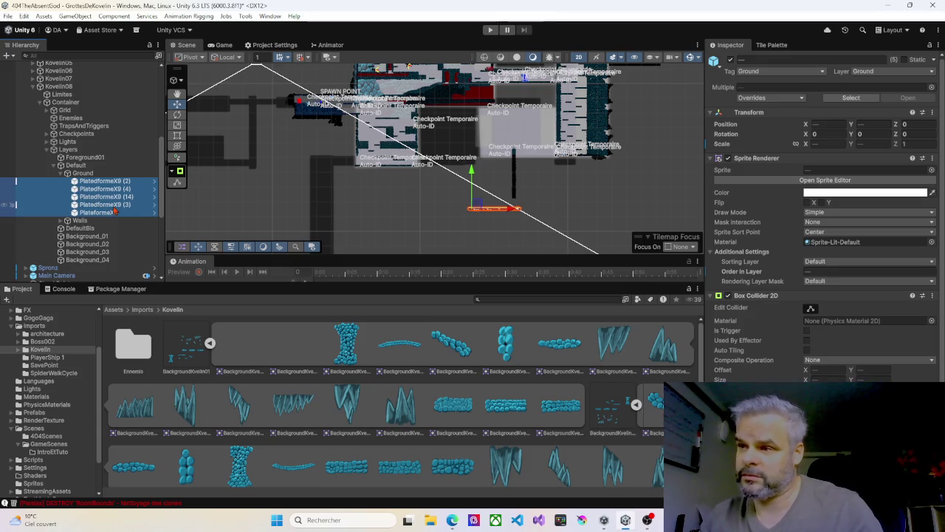
{"action": "key", "text": "Delete"}
Delete the five wall sprites inside the Walls group.
{"action": "left_click", "coordinate": [70, 182]}
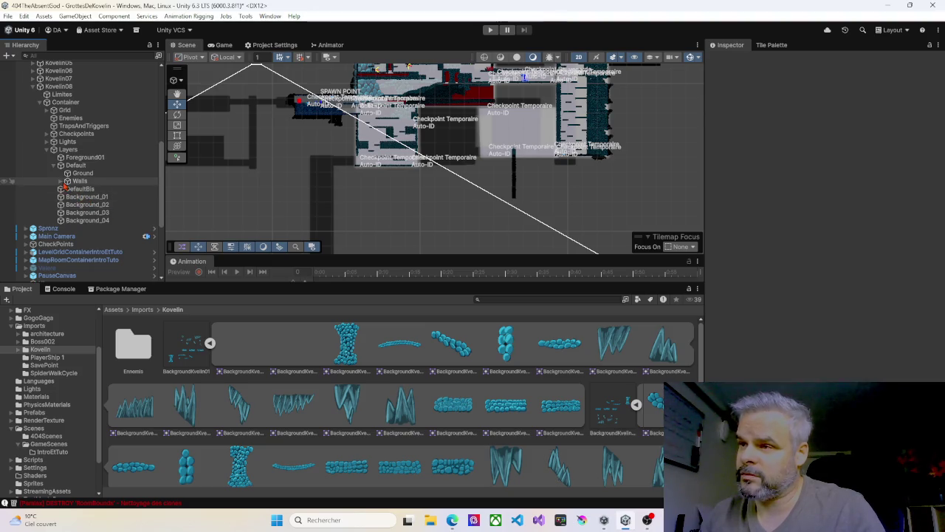
{"action": "left_click", "coordinate": [62, 182]}
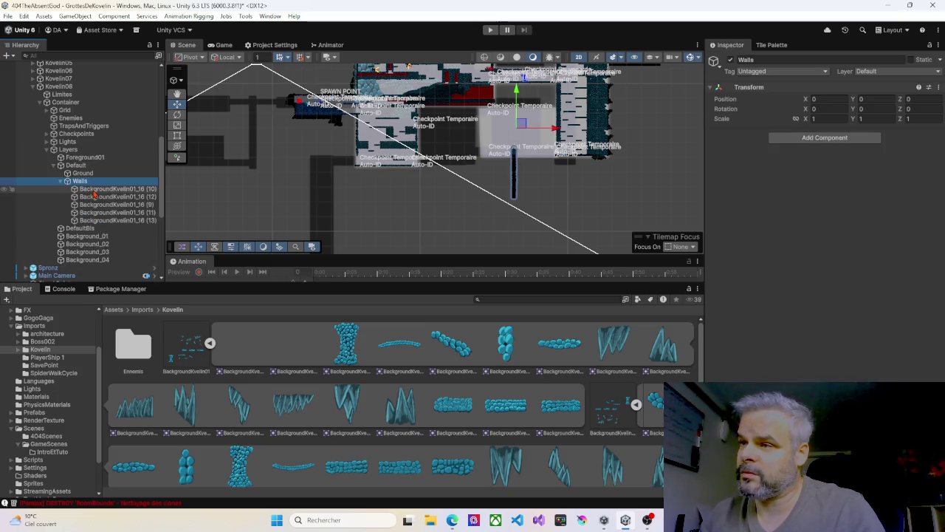
{"action": "left_click", "coordinate": [95, 189]}
{"action": "left_click", "coordinate": [122, 213], "text": "shift"}
{"action": "left_click", "coordinate": [125, 220], "text": "shift"}
{"action": "key", "text": "Delete"}
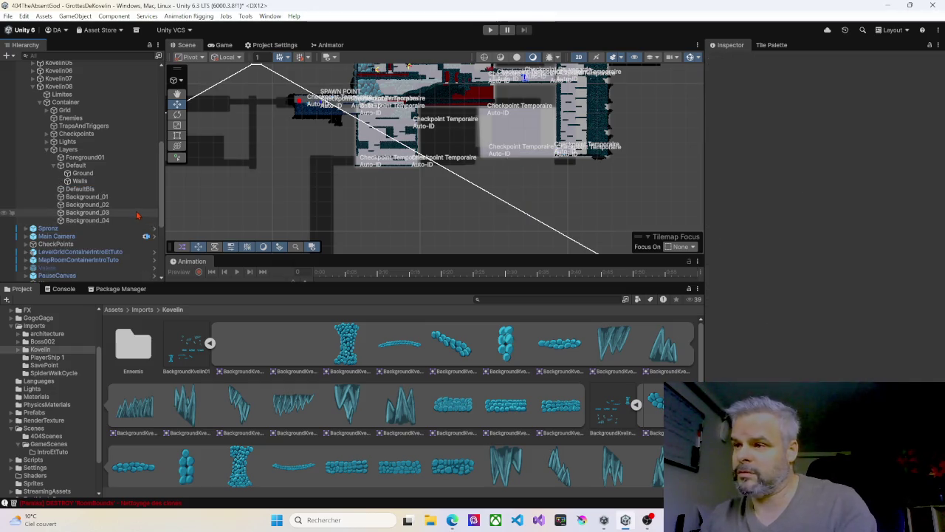
Collapse Layers and Kovelin08 so Kovelin05 to Kovelin08 are listed together.
{"action": "scroll", "coordinate": [509, 186], "scroll_direction": "up", "scroll_amount": 2}
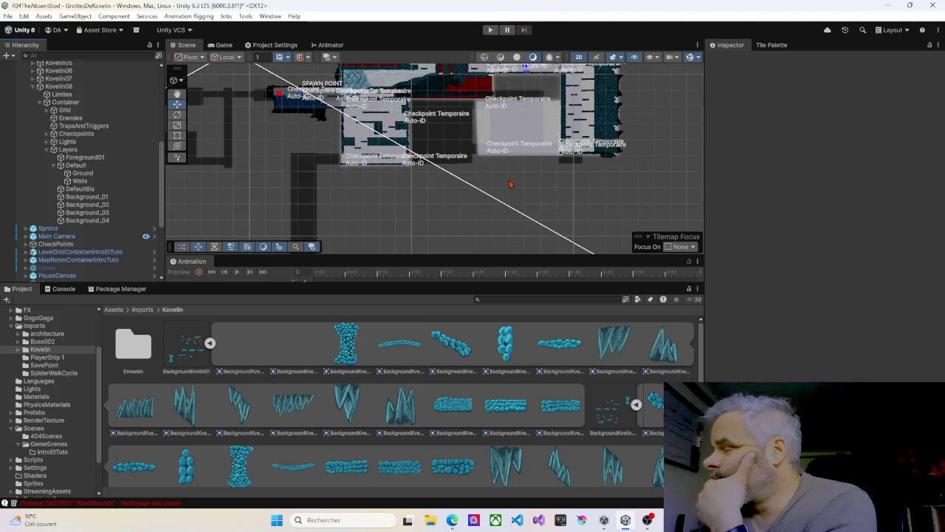
{"action": "left_click", "coordinate": [47, 149]}
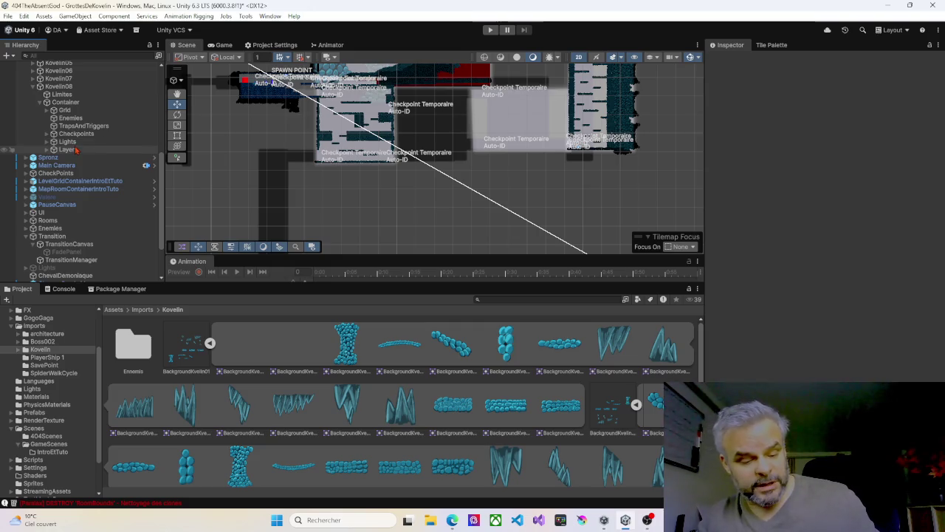
{"action": "scroll", "coordinate": [114, 132], "scroll_direction": "up", "scroll_amount": 3}
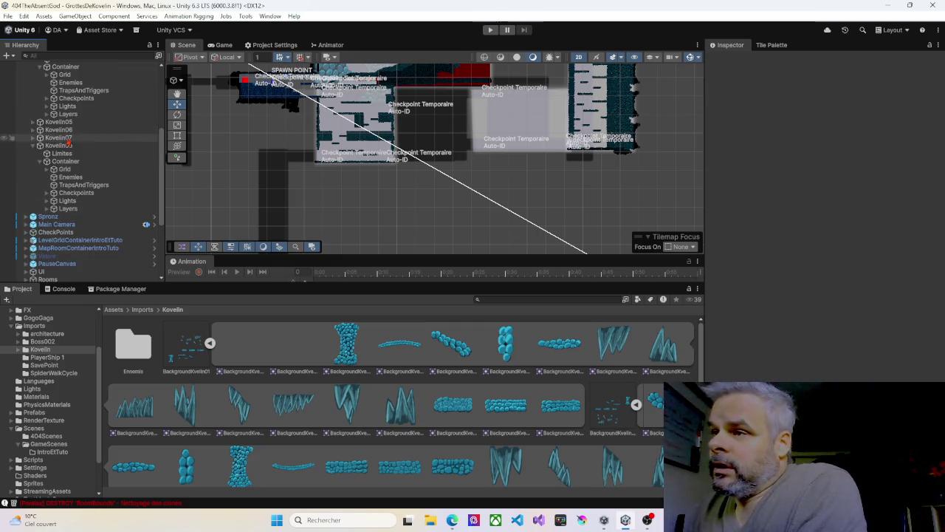
{"action": "left_click", "coordinate": [34, 145]}
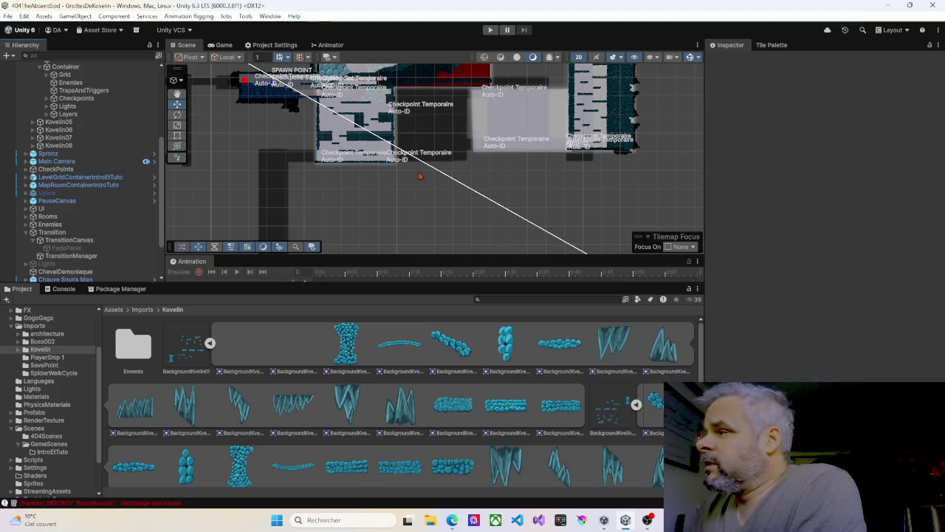
{"action": "scroll", "coordinate": [416, 185], "scroll_direction": "down", "scroll_amount": 4}
{"action": "scroll", "coordinate": [415, 183], "scroll_direction": "up", "scroll_amount": 4}
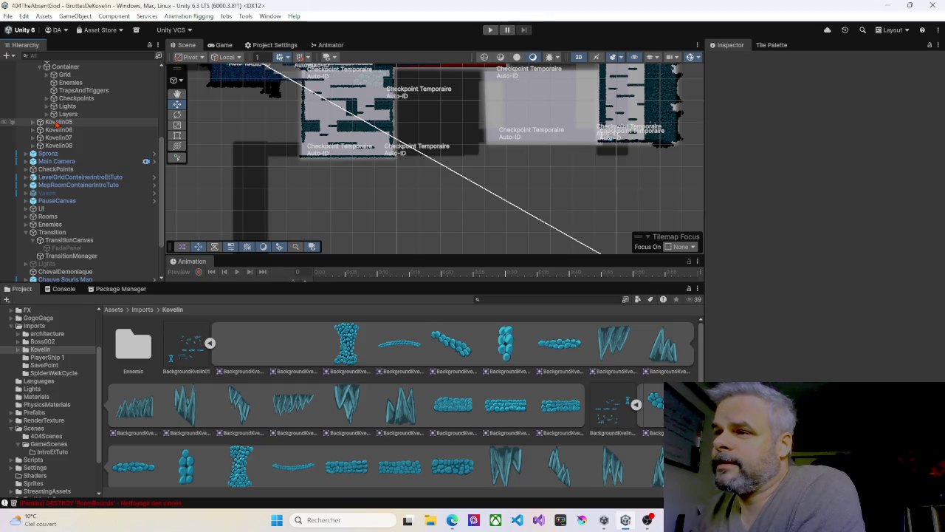
Duplicate the Kovelin08 room with Ctrl+D and select the resulting Kovelin08 (1) copy.
{"action": "left_click", "coordinate": [54, 147]}
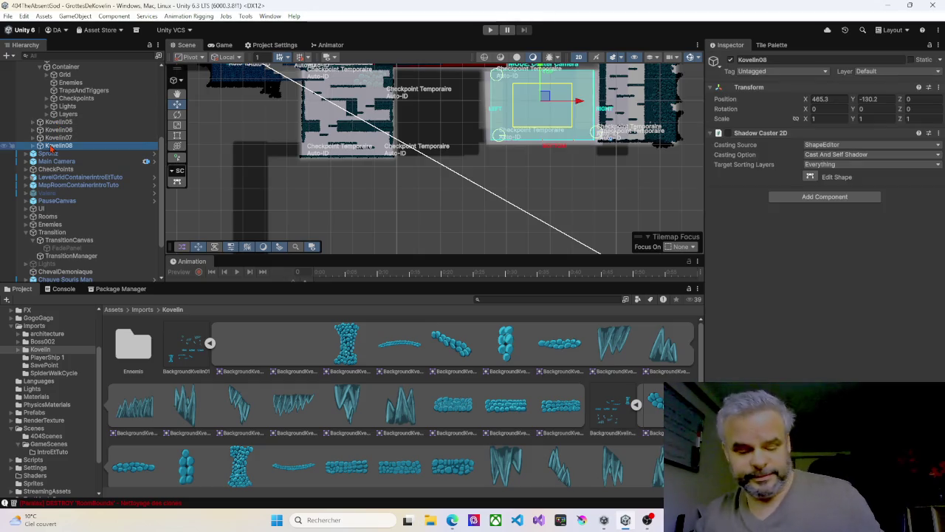
{"action": "key", "text": "ctrl+d"}
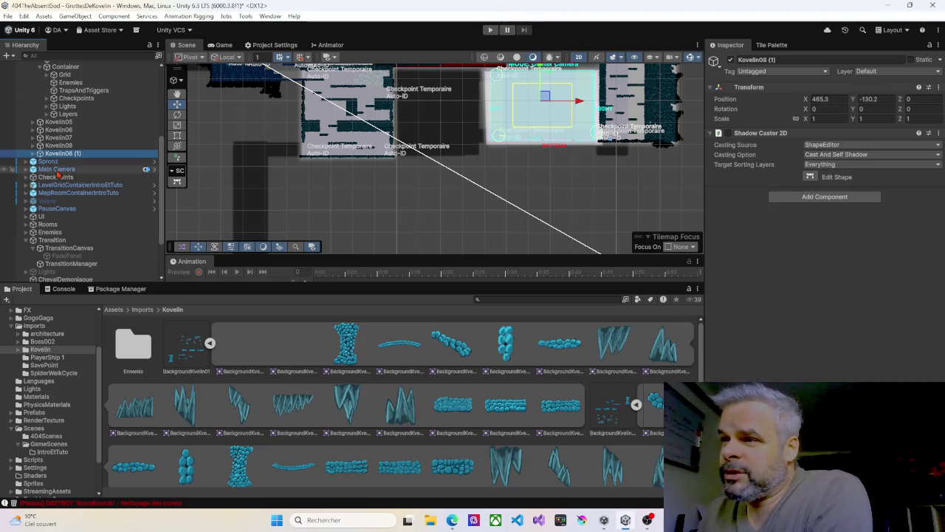
{"action": "left_click", "coordinate": [58, 163]}
{"action": "right_click", "coordinate": [59, 164]}
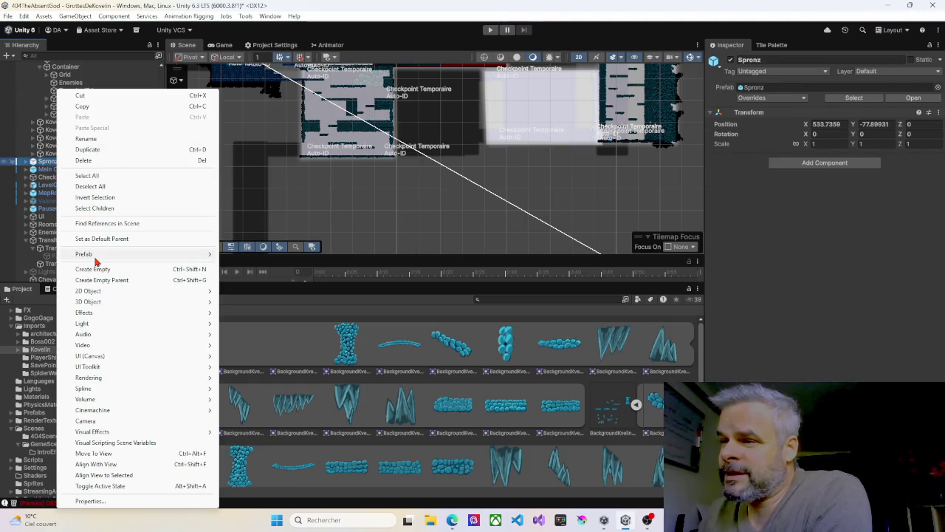
{"action": "mouse_move", "coordinate": [96, 258]}
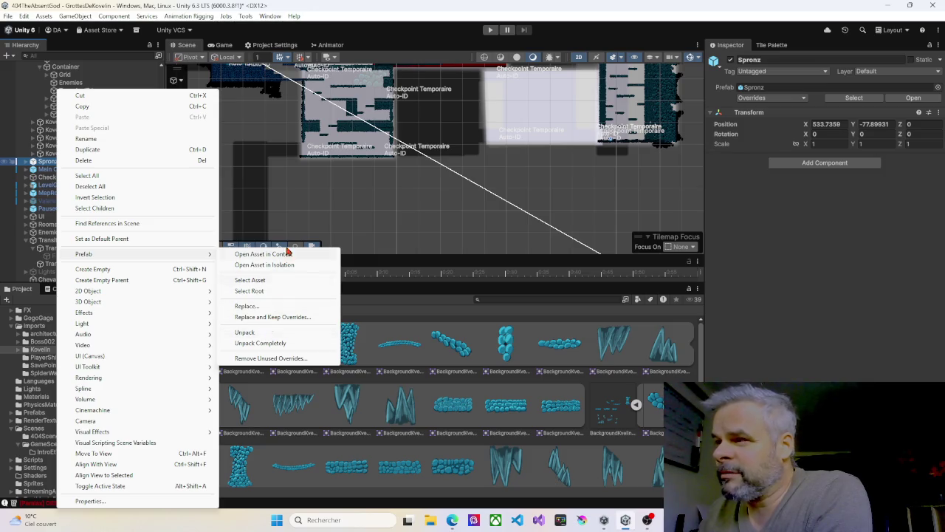
{"action": "left_click", "coordinate": [403, 208]}
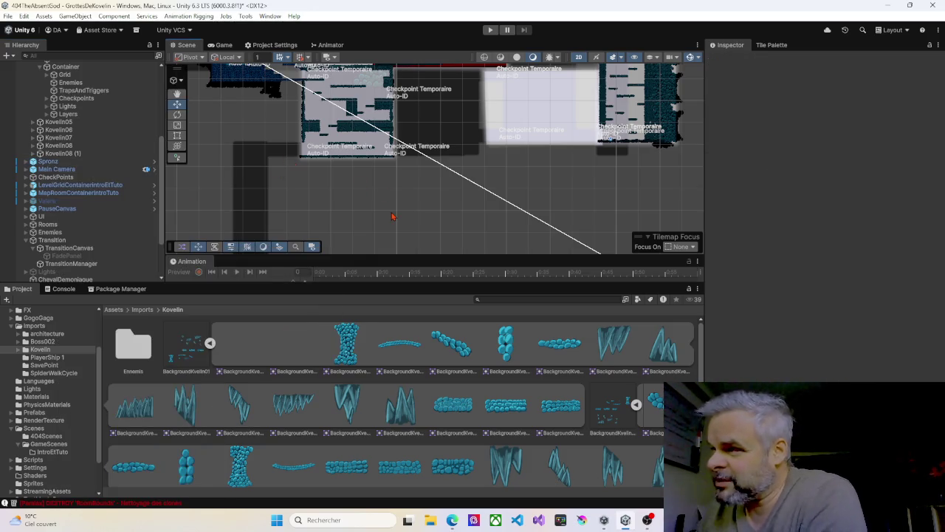
{"action": "left_click_drag", "start_coordinate": [404, 209], "coordinate": [396, 234]}
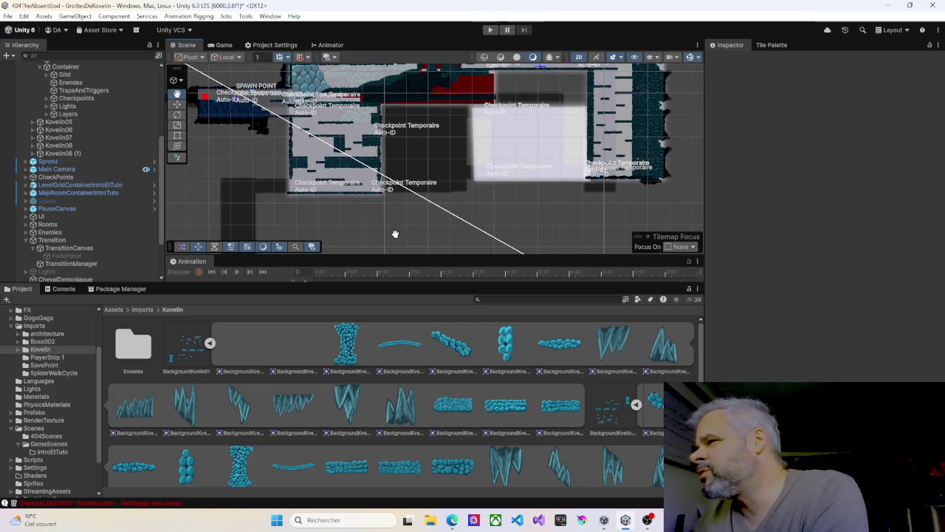
{"action": "scroll", "coordinate": [405, 214], "scroll_direction": "up", "scroll_amount": 4}
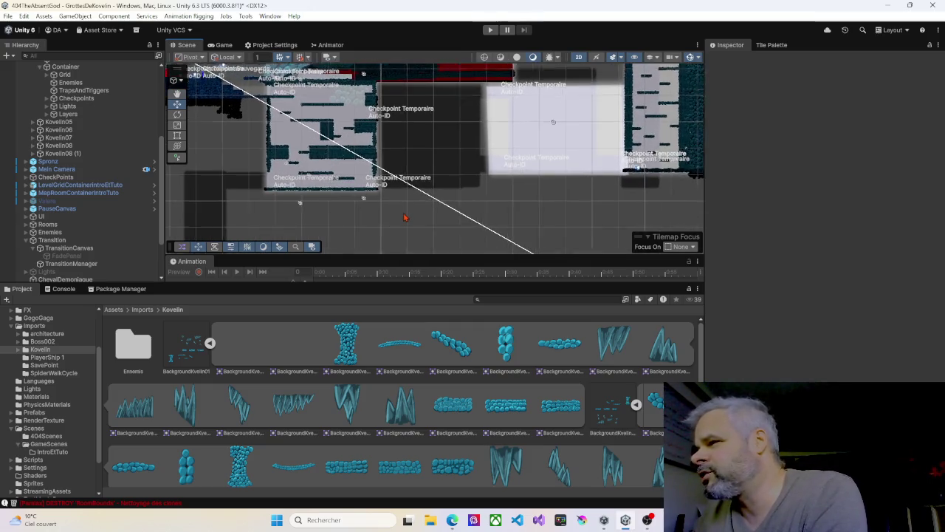
{"action": "scroll", "coordinate": [417, 248], "scroll_direction": "down", "scroll_amount": 2}
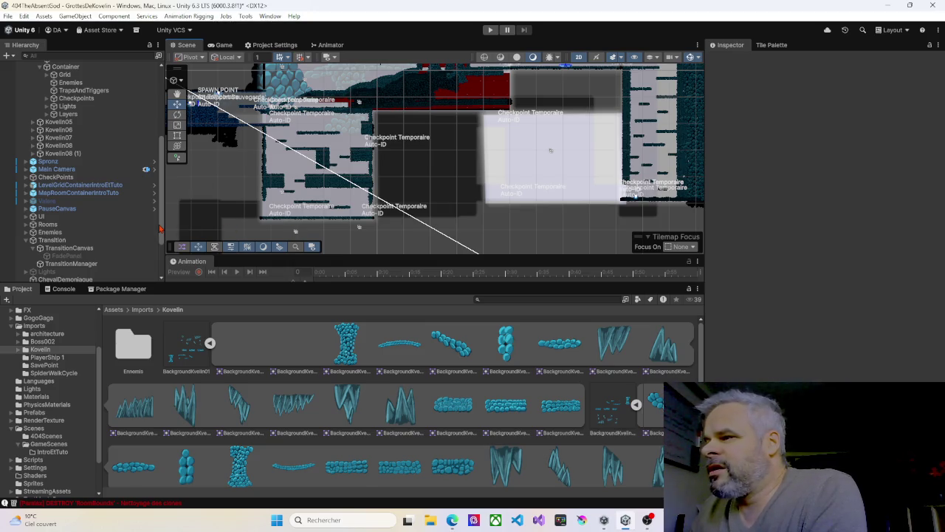
{"action": "left_click", "coordinate": [70, 154]}
Rename the Kovelin08 (1) copy to Kovelin09.
{"action": "left_click", "coordinate": [69, 153]}
{"action": "left_click", "coordinate": [88, 153]}
{"action": "key", "text": "BackSpace"}
{"action": "type", "text": "9"}
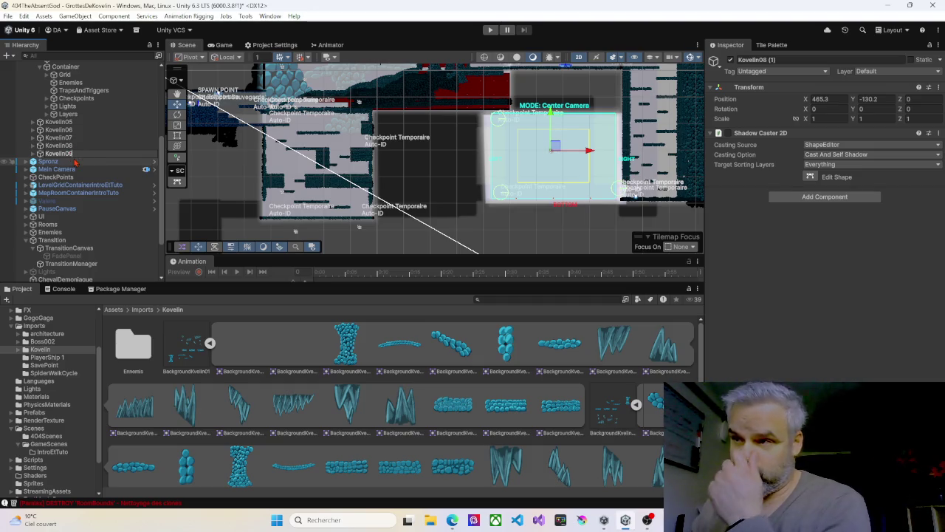
{"action": "left_click", "coordinate": [71, 162]}
{"action": "left_click", "coordinate": [71, 155]}
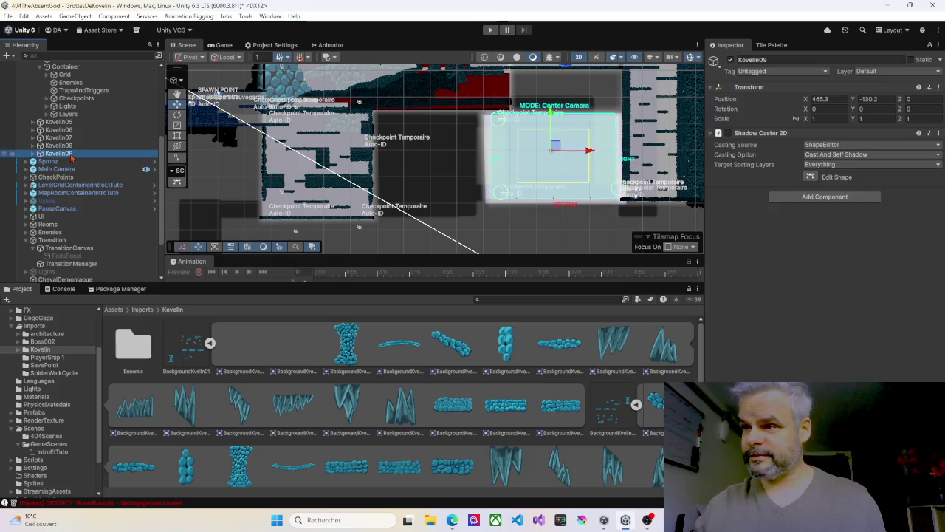
Duplicate Kovelin09 as Kovelin10 and slide it left to X 424.5.
{"action": "key", "text": "ctrl+d"}
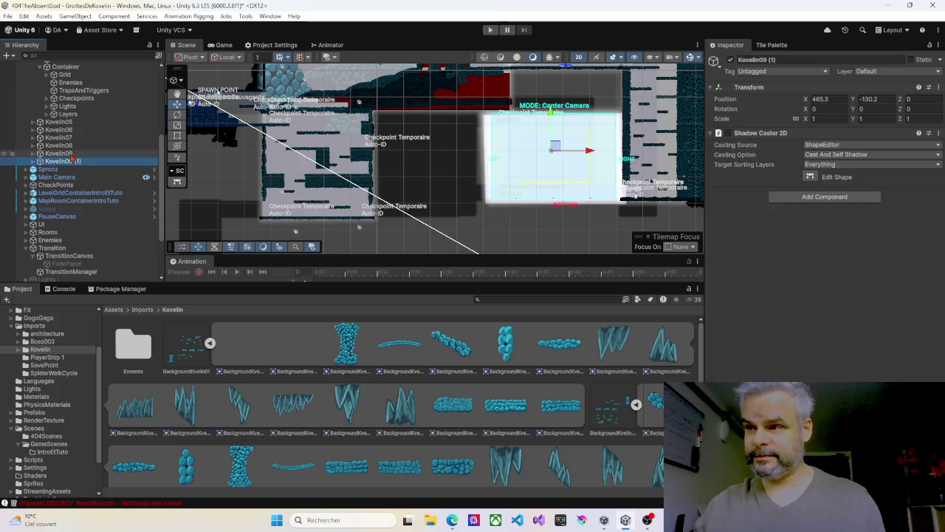
{"action": "left_click", "coordinate": [68, 161]}
{"action": "left_click", "coordinate": [86, 161]}
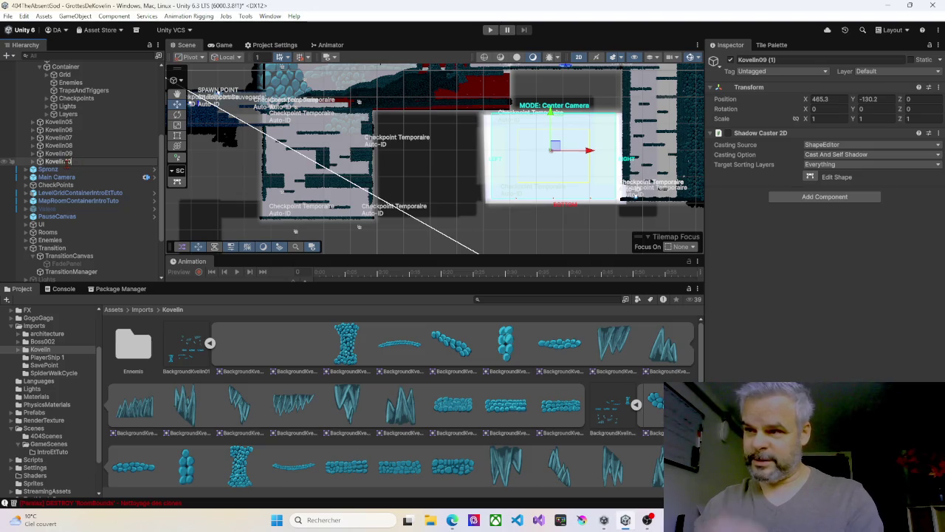
{"action": "key", "text": "Return"}
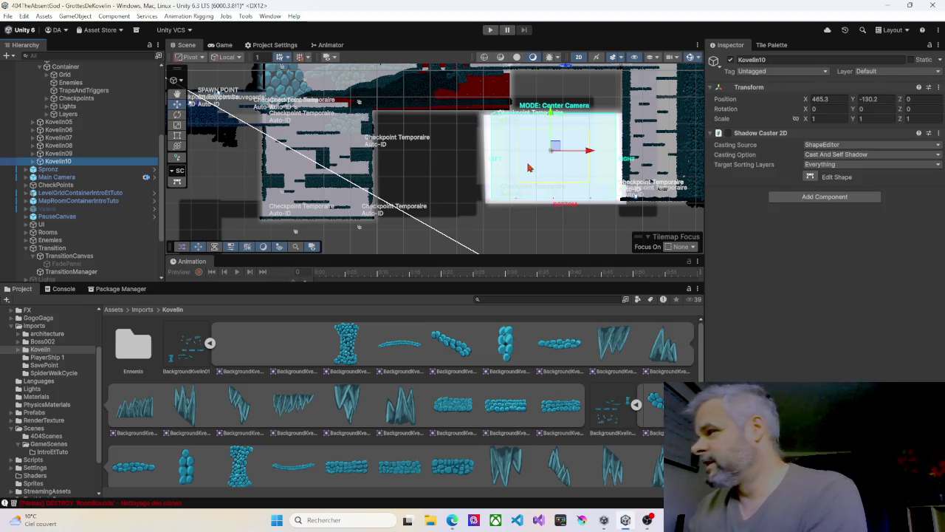
{"action": "left_click_drag", "start_coordinate": [589, 151], "coordinate": [481, 152]}
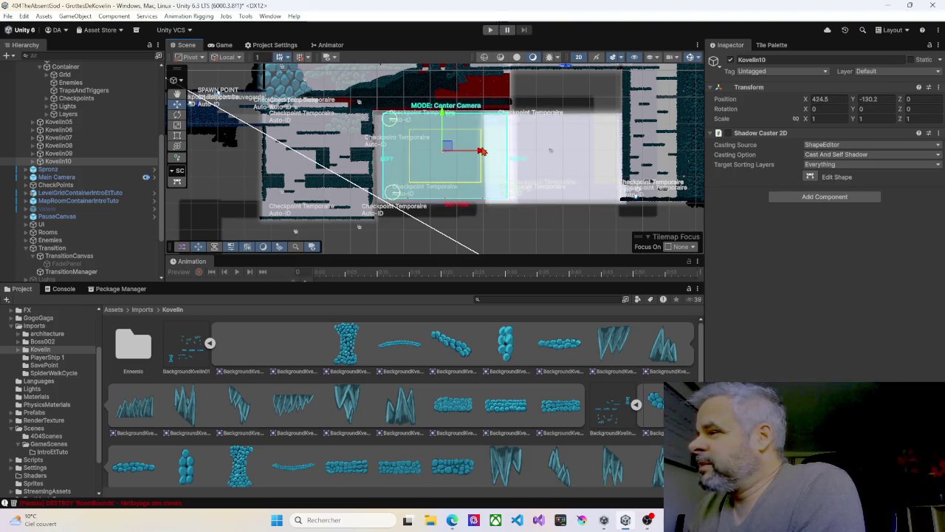
{"action": "left_click", "coordinate": [32, 162]}
{"action": "left_click", "coordinate": [65, 171]}
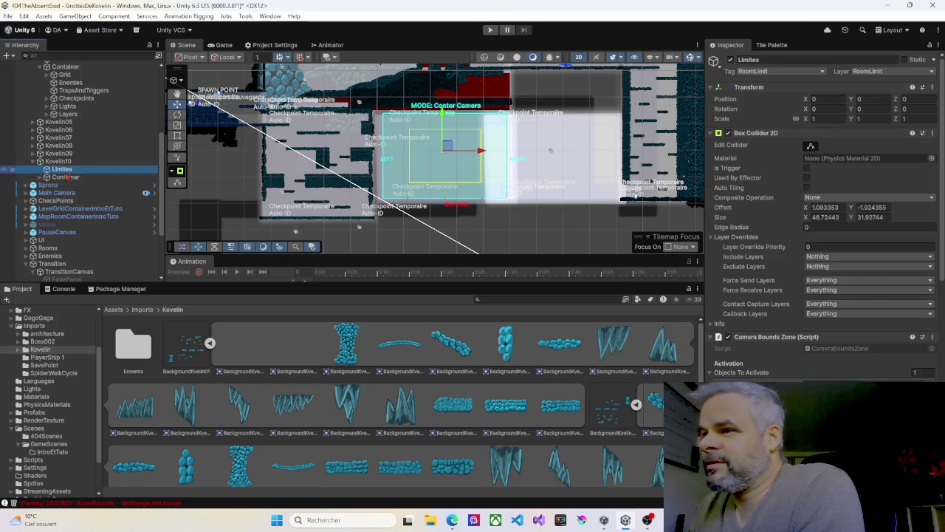
Resize Kovelin10's Limites box to 41.35 × 39.53 by moving its right, left and bottom edges.
{"action": "left_click", "coordinate": [856, 373]}
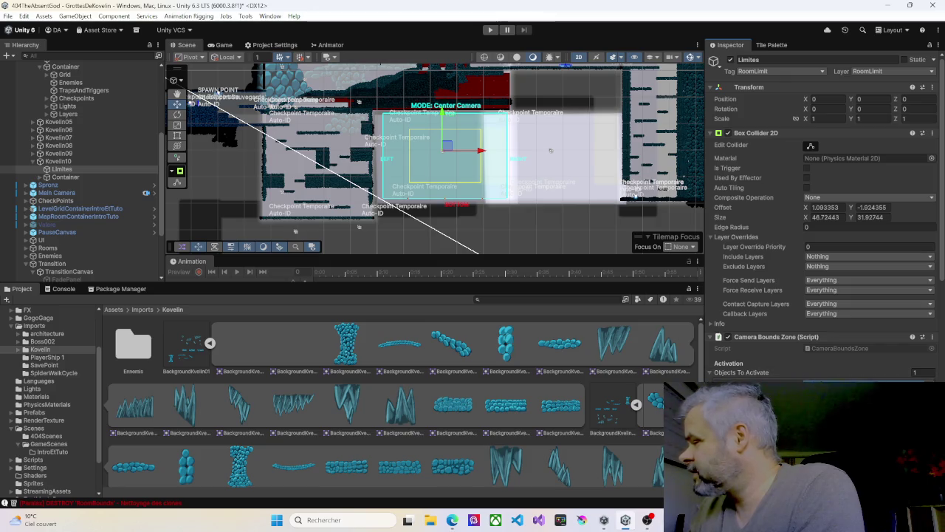
{"action": "left_click", "coordinate": [58, 171]}
{"action": "key", "text": "q"}
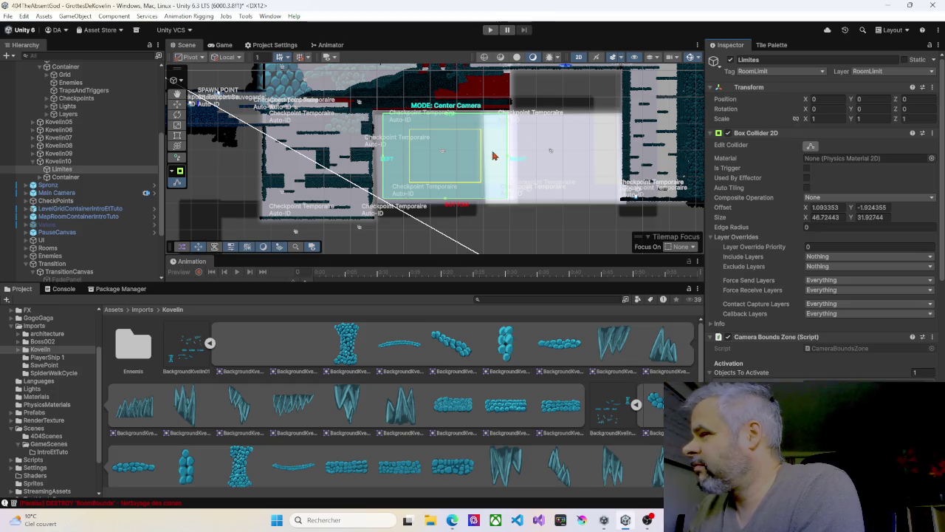
{"action": "left_click_drag", "start_coordinate": [508, 158], "coordinate": [484, 158]}
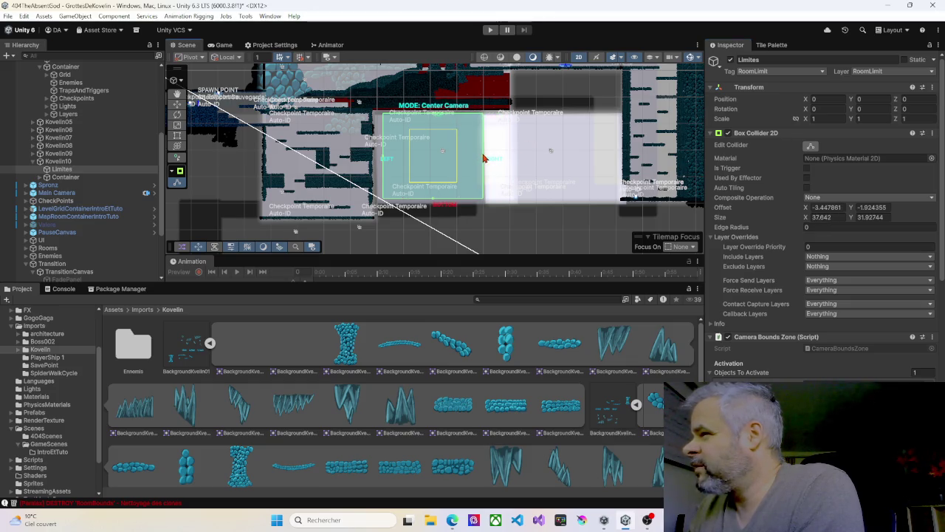
{"action": "left_click_drag", "start_coordinate": [383, 160], "coordinate": [374, 161]}
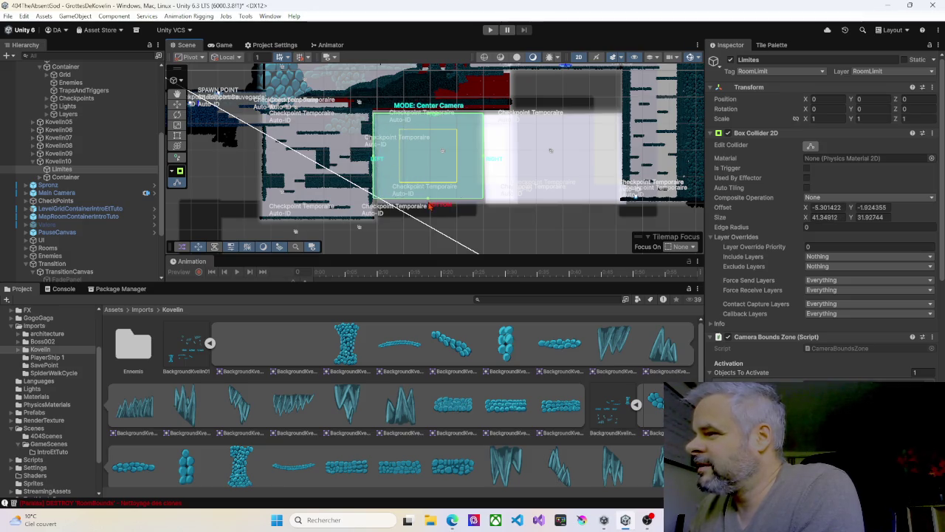
{"action": "left_click_drag", "start_coordinate": [431, 201], "coordinate": [431, 220]}
{"action": "scroll", "coordinate": [468, 214], "scroll_direction": "up", "scroll_amount": 3}
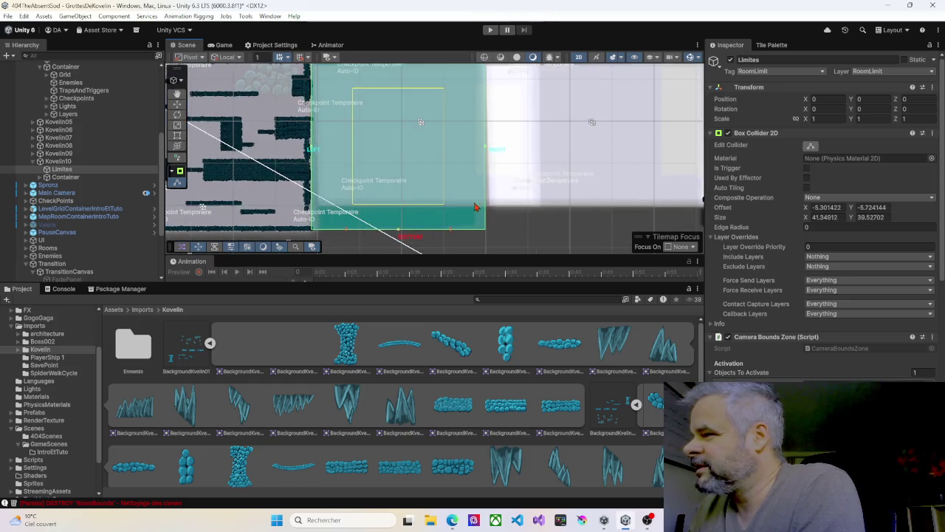
{"action": "scroll", "coordinate": [455, 211], "scroll_direction": "down", "scroll_amount": 5}
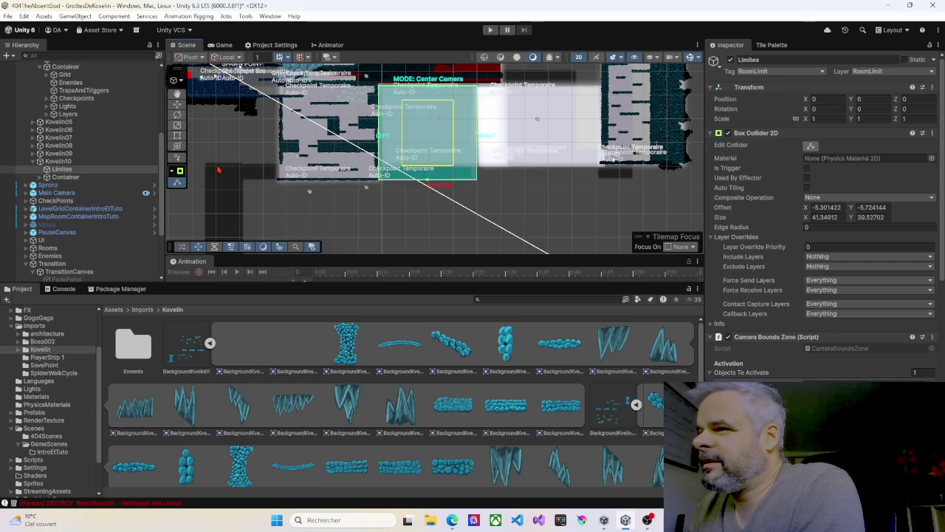
{"action": "left_click", "coordinate": [33, 161]}
{"action": "left_click", "coordinate": [32, 160]}
{"action": "left_click", "coordinate": [41, 178]}
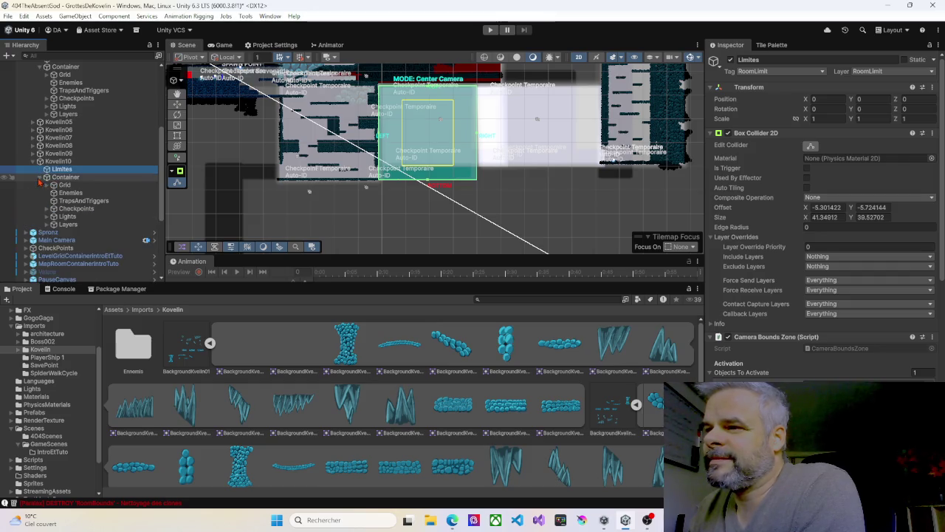
Reshape the FreeformFG01 light's four corners to fit the room outline.
{"action": "left_click", "coordinate": [68, 217]}
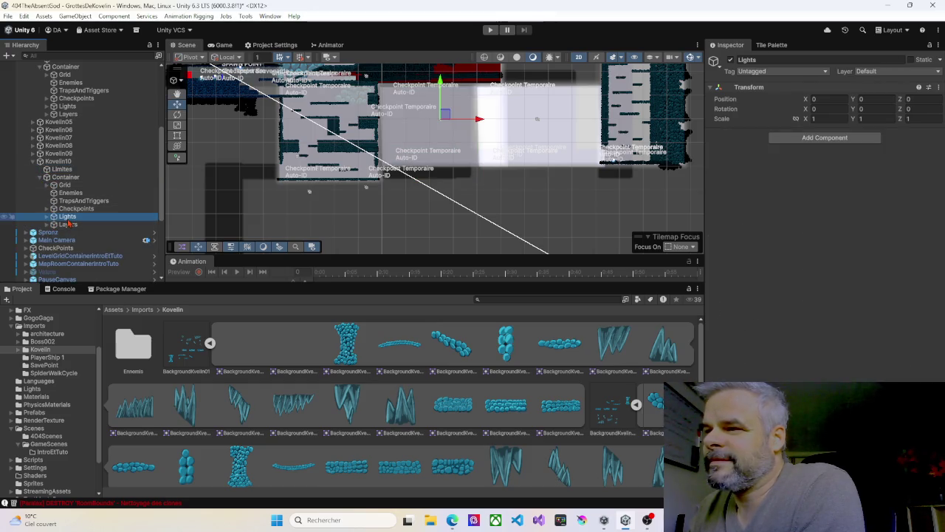
{"action": "left_click", "coordinate": [49, 217]}
{"action": "left_click", "coordinate": [78, 224]}
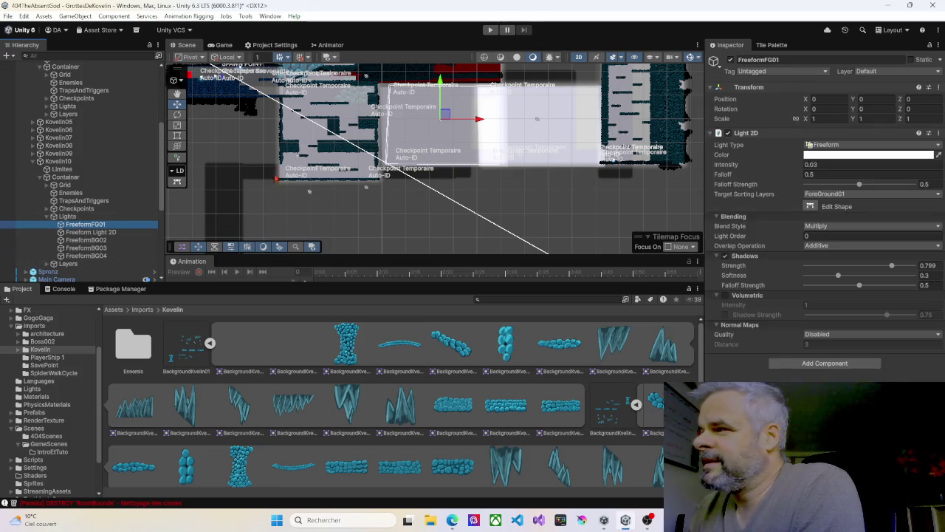
{"action": "left_click", "coordinate": [810, 206]}
{"action": "left_click_drag", "start_coordinate": [390, 87], "coordinate": [378, 87]}
{"action": "left_click_drag", "start_coordinate": [386, 163], "coordinate": [380, 177]}
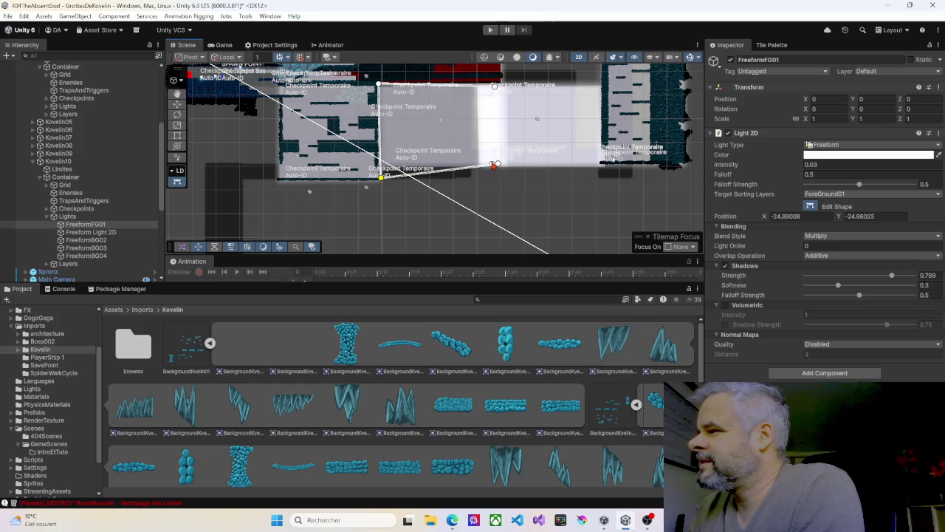
{"action": "left_click_drag", "start_coordinate": [499, 165], "coordinate": [472, 183]}
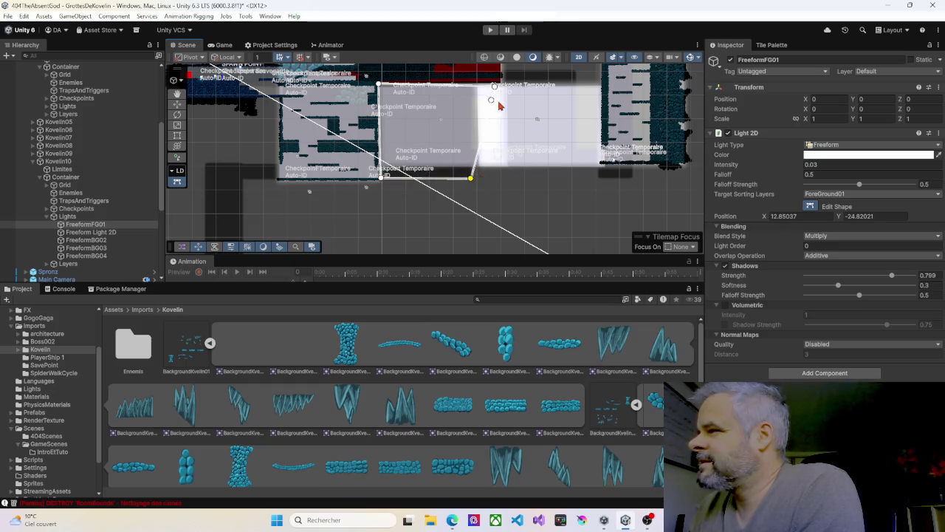
{"action": "left_click_drag", "start_coordinate": [495, 88], "coordinate": [471, 88]}
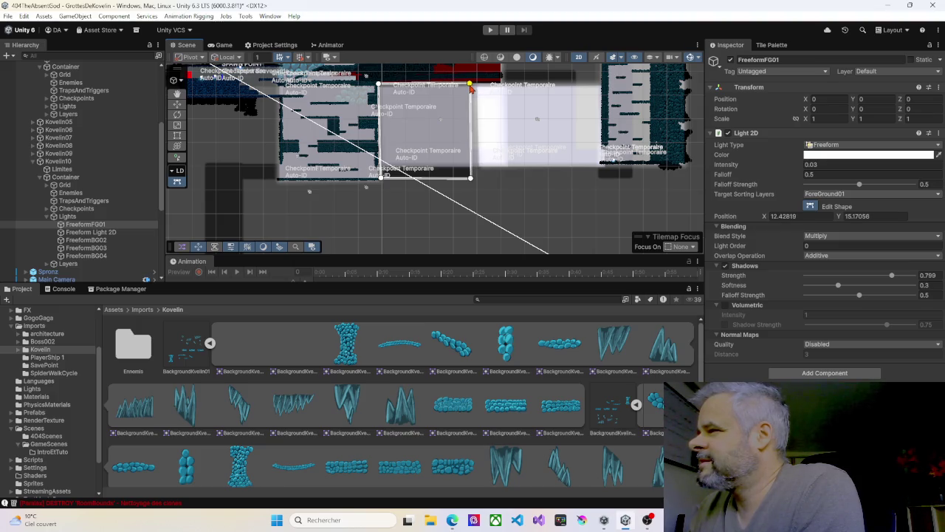
Reshape the Freeform Light 2D light's corners to fit the room outline.
{"action": "left_click", "coordinate": [98, 234]}
{"action": "left_click_drag", "start_coordinate": [394, 90], "coordinate": [381, 88]}
{"action": "left_click_drag", "start_coordinate": [389, 162], "coordinate": [380, 183]}
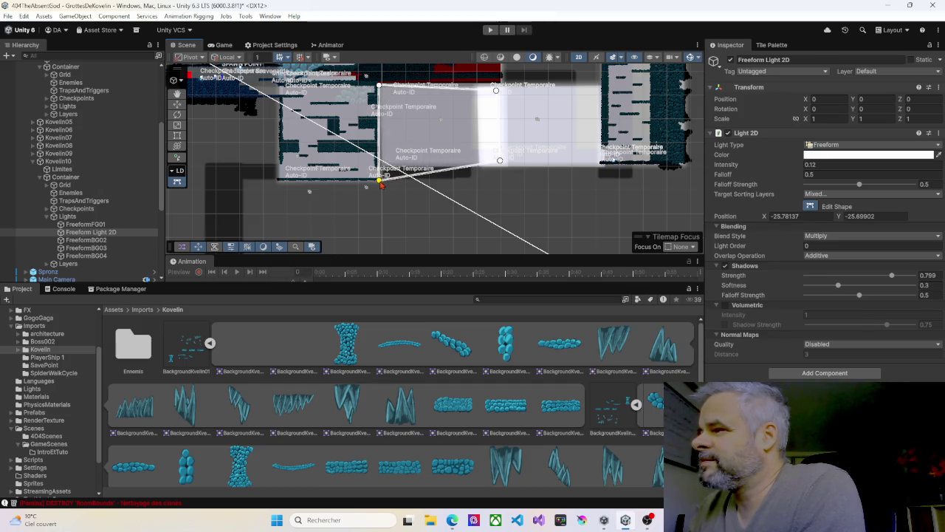
{"action": "mouse_move", "coordinate": [499, 166]}
{"action": "left_mouse_down"}
{"action": "mouse_move", "coordinate": [472, 184]}
{"action": "mouse_move", "coordinate": [481, 180]}
{"action": "left_mouse_up"}
{"action": "left_click_drag", "start_coordinate": [497, 91], "coordinate": [474, 88]}
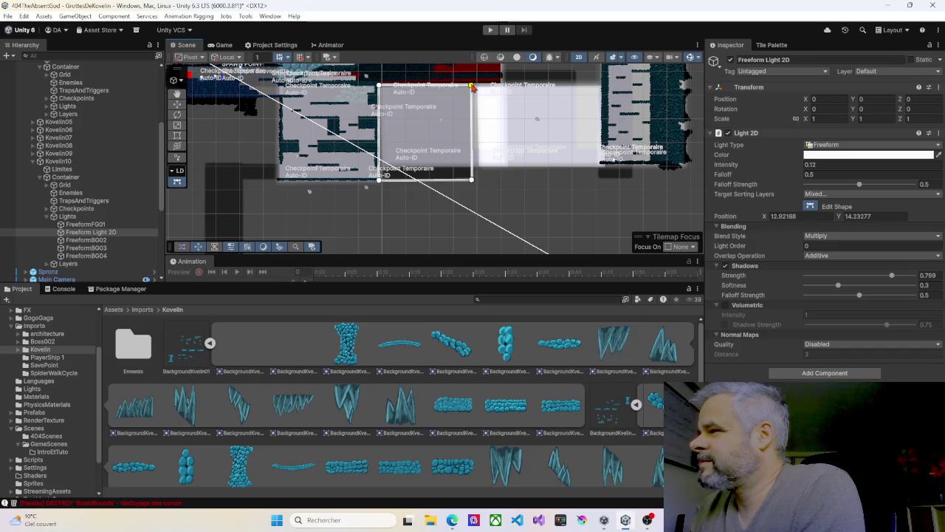
Reshape the FreeformBG02 light's corners to fit the room outline.
{"action": "left_click", "coordinate": [86, 240]}
{"action": "left_click_drag", "start_coordinate": [387, 167], "coordinate": [378, 179]}
{"action": "left_click_drag", "start_coordinate": [385, 89], "coordinate": [379, 88]}
{"action": "left_click_drag", "start_coordinate": [503, 87], "coordinate": [479, 85]}
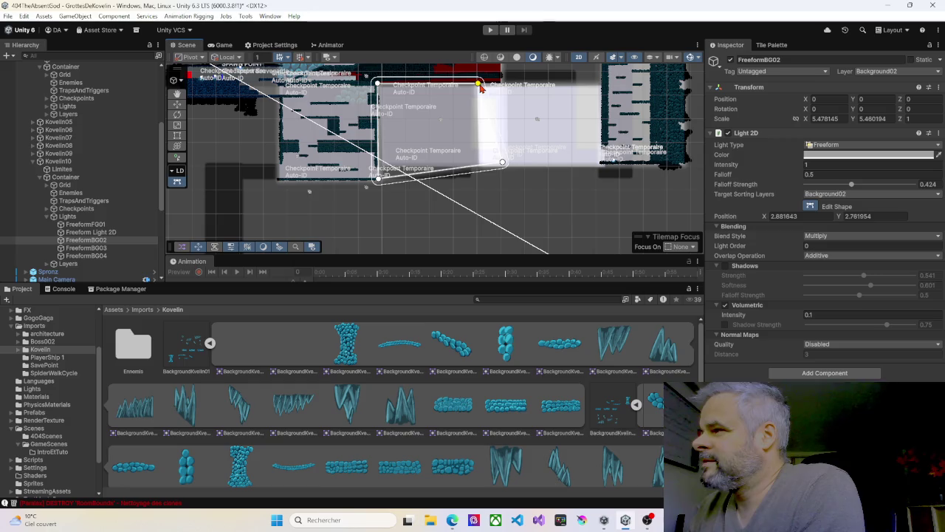
{"action": "left_click_drag", "start_coordinate": [502, 166], "coordinate": [477, 180]}
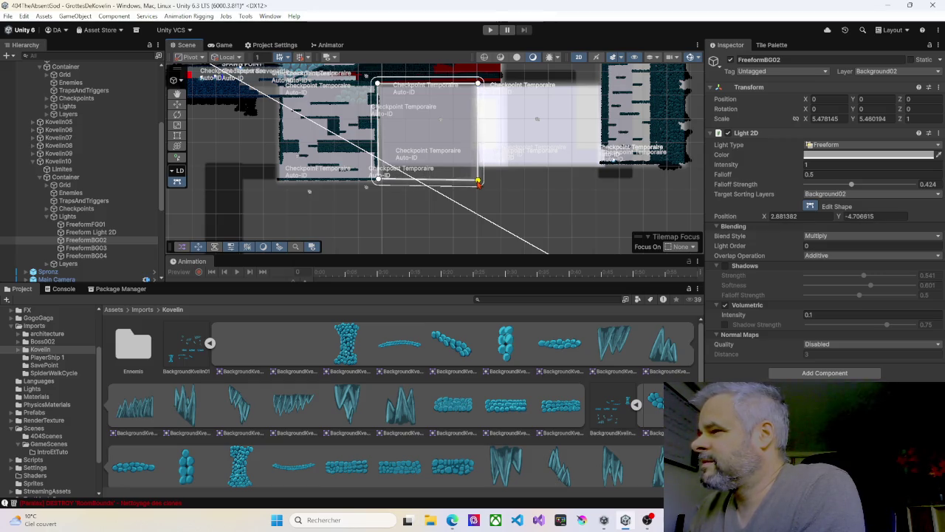
Reshape the FreeformBG03 light's corners to fit the room outline.
{"action": "left_click", "coordinate": [88, 249]}
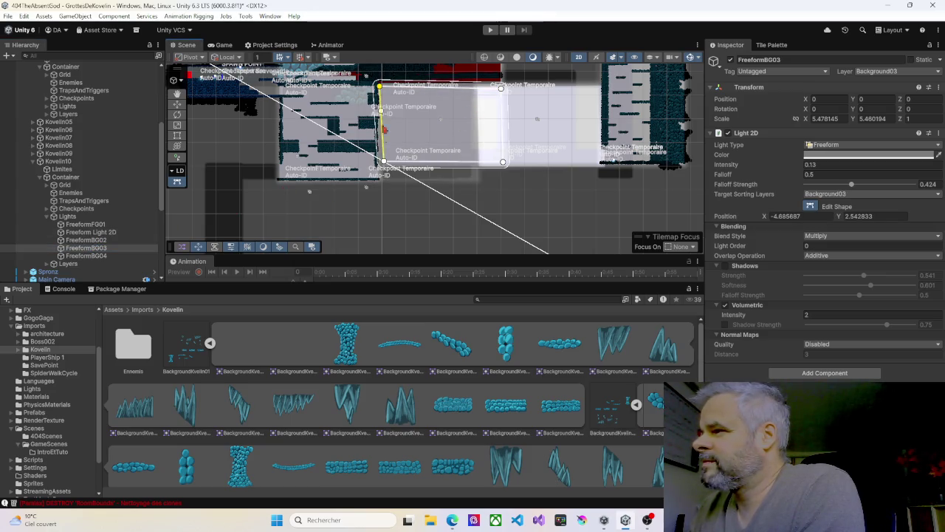
{"action": "left_click_drag", "start_coordinate": [383, 162], "coordinate": [379, 178]}
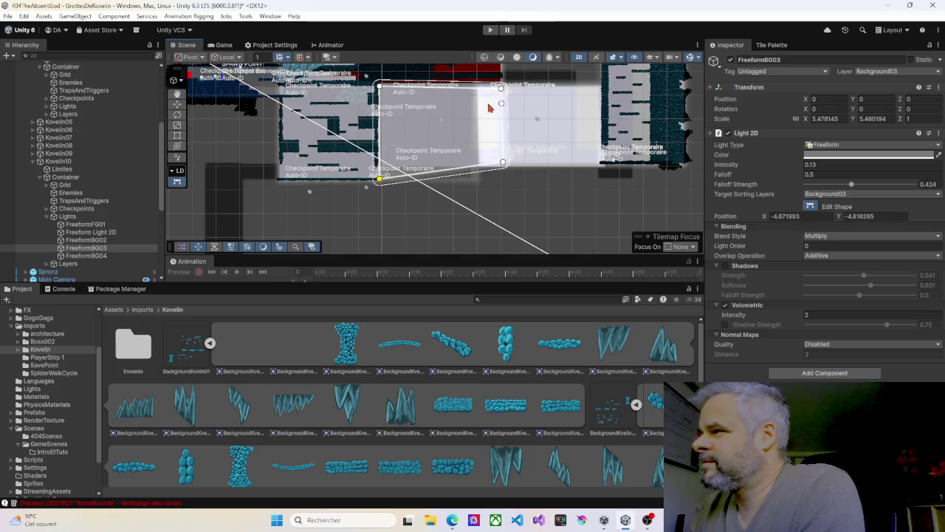
{"action": "left_click", "coordinate": [499, 90]}
{"action": "left_click_drag", "start_coordinate": [497, 88], "coordinate": [477, 87]}
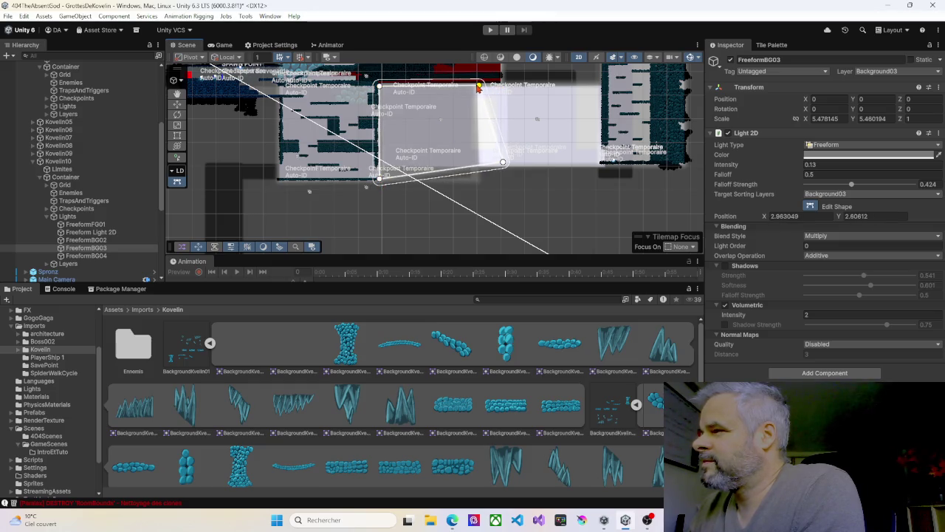
{"action": "left_click_drag", "start_coordinate": [503, 161], "coordinate": [479, 181]}
Reshape the FreeformBG04 light's corners to fit the room outline.
{"action": "left_click", "coordinate": [104, 255]}
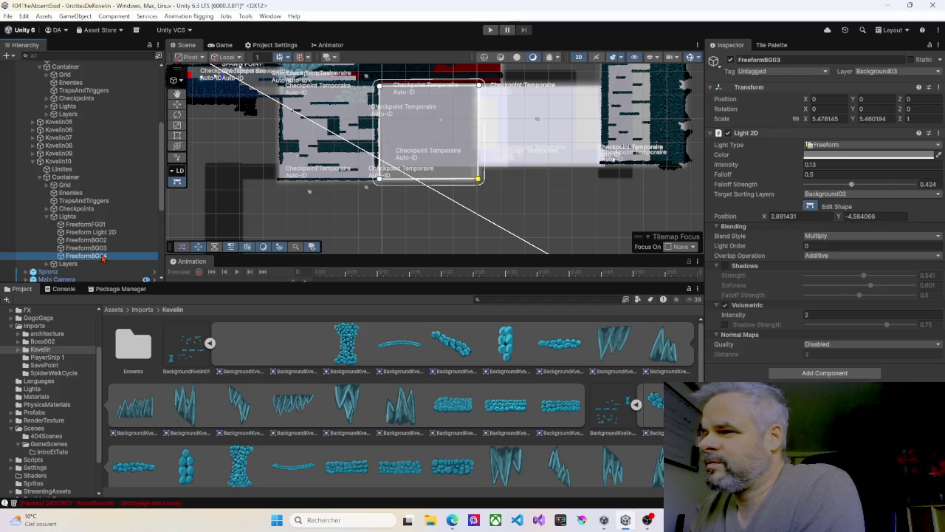
{"action": "left_click", "coordinate": [380, 87]}
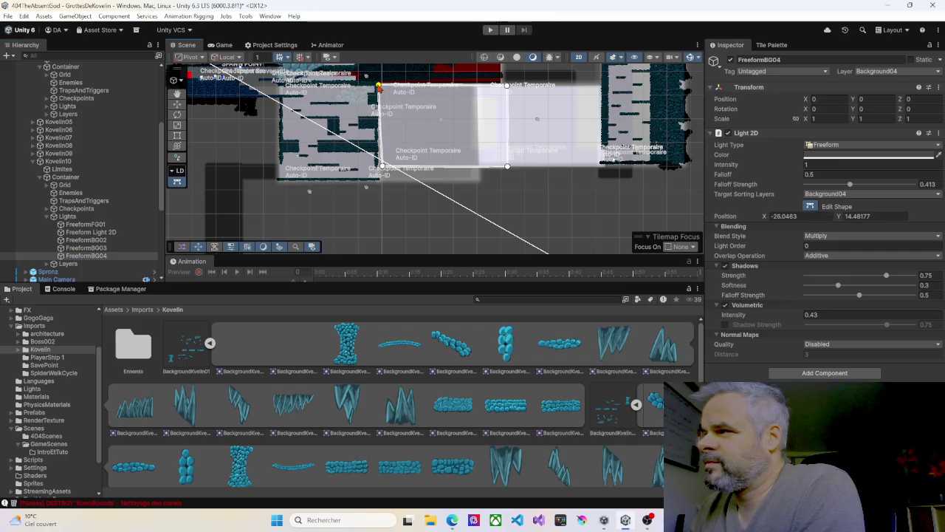
{"action": "left_click_drag", "start_coordinate": [384, 172], "coordinate": [381, 185]}
{"action": "left_click", "coordinate": [506, 167]}
{"action": "left_click_drag", "start_coordinate": [507, 171], "coordinate": [480, 186]}
{"action": "left_click_drag", "start_coordinate": [508, 87], "coordinate": [477, 84]}
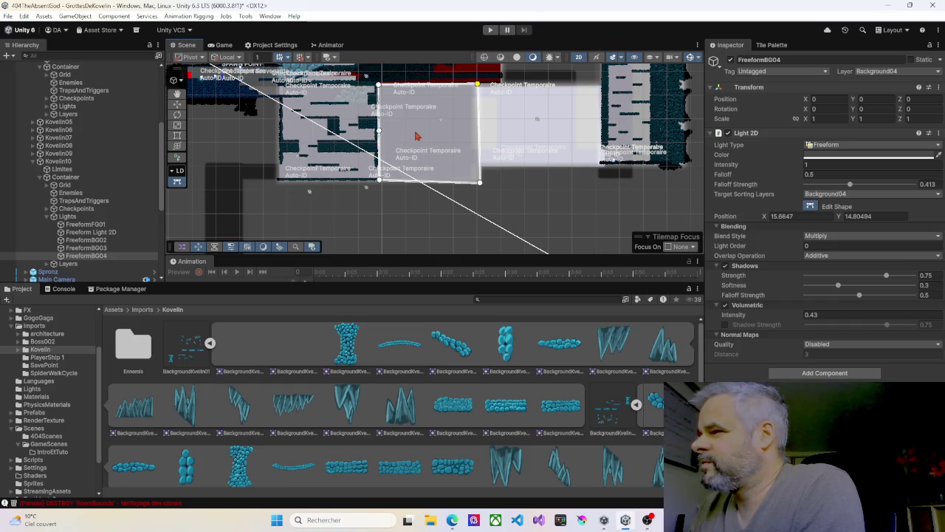
Review each of the five freeform lights' shapes, then collapse Kovelin10.
{"action": "scroll", "coordinate": [433, 148], "scroll_direction": "down", "scroll_amount": 3}
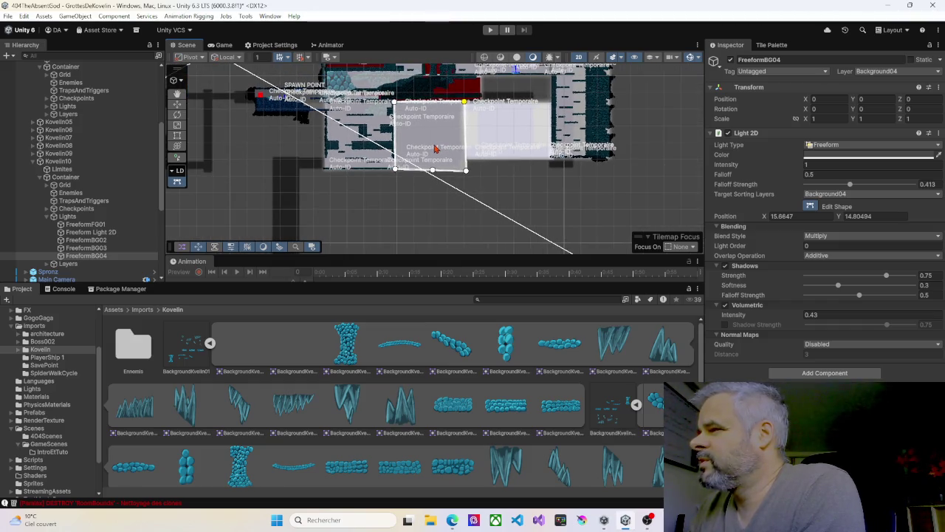
{"action": "left_click", "coordinate": [96, 224]}
{"action": "left_click", "coordinate": [102, 232]}
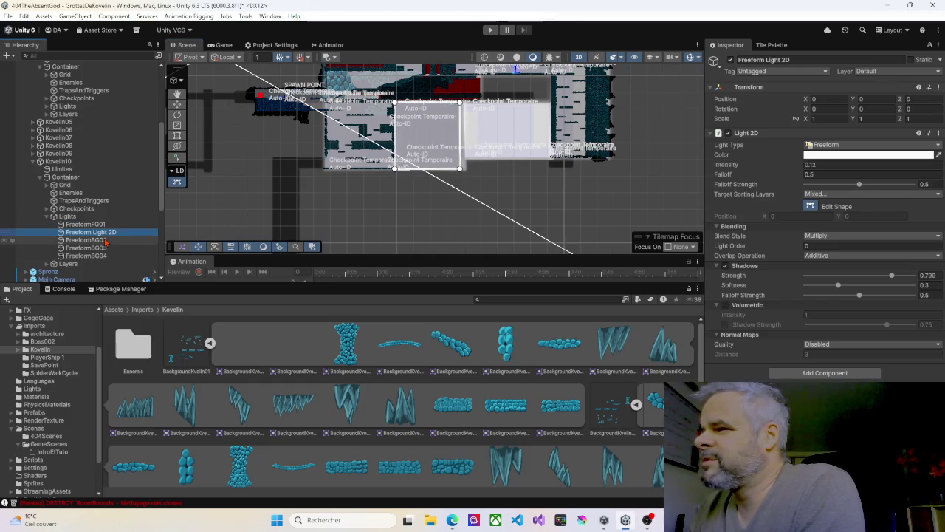
{"action": "left_click", "coordinate": [104, 240]}
{"action": "left_click", "coordinate": [107, 248]}
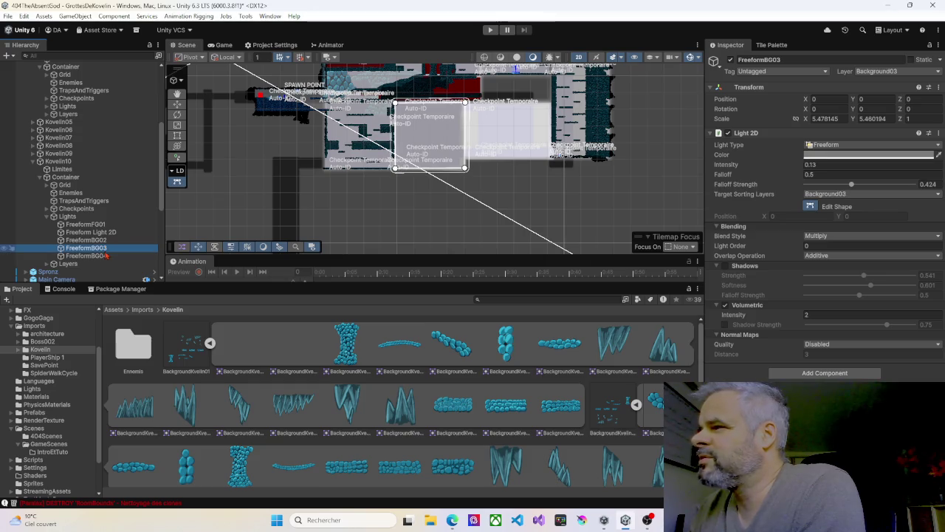
{"action": "left_click", "coordinate": [106, 256]}
{"action": "scroll", "coordinate": [389, 167], "scroll_direction": "up", "scroll_amount": 2}
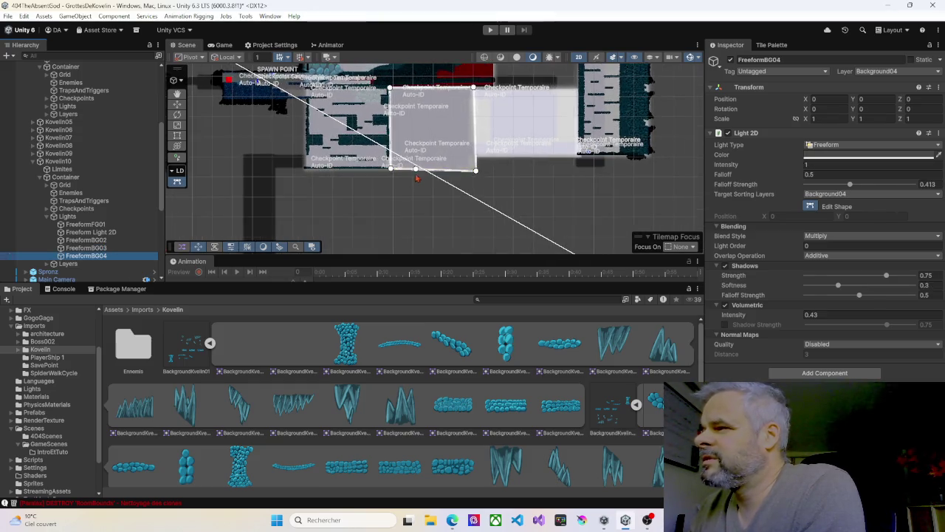
{"action": "left_click", "coordinate": [541, 124]}
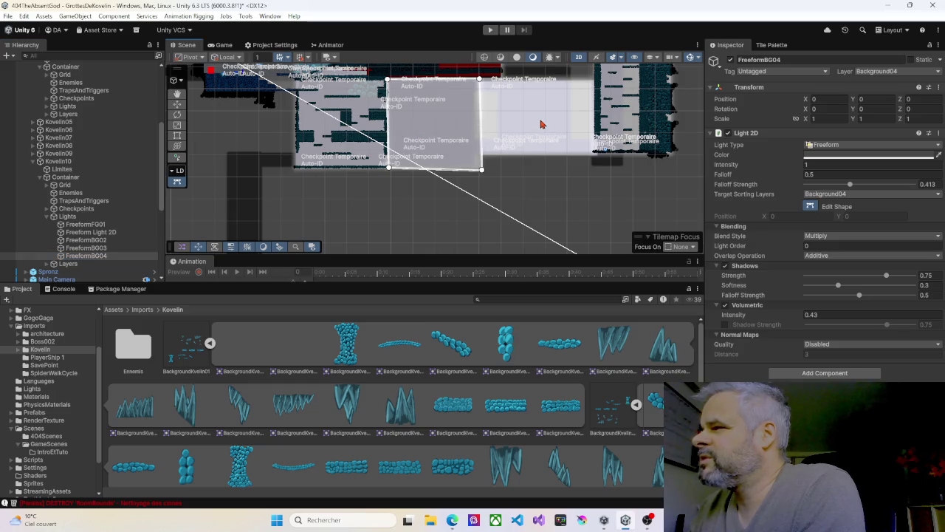
{"action": "left_click", "coordinate": [33, 161]}
Delete the old Kovelin09 room.
{"action": "left_click", "coordinate": [55, 153]}
{"action": "left_click", "coordinate": [58, 146]}
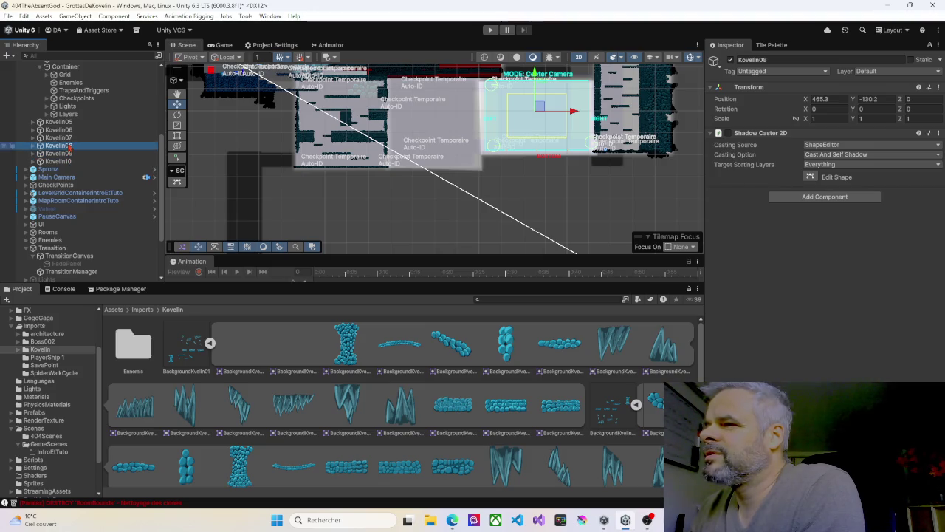
{"action": "double_click", "coordinate": [68, 154]}
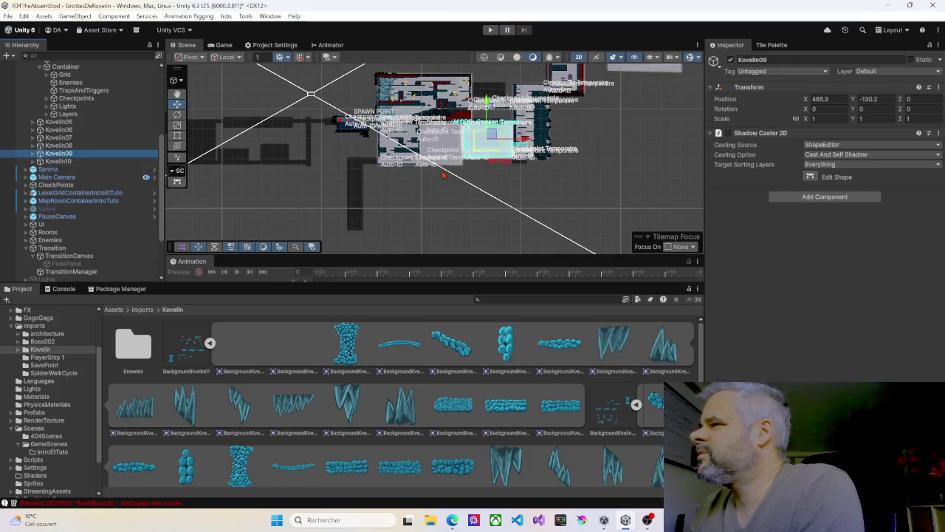
{"action": "left_click", "coordinate": [67, 160]}
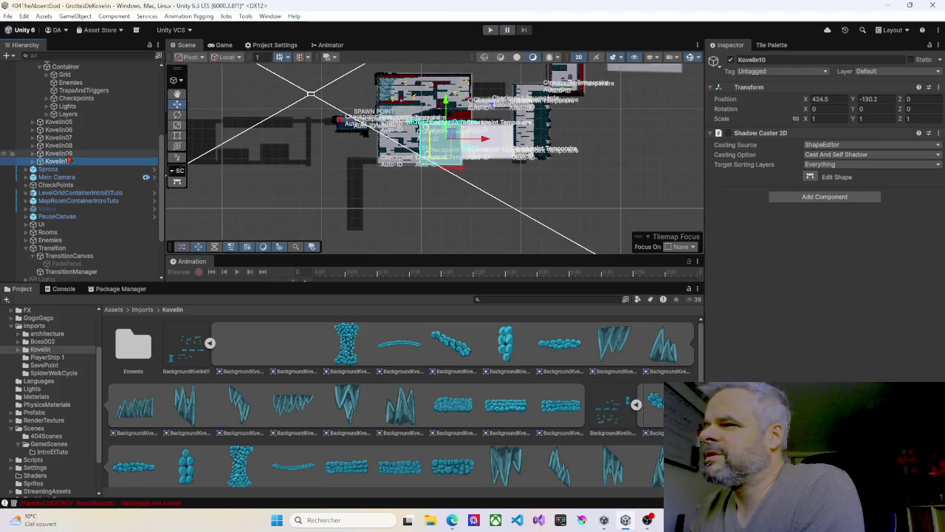
{"action": "left_click", "coordinate": [68, 154]}
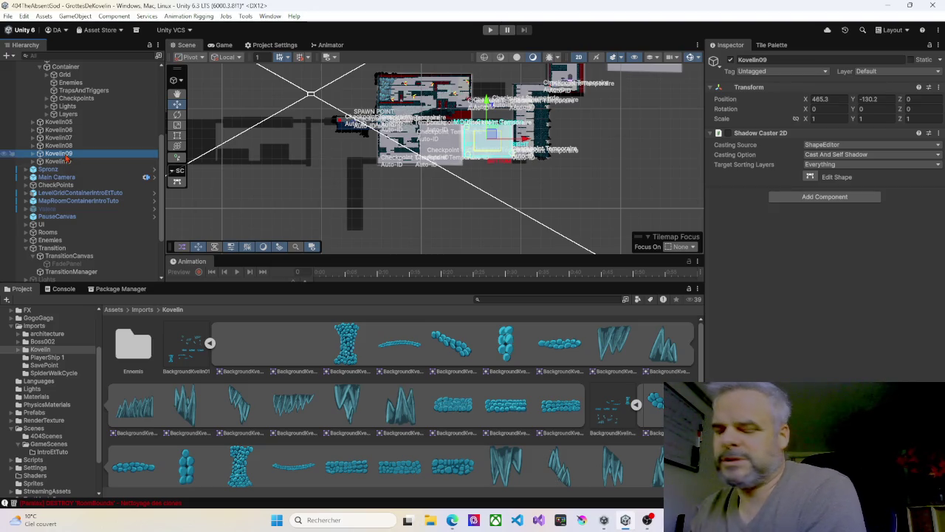
{"action": "left_click", "coordinate": [67, 154]}
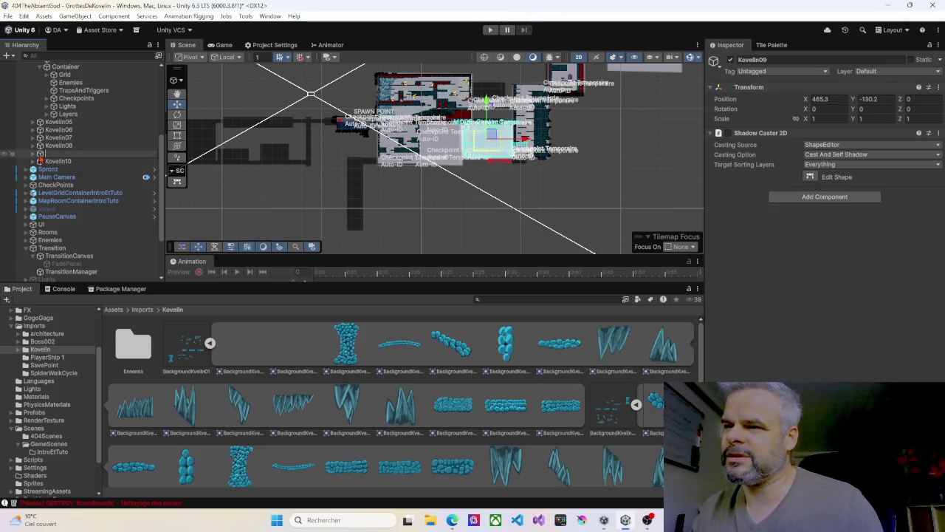
{"action": "key", "text": "Return"}
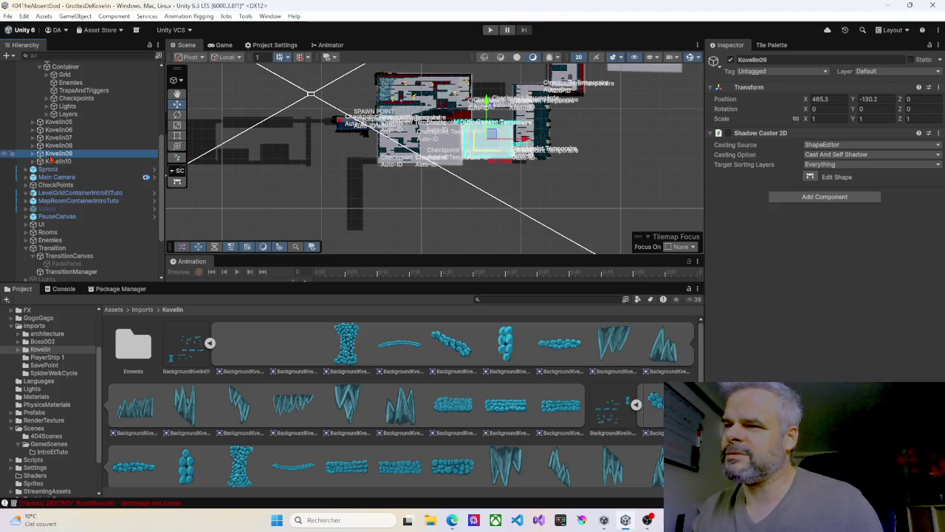
{"action": "key", "text": "Delete"}
Rename Kovelin10 to Kovelin09 and clear the selection.
{"action": "left_click", "coordinate": [56, 155]}
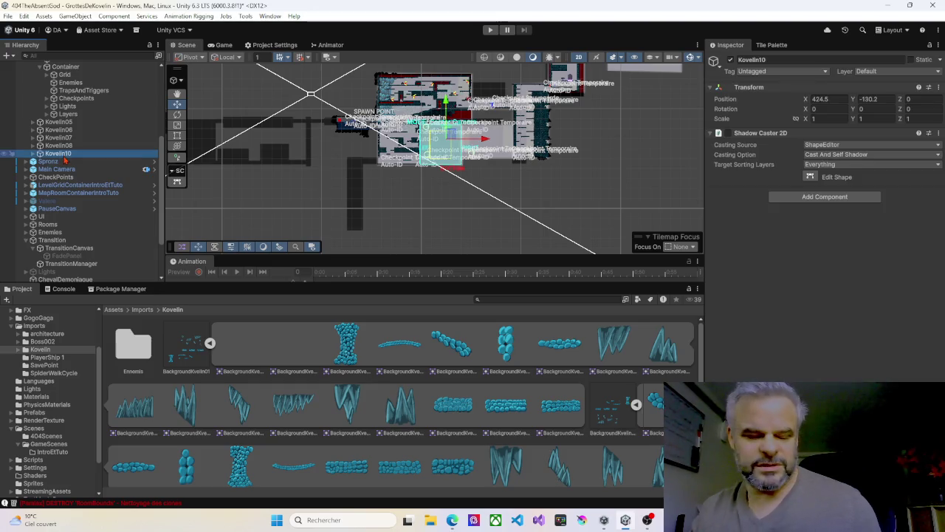
{"action": "left_click", "coordinate": [74, 154]}
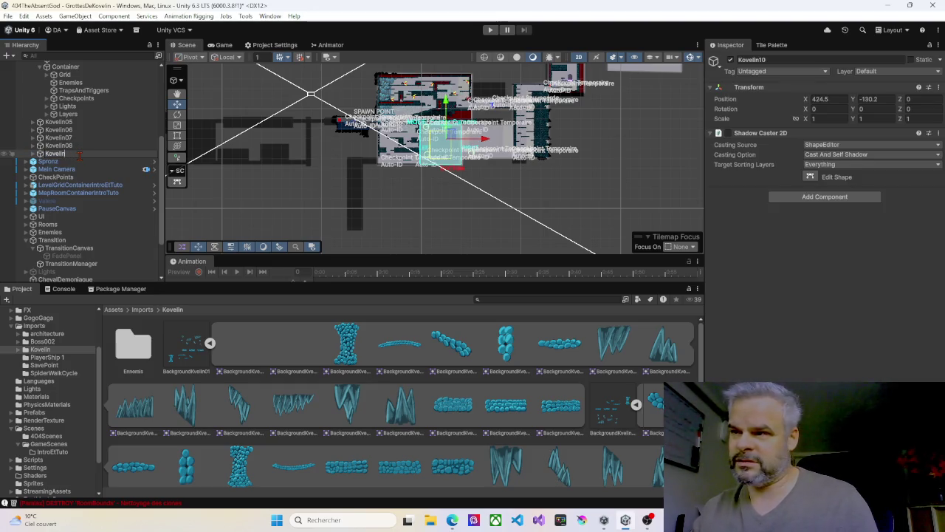
{"action": "type", "text": "09"}
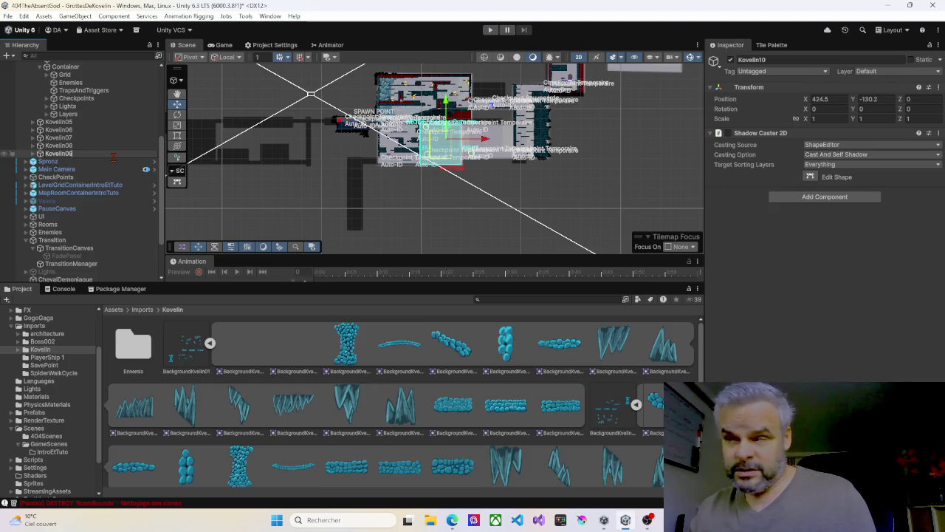
{"action": "key", "text": "Return"}
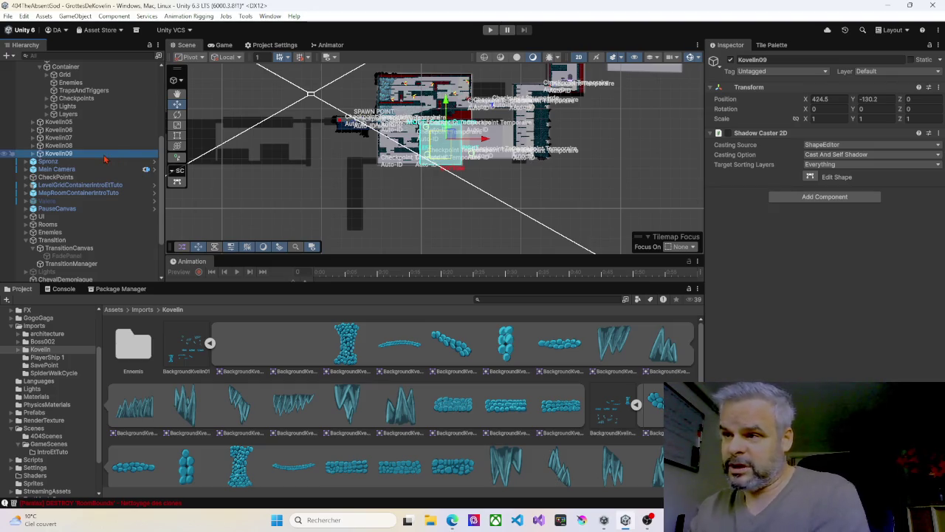
{"action": "scroll", "coordinate": [411, 139], "scroll_direction": "up", "scroll_amount": 2}
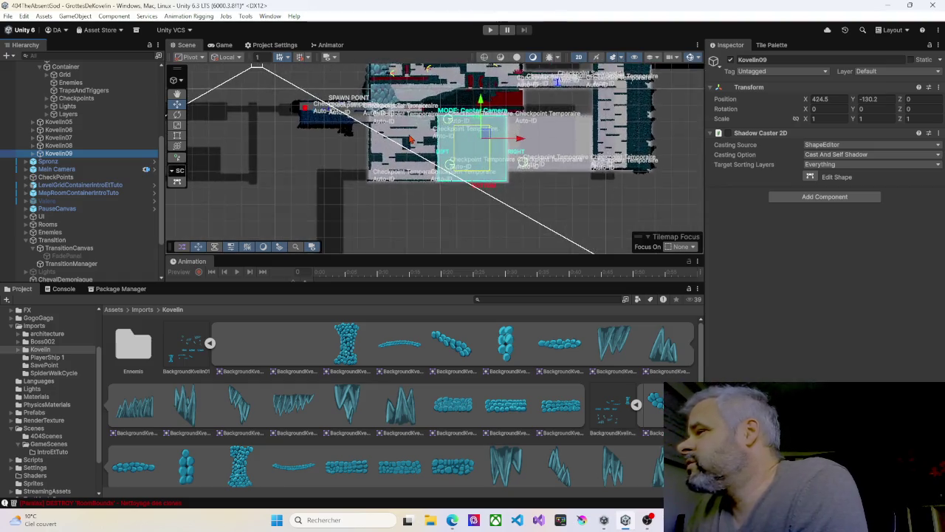
{"action": "scroll", "coordinate": [411, 139], "scroll_direction": "up", "scroll_amount": 1}
{"action": "left_click", "coordinate": [567, 214]}
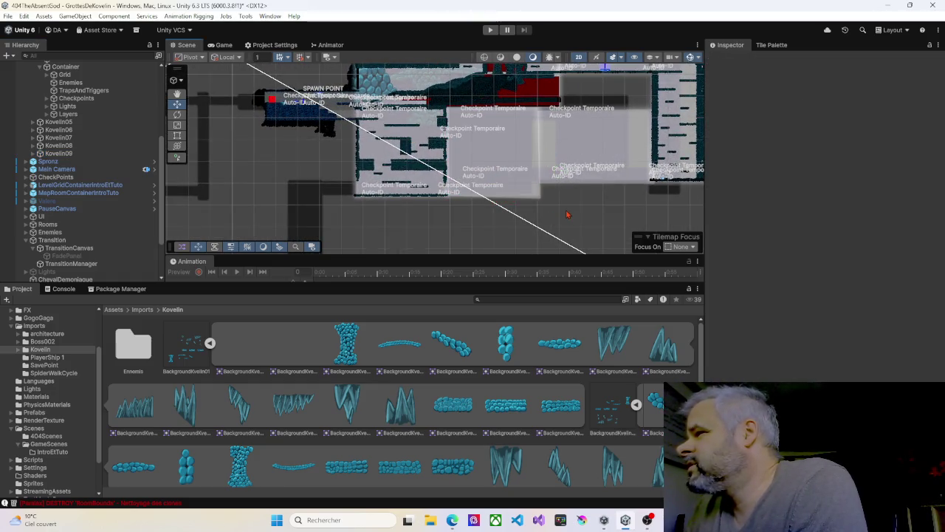
Duplicate the Kovelin09 room and name the copy Kovelin10.
{"action": "left_click", "coordinate": [501, 174]}
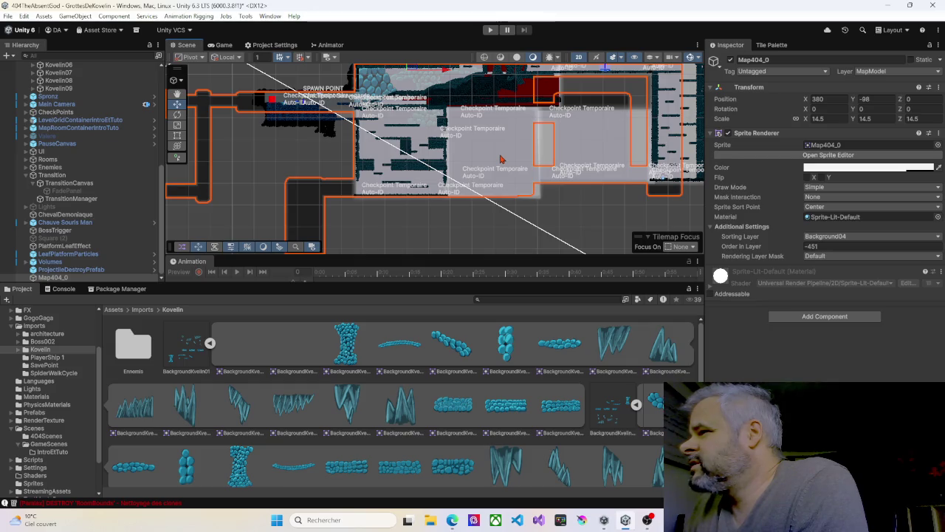
{"action": "double_click", "coordinate": [59, 89]}
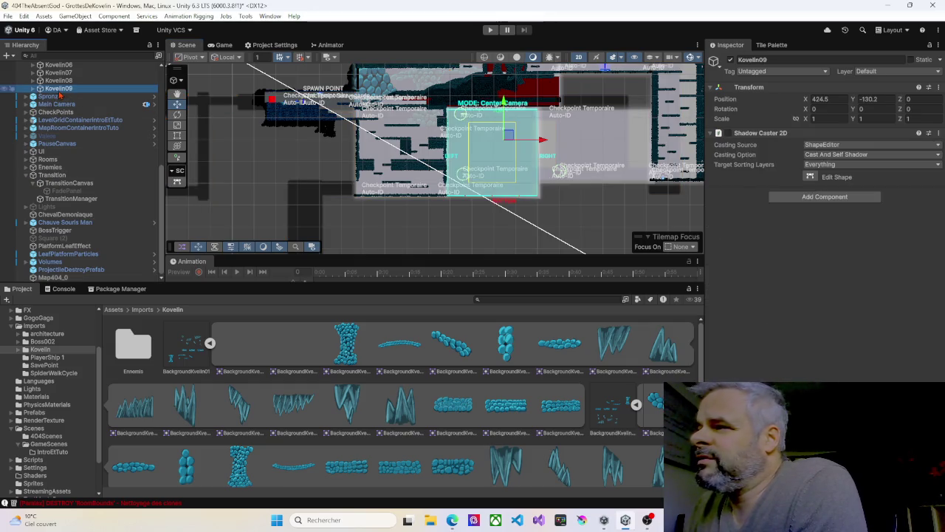
{"action": "scroll", "coordinate": [265, 184], "scroll_direction": "down", "scroll_amount": 3}
{"action": "mouse_move", "coordinate": [266, 185]}
{"action": "left_mouse_down"}
{"action": "mouse_move", "coordinate": [333, 156]}
{"action": "mouse_move", "coordinate": [352, 129]}
{"action": "left_mouse_up"}
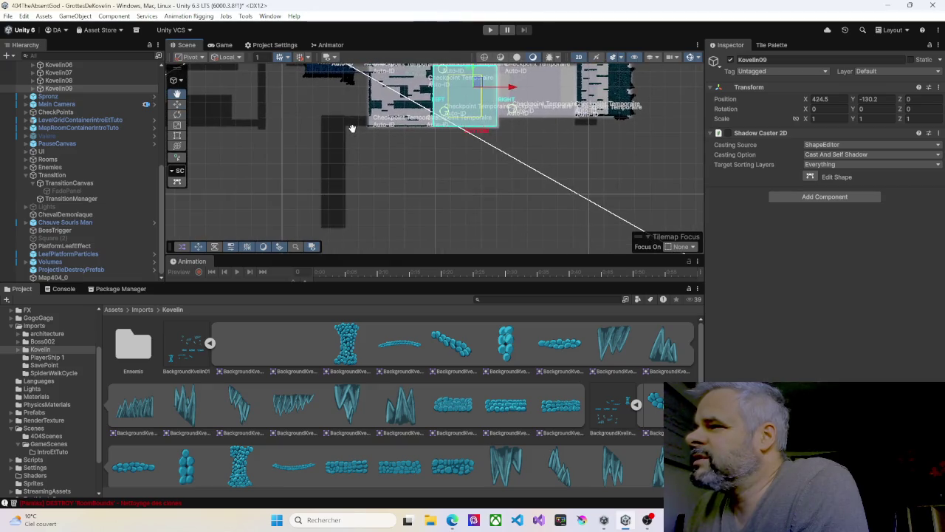
{"action": "scroll", "coordinate": [354, 142], "scroll_direction": "down", "scroll_amount": 3}
{"action": "mouse_move", "coordinate": [365, 165]}
{"action": "left_mouse_down"}
{"action": "mouse_move", "coordinate": [389, 200]}
{"action": "mouse_move", "coordinate": [381, 230]}
{"action": "left_mouse_up"}
{"action": "scroll", "coordinate": [388, 199], "scroll_direction": "down", "scroll_amount": 2}
{"action": "scroll", "coordinate": [397, 182], "scroll_direction": "up", "scroll_amount": 2}
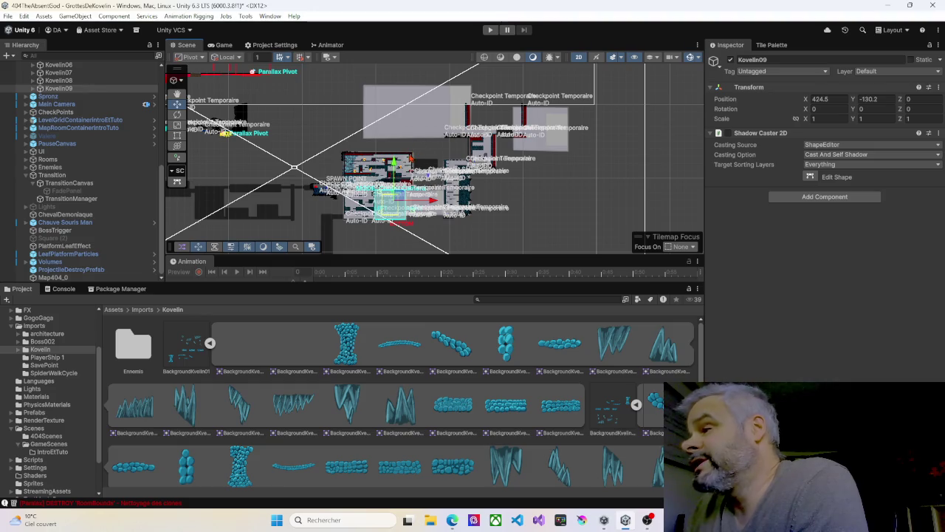
{"action": "left_click_drag", "start_coordinate": [396, 194], "coordinate": [455, 141]}
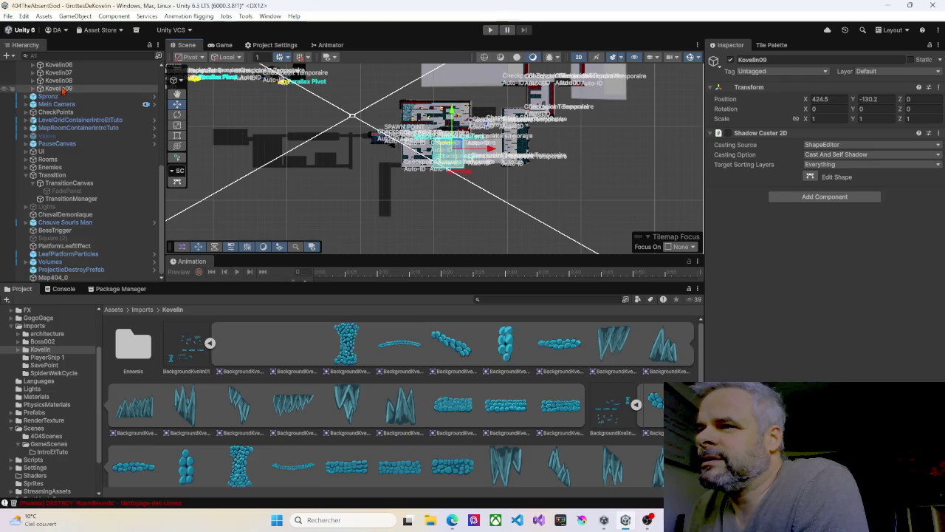
{"action": "key", "text": "ctrl+d"}
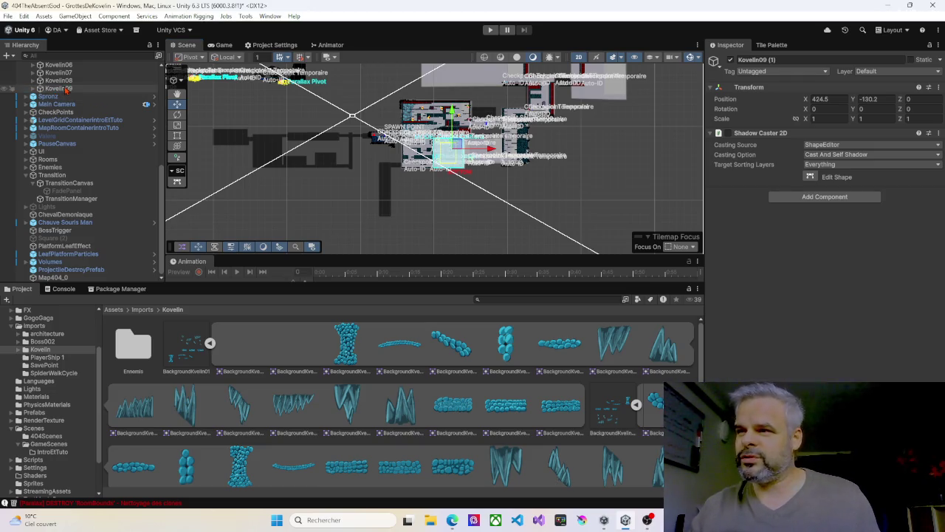
{"action": "key", "text": "F2"}
{"action": "type", "text": "Kovelin01"}
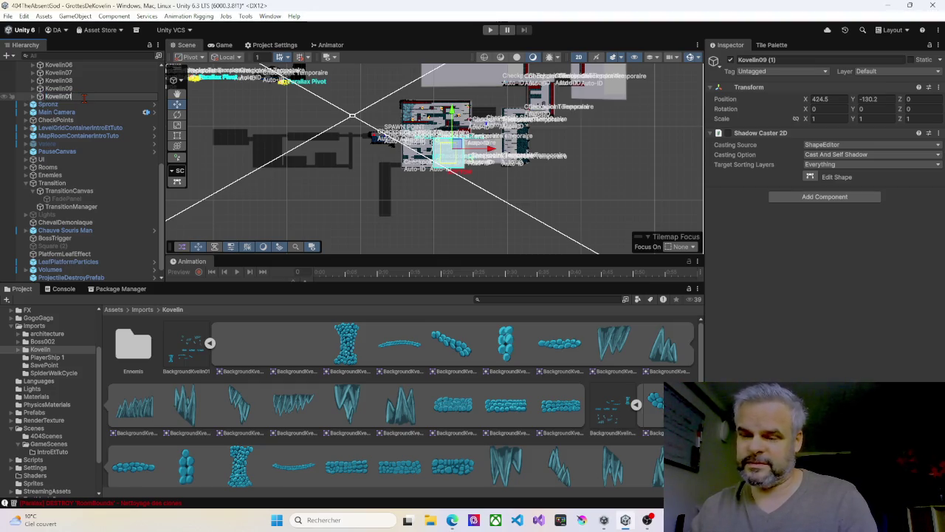
{"action": "key", "text": "BackSpace"}
{"action": "key", "text": "BackSpace"}
{"action": "key", "text": "Return"}
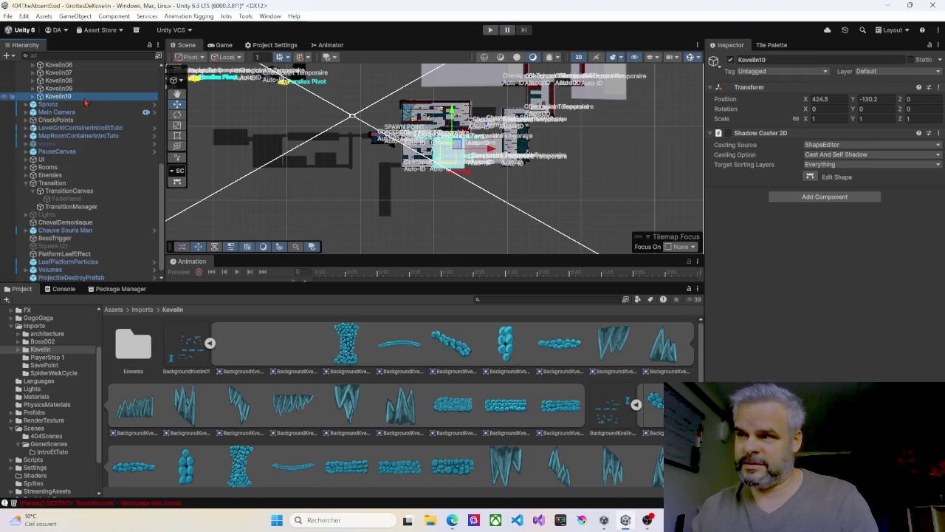
Move Kovelin10 left and down to about X 342.1, Y -163.2.
{"action": "scroll", "coordinate": [432, 168], "scroll_direction": "up", "scroll_amount": 2}
{"action": "left_click_drag", "start_coordinate": [497, 150], "coordinate": [416, 150]}
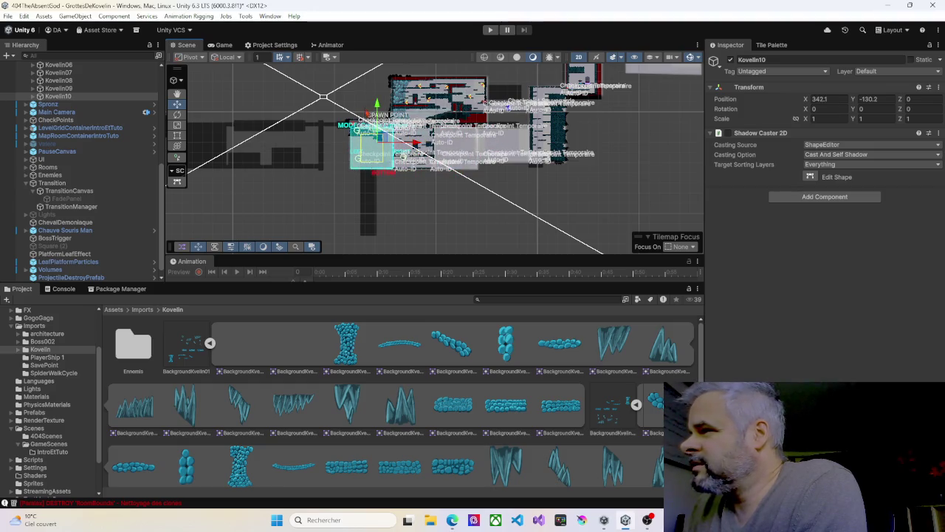
{"action": "left_click_drag", "start_coordinate": [375, 104], "coordinate": [371, 142]}
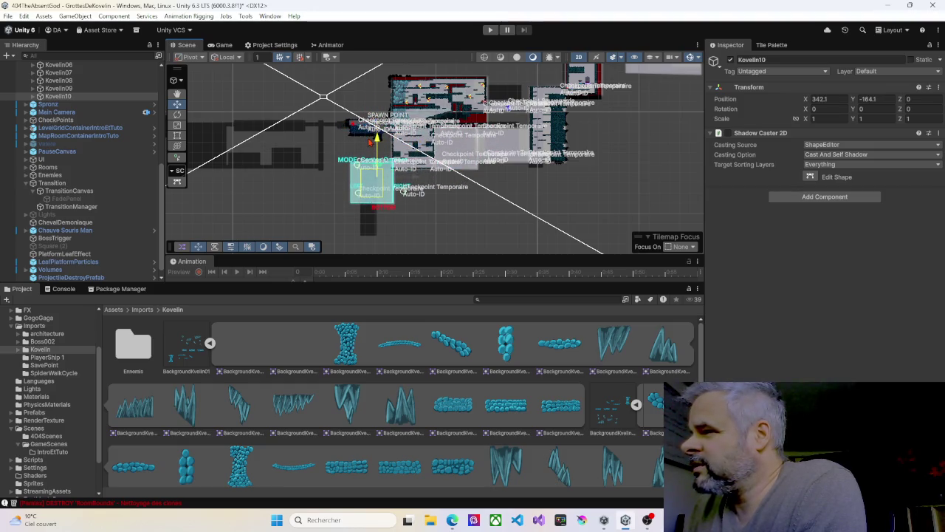
{"action": "scroll", "coordinate": [373, 144], "scroll_direction": "up", "scroll_amount": 5}
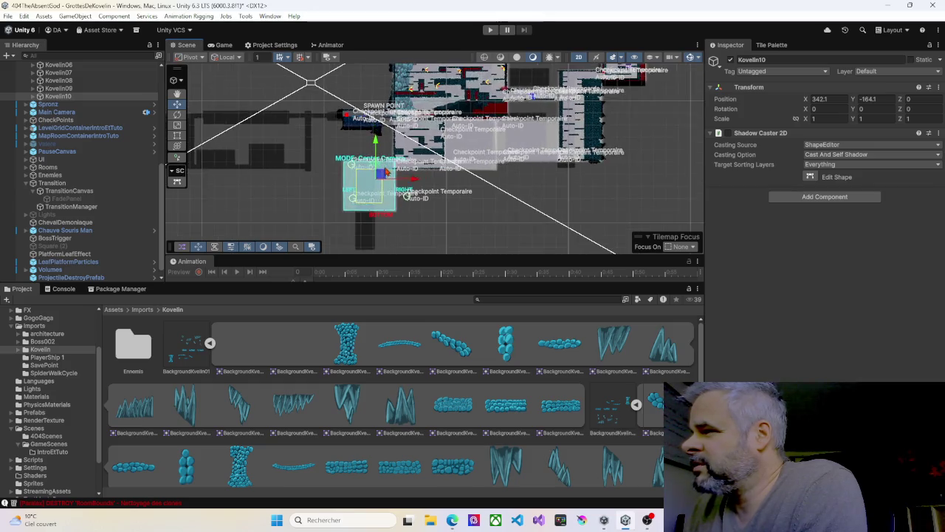
{"action": "left_click_drag", "start_coordinate": [368, 150], "coordinate": [367, 147]}
{"action": "scroll", "coordinate": [378, 199], "scroll_direction": "down", "scroll_amount": 4}
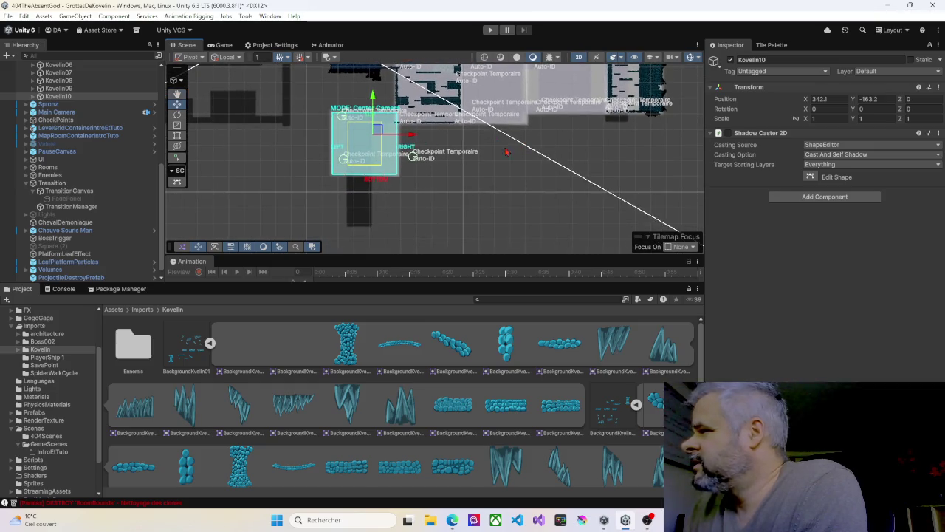
{"action": "left_click", "coordinate": [33, 96]}
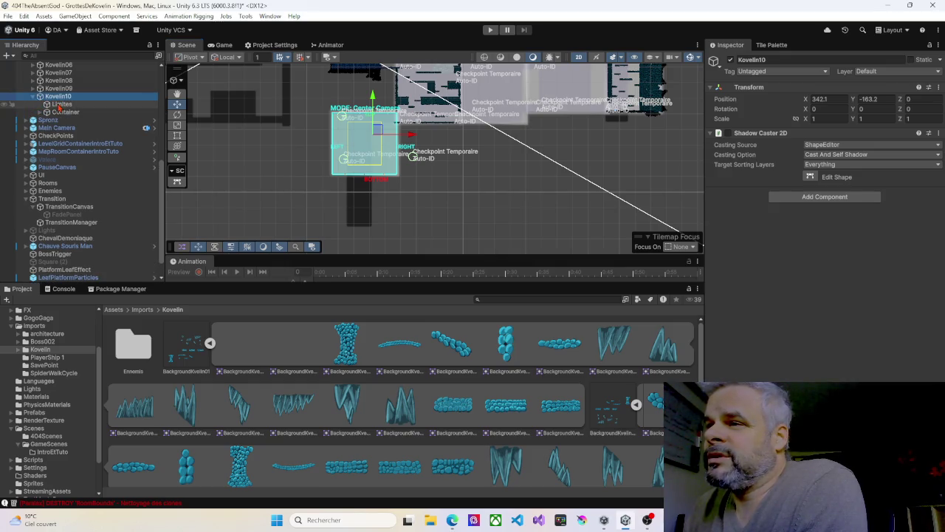
Stretch Kovelin10's Limites box downward and narrow it to 32.84 × 72.92.
{"action": "left_click", "coordinate": [61, 104]}
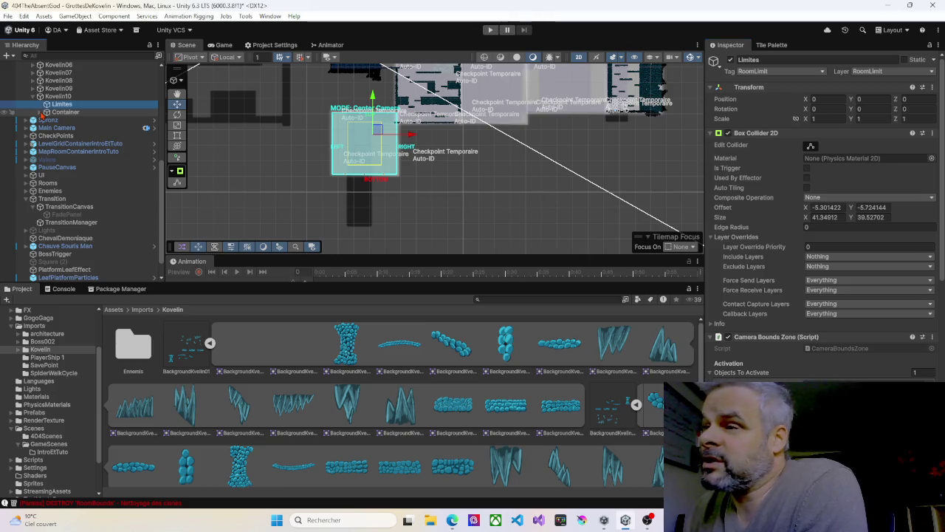
{"action": "left_click", "coordinate": [41, 112]}
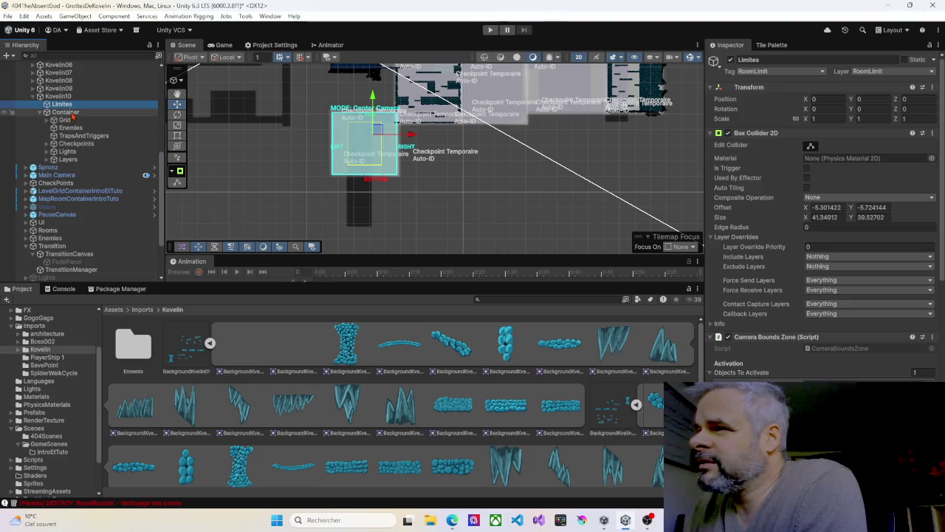
{"action": "left_click", "coordinate": [810, 146]}
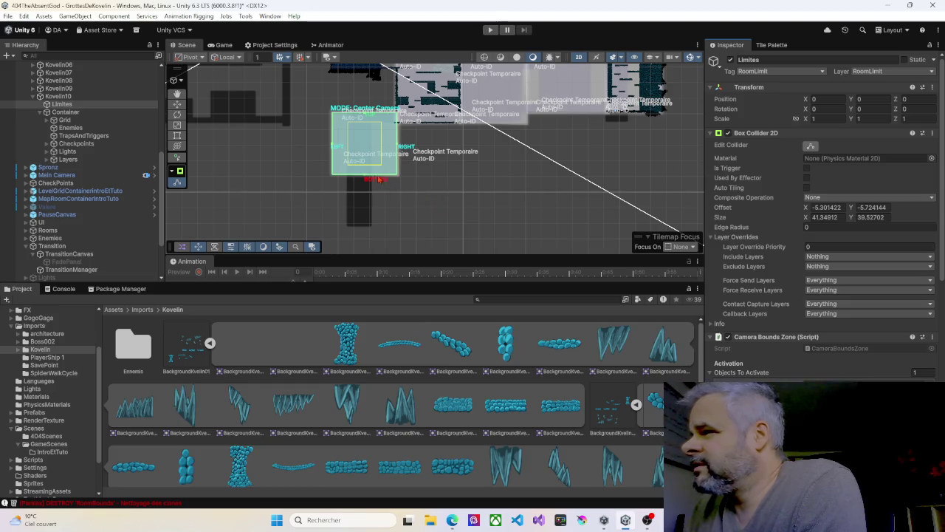
{"action": "mouse_move", "coordinate": [365, 178]}
{"action": "left_mouse_down"}
{"action": "mouse_move", "coordinate": [361, 239]}
{"action": "mouse_move", "coordinate": [359, 231]}
{"action": "left_mouse_up"}
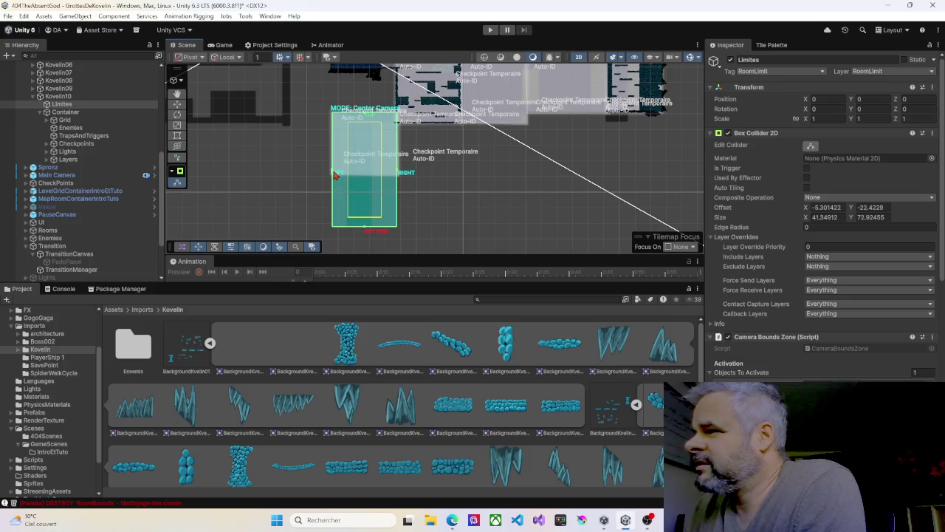
{"action": "mouse_move", "coordinate": [333, 174]}
{"action": "left_mouse_down"}
{"action": "mouse_move", "coordinate": [380, 173]}
{"action": "mouse_move", "coordinate": [346, 174]}
{"action": "left_mouse_up"}
{"action": "scroll", "coordinate": [377, 153], "scroll_direction": "up", "scroll_amount": 5}
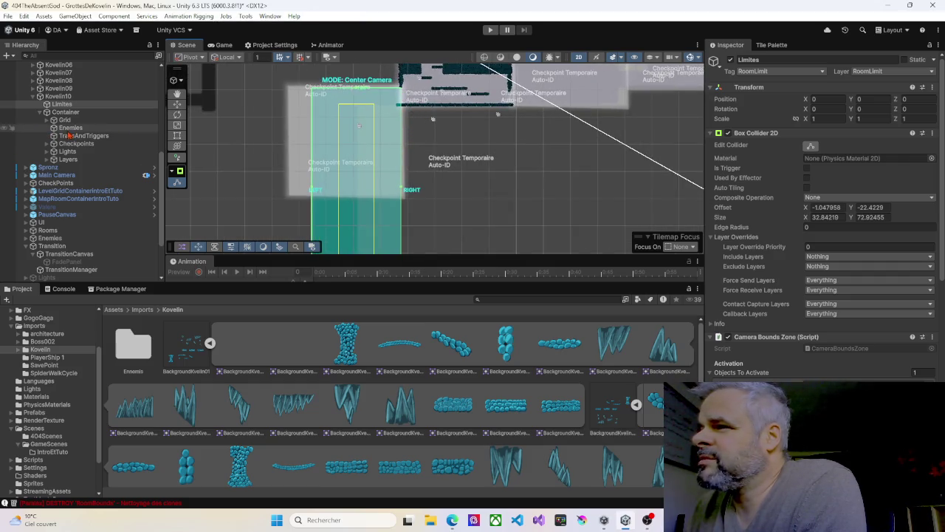
Reshape the FreeformFG01 light into a tall rectangle over the room.
{"action": "left_click", "coordinate": [46, 152]}
{"action": "left_click", "coordinate": [85, 158]}
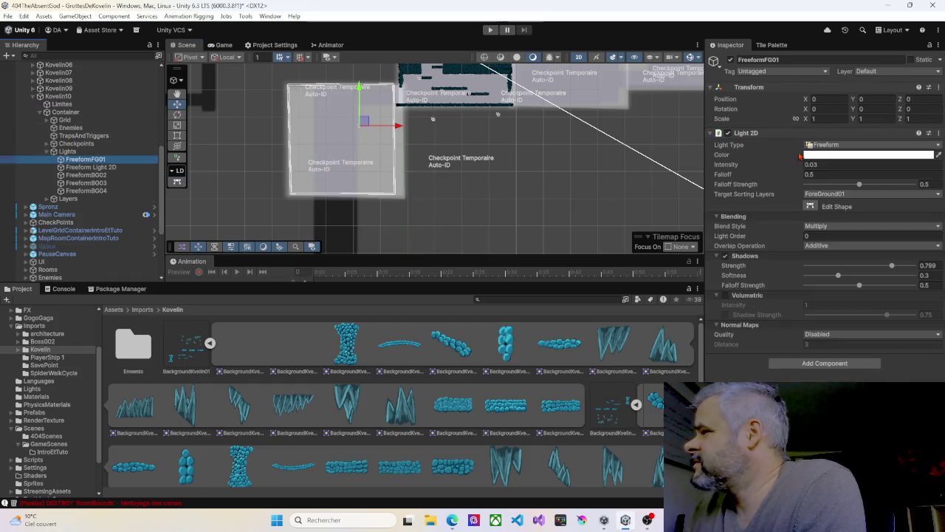
{"action": "left_click", "coordinate": [810, 206]}
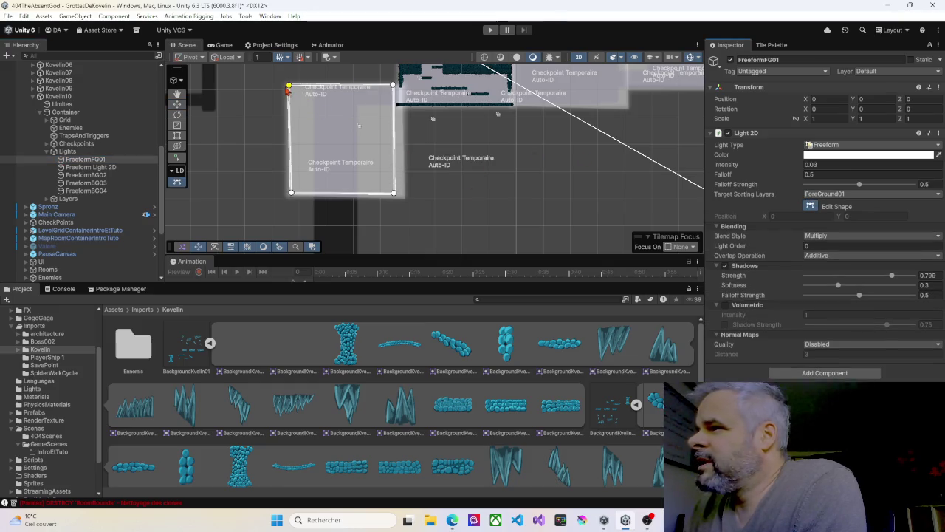
{"action": "left_click_drag", "start_coordinate": [289, 87], "coordinate": [315, 89]}
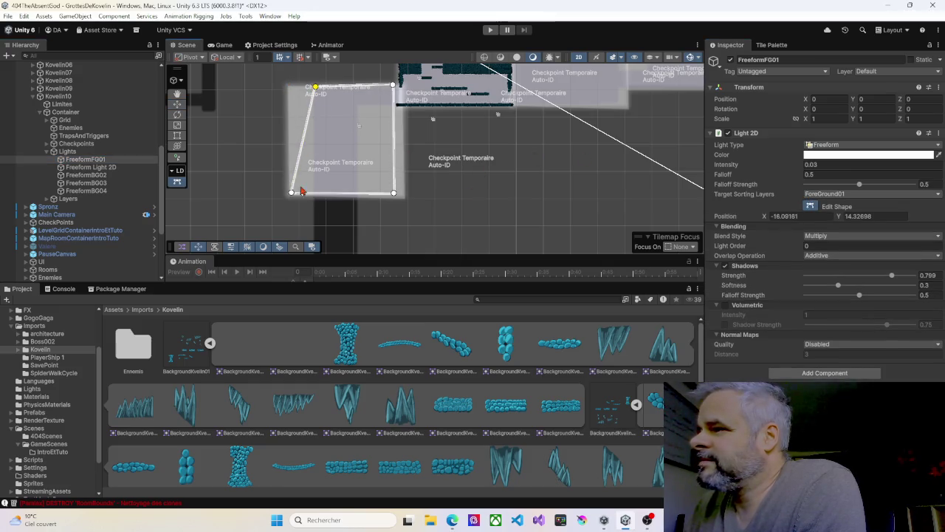
{"action": "mouse_move", "coordinate": [293, 193]}
{"action": "left_mouse_down"}
{"action": "mouse_move", "coordinate": [312, 196]}
{"action": "mouse_move", "coordinate": [359, 148]}
{"action": "mouse_move", "coordinate": [337, 173]}
{"action": "mouse_move", "coordinate": [348, 165]}
{"action": "mouse_move", "coordinate": [328, 168]}
{"action": "mouse_move", "coordinate": [329, 235]}
{"action": "left_mouse_up"}
{"action": "scroll", "coordinate": [352, 190], "scroll_direction": "down", "scroll_amount": 1}
{"action": "left_click_drag", "start_coordinate": [392, 167], "coordinate": [391, 236]}
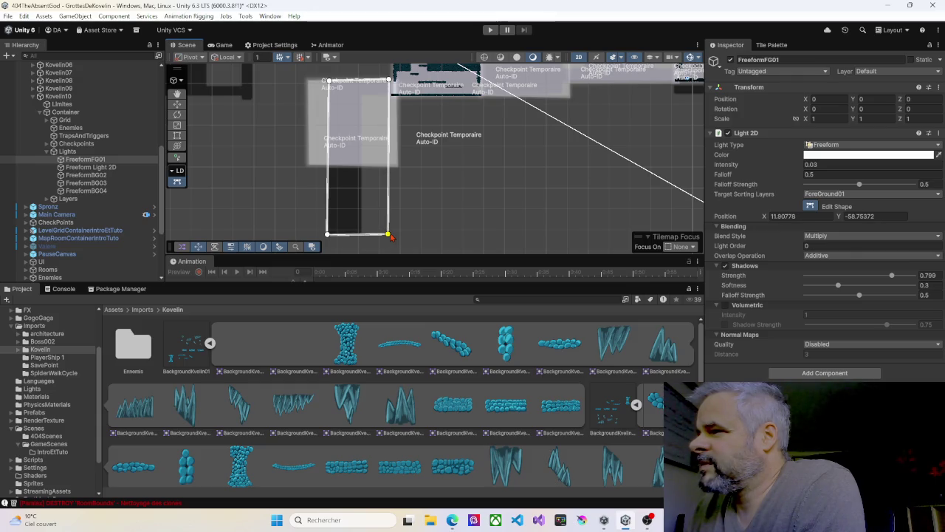
Reshape the Freeform Light 2D light into a tall rectangle over the room.
{"action": "left_click", "coordinate": [96, 167]}
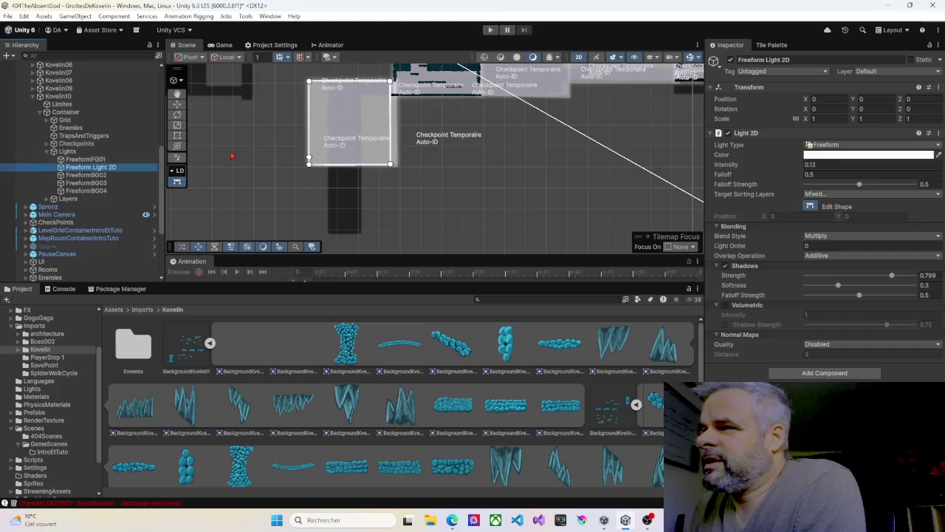
{"action": "mouse_move", "coordinate": [310, 165]}
{"action": "left_mouse_down"}
{"action": "mouse_move", "coordinate": [313, 232]}
{"action": "mouse_move", "coordinate": [328, 234]}
{"action": "left_mouse_up"}
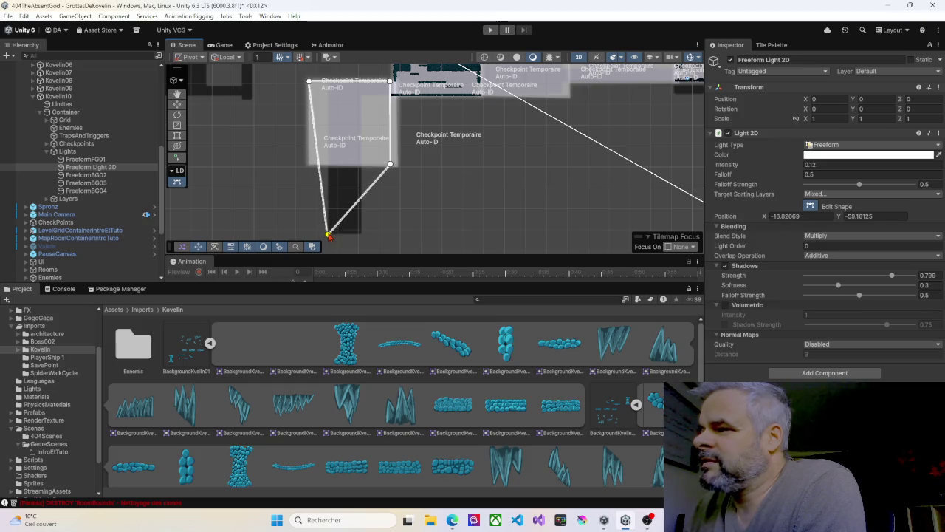
{"action": "left_click", "coordinate": [317, 80]}
{"action": "left_click_drag", "start_coordinate": [318, 81], "coordinate": [332, 81]}
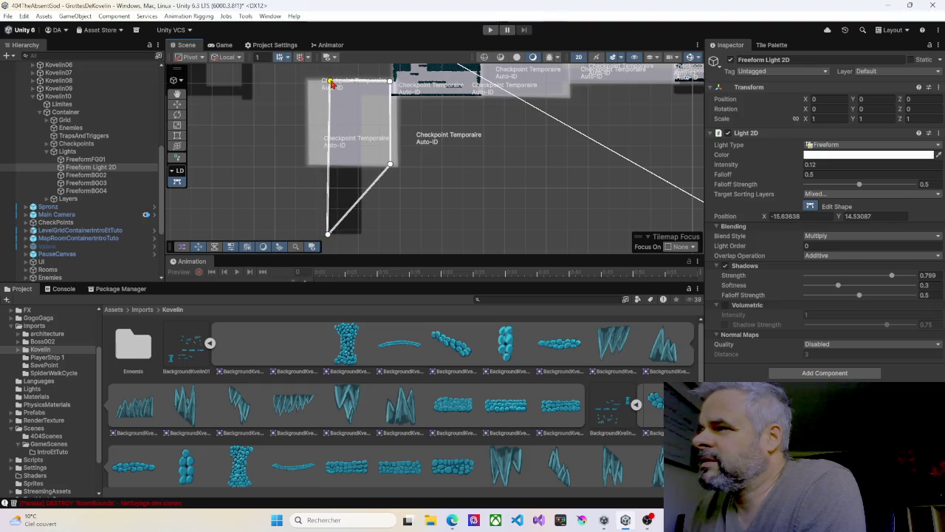
{"action": "left_click_drag", "start_coordinate": [392, 168], "coordinate": [389, 236]}
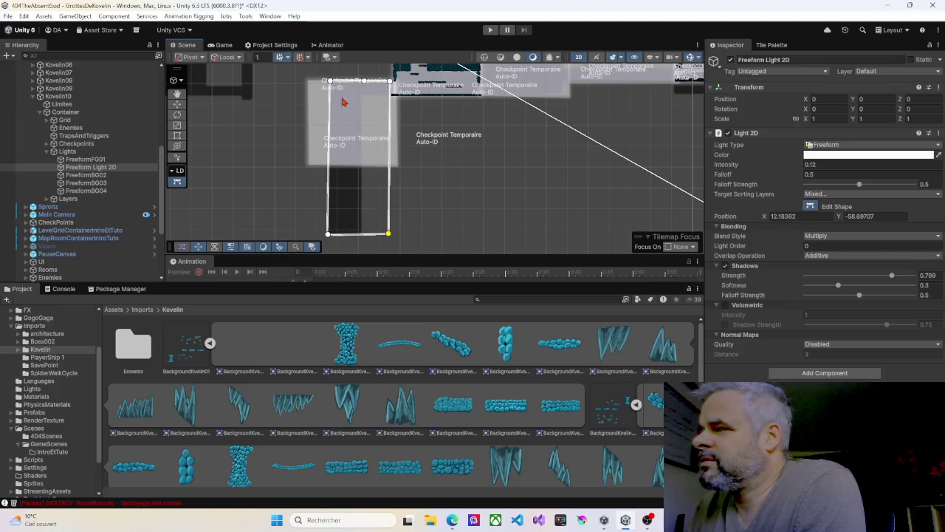
Reshape the FreeformBG02 light into a tall rectangle over the room.
{"action": "left_click", "coordinate": [278, 150]}
{"action": "mouse_move", "coordinate": [307, 163]}
{"action": "left_mouse_down"}
{"action": "mouse_move", "coordinate": [312, 228]}
{"action": "mouse_move", "coordinate": [325, 232]}
{"action": "left_mouse_up"}
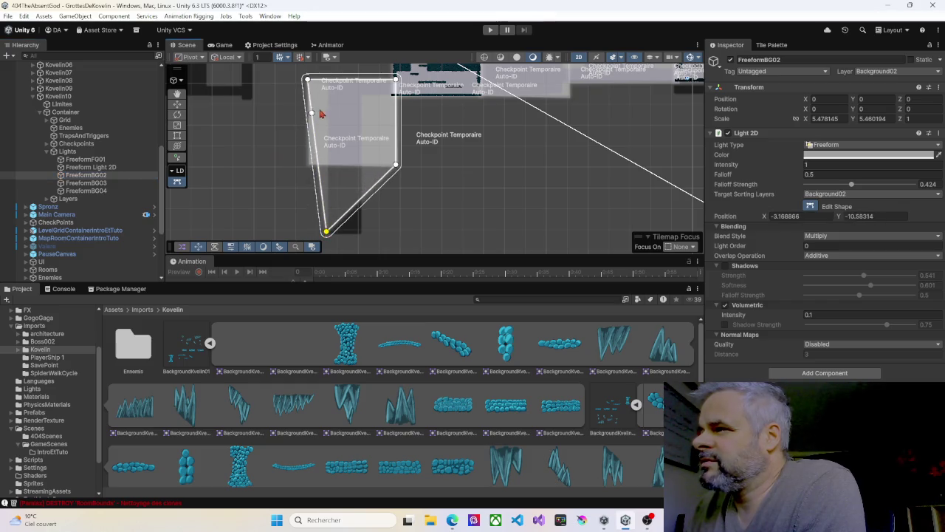
{"action": "left_click_drag", "start_coordinate": [307, 81], "coordinate": [333, 85]}
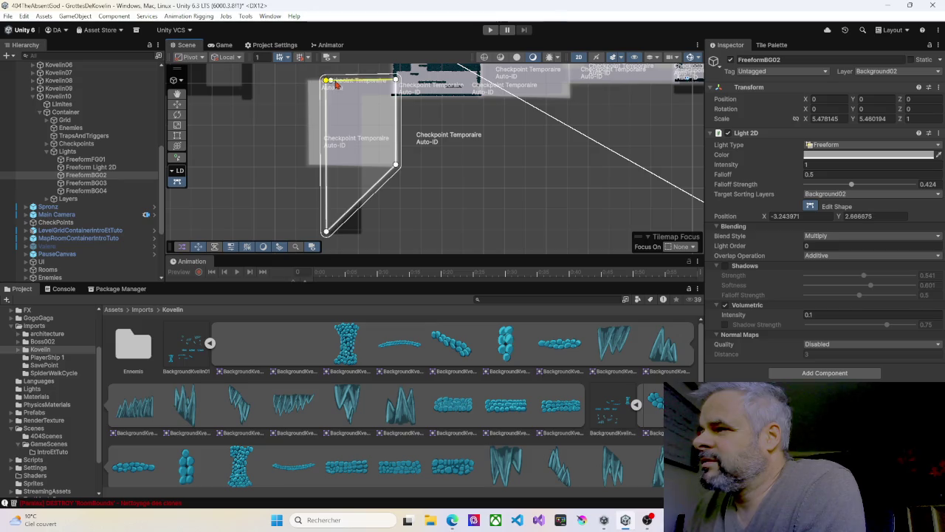
{"action": "left_click_drag", "start_coordinate": [397, 169], "coordinate": [396, 233]}
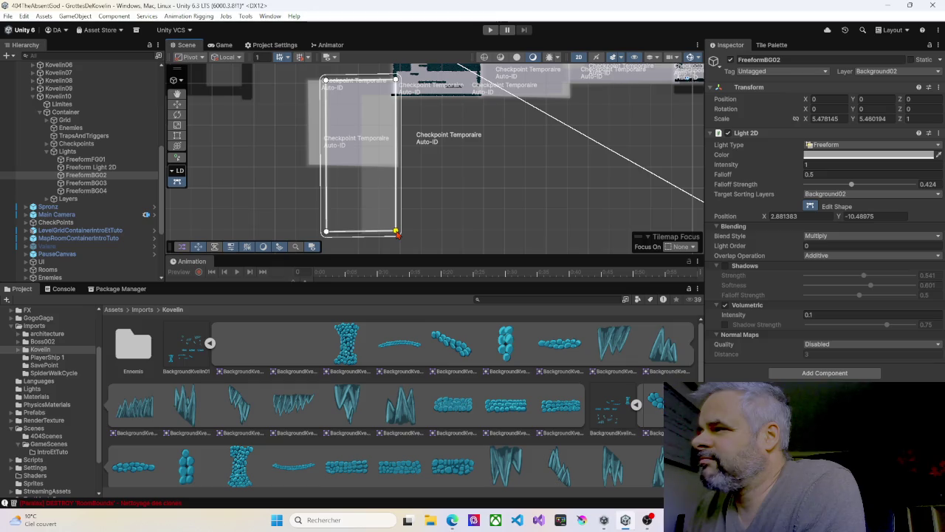
Reshape the FreeformBG03 light into a tall rectangle over the room.
{"action": "left_click", "coordinate": [85, 183]}
{"action": "left_click_drag", "start_coordinate": [310, 166], "coordinate": [326, 234]}
{"action": "left_click_drag", "start_coordinate": [310, 83], "coordinate": [325, 79]}
{"action": "left_click_drag", "start_coordinate": [396, 165], "coordinate": [395, 233]}
Reshape the FreeformBG04 light into a tall rectangle over the room.
{"action": "left_click", "coordinate": [111, 191]}
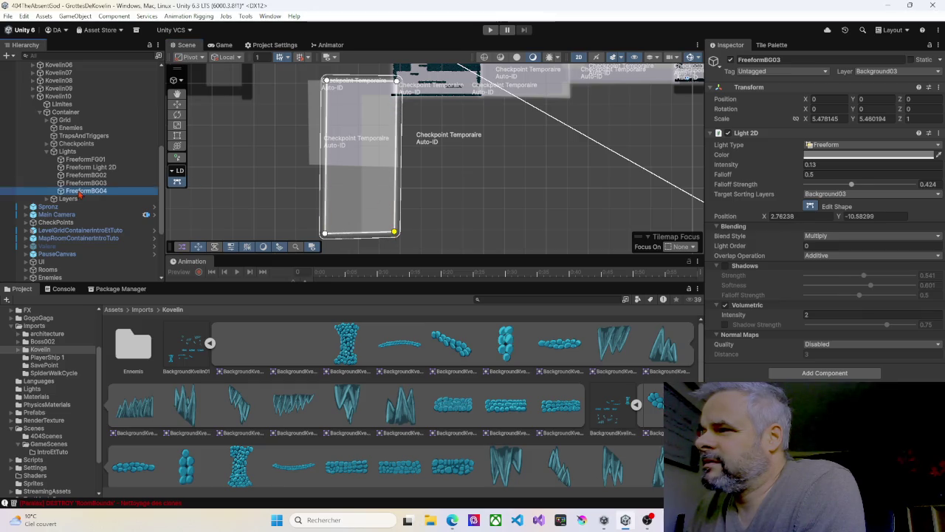
{"action": "left_click_drag", "start_coordinate": [310, 166], "coordinate": [327, 234]}
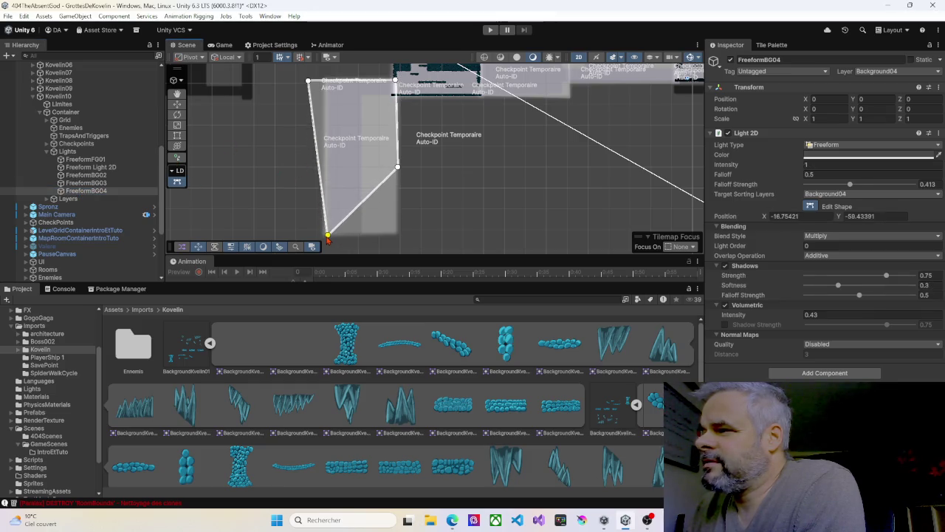
{"action": "left_click_drag", "start_coordinate": [308, 82], "coordinate": [325, 81]}
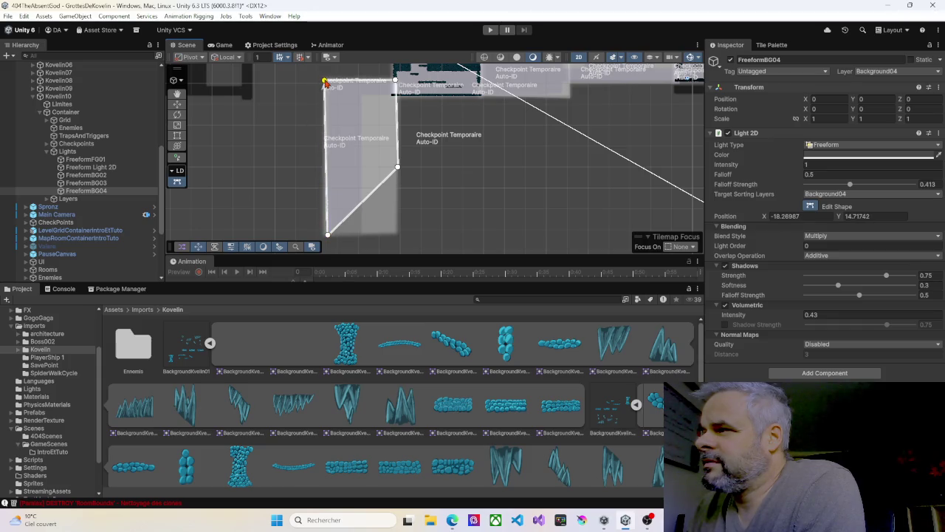
{"action": "left_click_drag", "start_coordinate": [398, 169], "coordinate": [396, 237]}
{"action": "scroll", "coordinate": [421, 200], "scroll_direction": "down", "scroll_amount": 5}
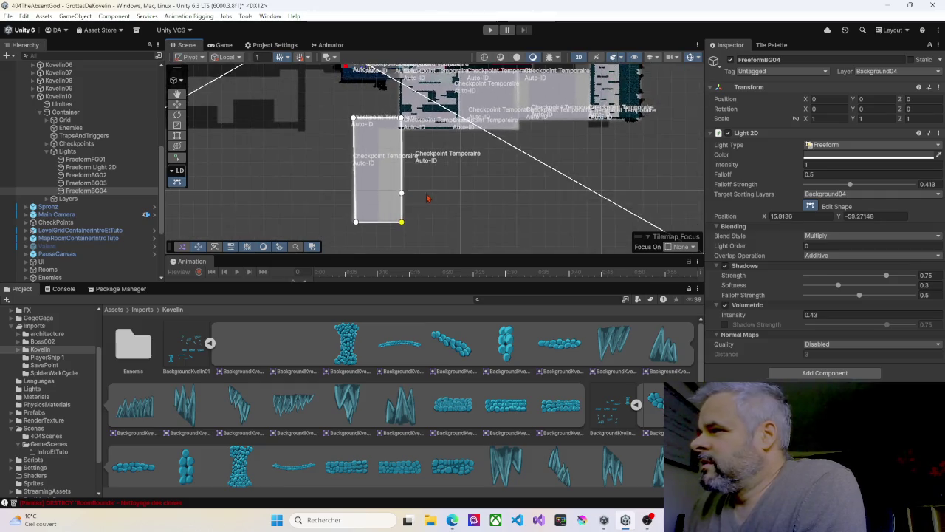
{"action": "left_click", "coordinate": [450, 201]}
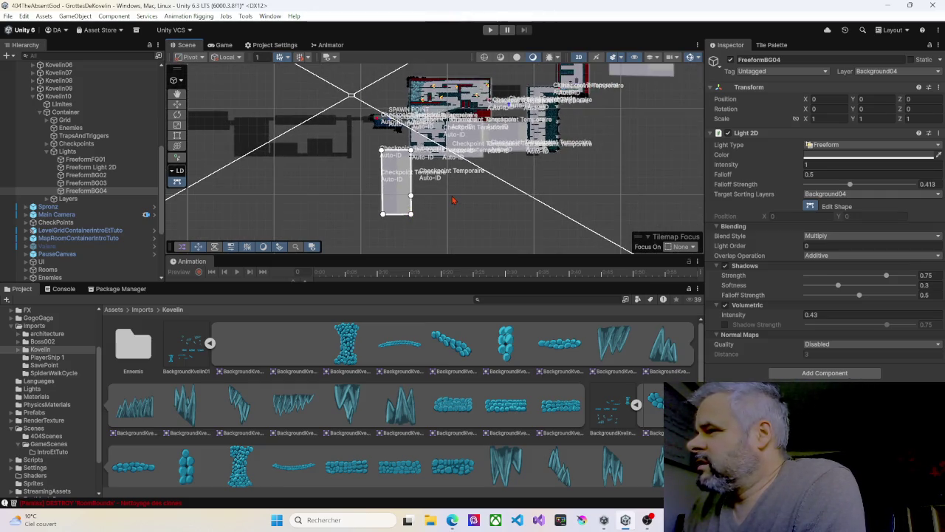
{"action": "left_click", "coordinate": [810, 206]}
{"action": "scroll", "coordinate": [508, 194], "scroll_direction": "down", "scroll_amount": 3}
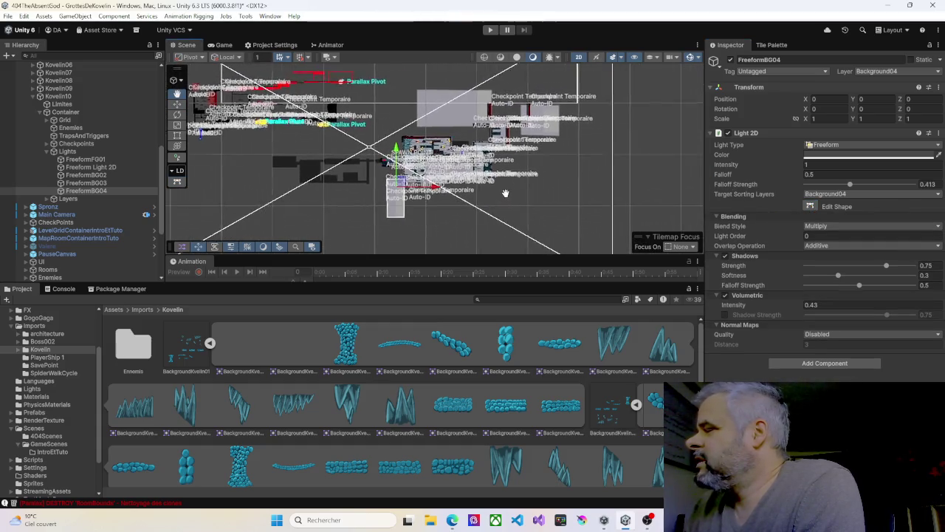
{"action": "scroll", "coordinate": [508, 194], "scroll_direction": "up", "scroll_amount": 5}
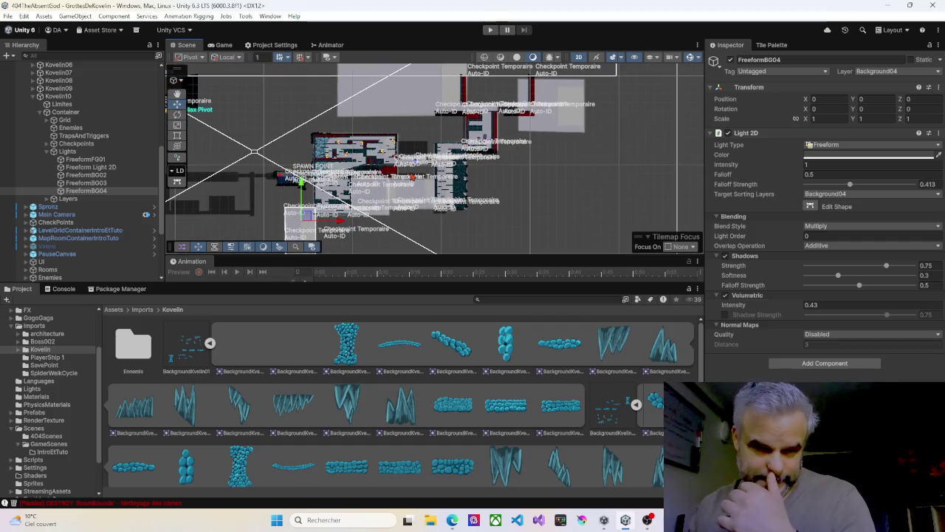
{"action": "scroll", "coordinate": [417, 171], "scroll_direction": "up", "scroll_amount": 3}
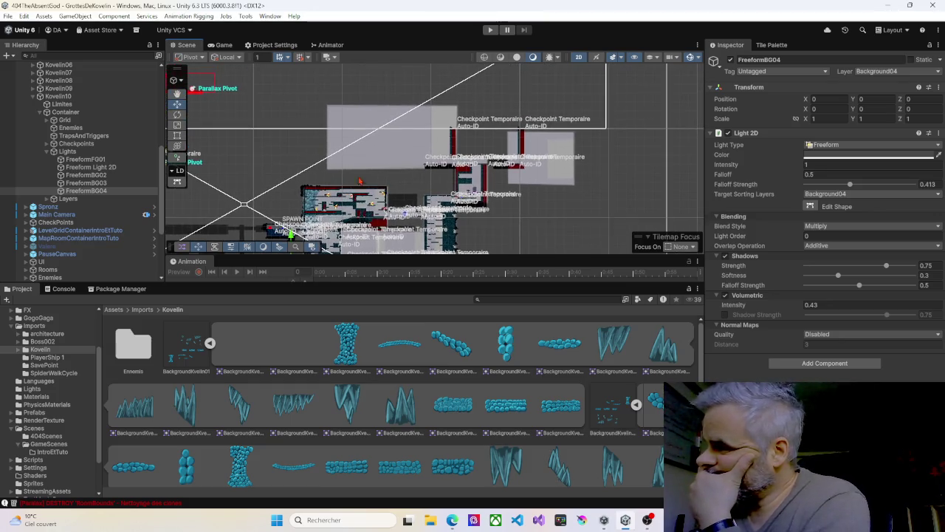
{"action": "scroll", "coordinate": [416, 171], "scroll_direction": "up", "scroll_amount": 6}
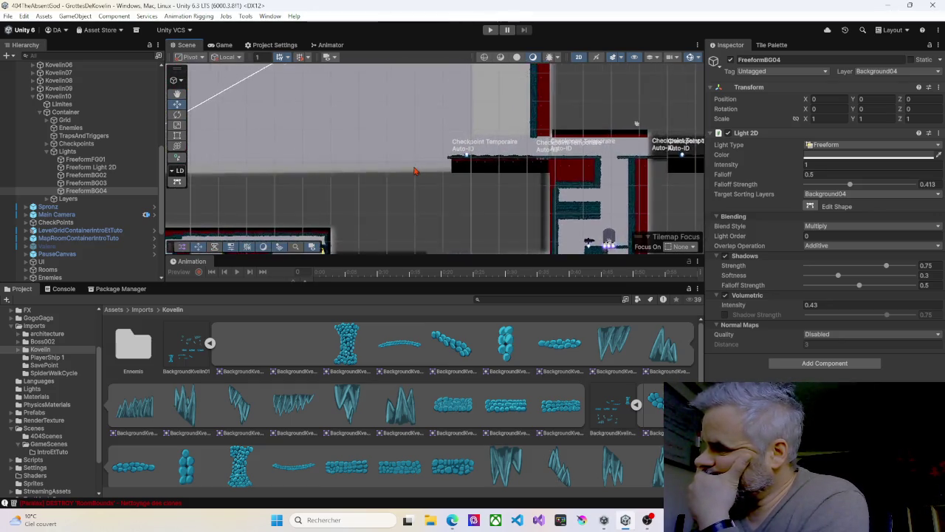
{"action": "scroll", "coordinate": [413, 171], "scroll_direction": "down", "scroll_amount": 6}
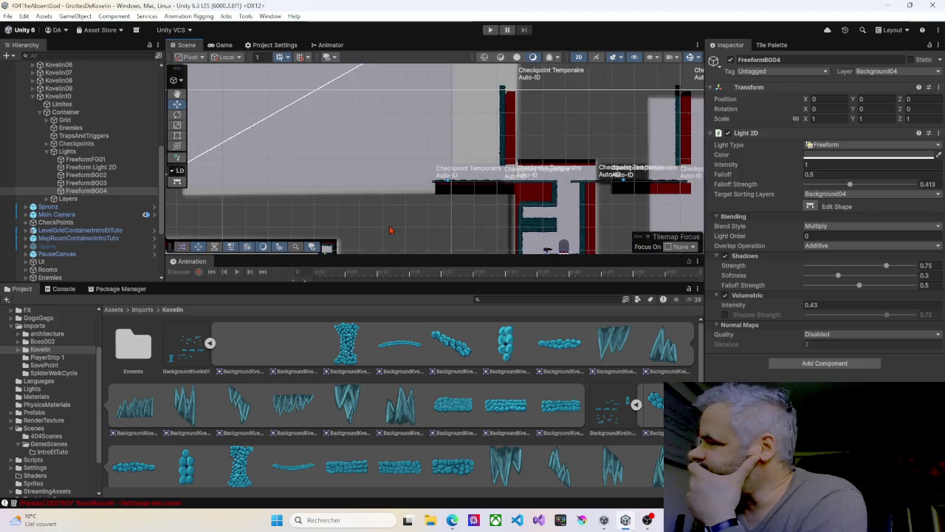
{"action": "scroll", "coordinate": [391, 218], "scroll_direction": "down", "scroll_amount": 2}
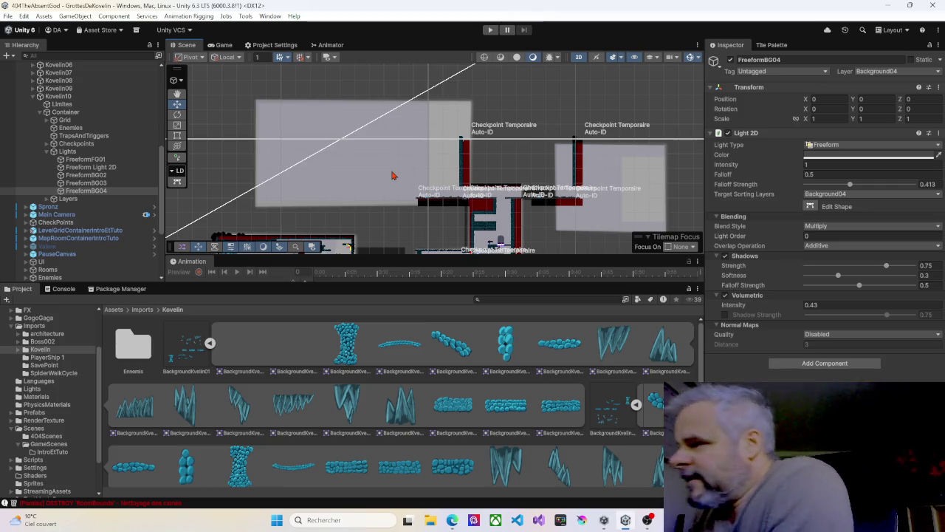
{"action": "scroll", "coordinate": [392, 175], "scroll_direction": "down", "scroll_amount": 3}
{"action": "left_click_drag", "start_coordinate": [414, 160], "coordinate": [278, 173]}
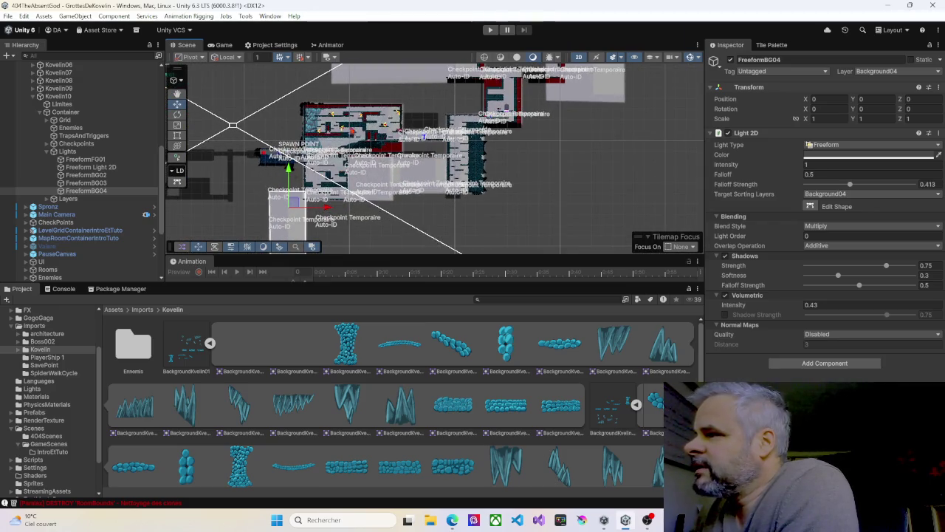
{"action": "scroll", "coordinate": [245, 165], "scroll_direction": "up", "scroll_amount": 6}
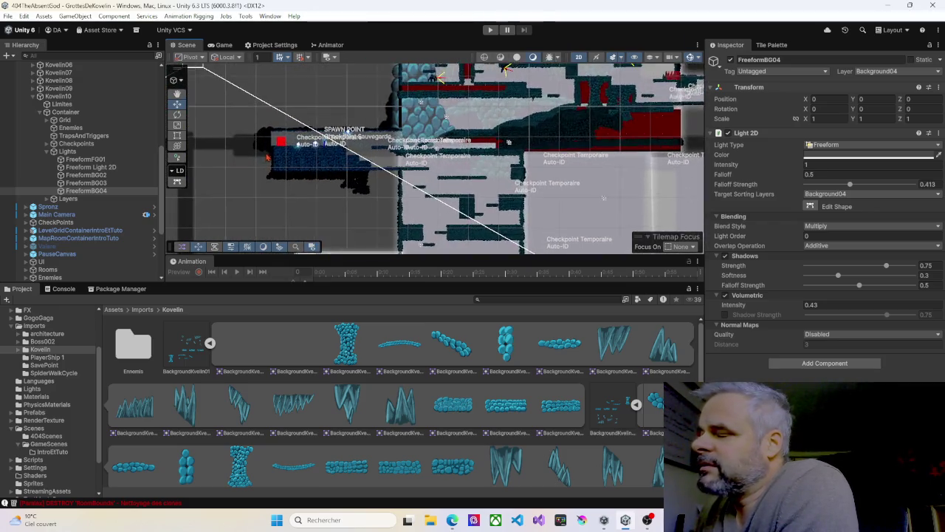
{"action": "scroll", "coordinate": [280, 149], "scroll_direction": "up", "scroll_amount": 2}
{"action": "type", "text": "s"}
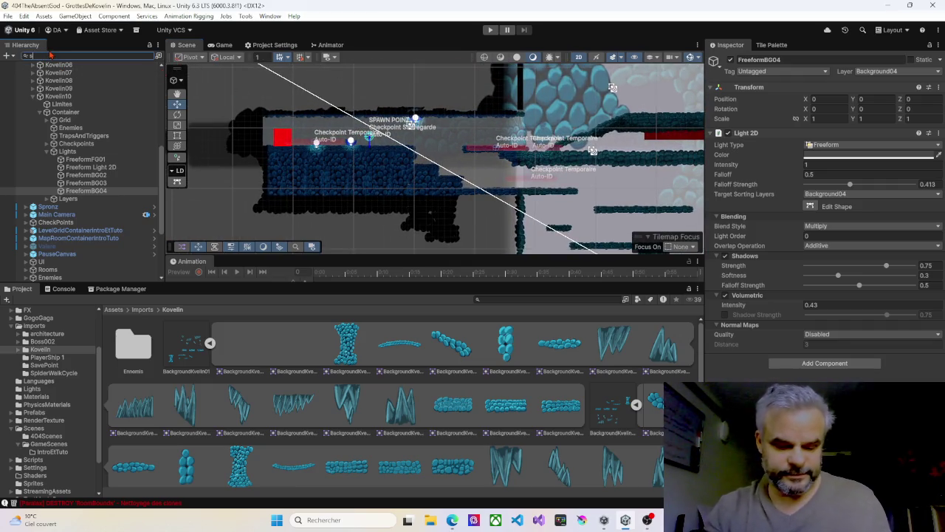
Find Spronz through a Hierarchy search and move it to the spawn view at X 326.83, Y -111.63.
{"action": "type", "text": "pr"}
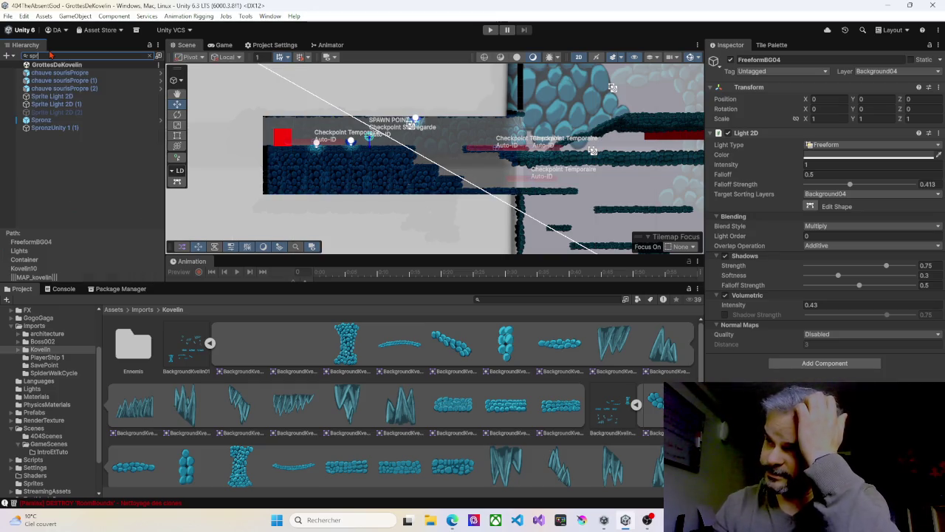
{"action": "left_click", "coordinate": [46, 121]}
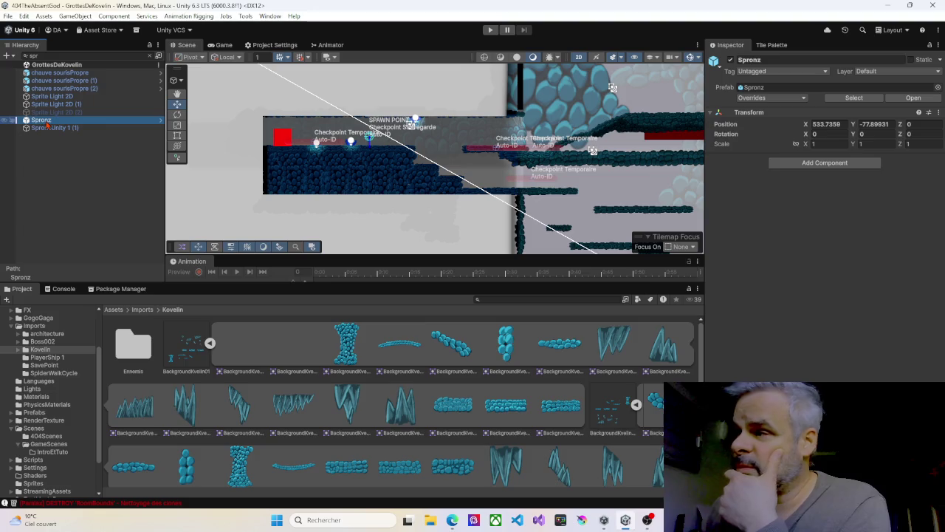
{"action": "right_click", "coordinate": [339, 139]}
{"action": "left_click", "coordinate": [373, 201]}
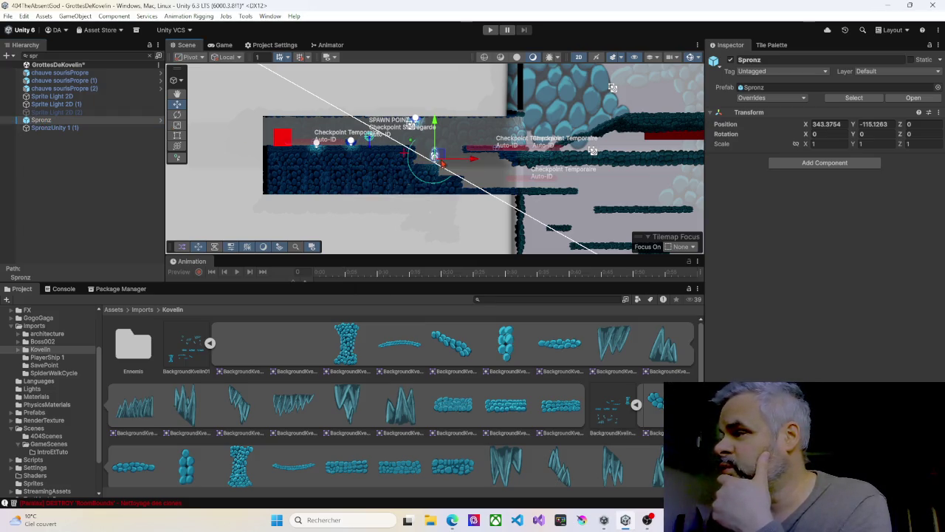
Enter Play mode and walk Spronz right from the spawn down a ledge into the next room.
{"action": "left_click", "coordinate": [490, 30]}
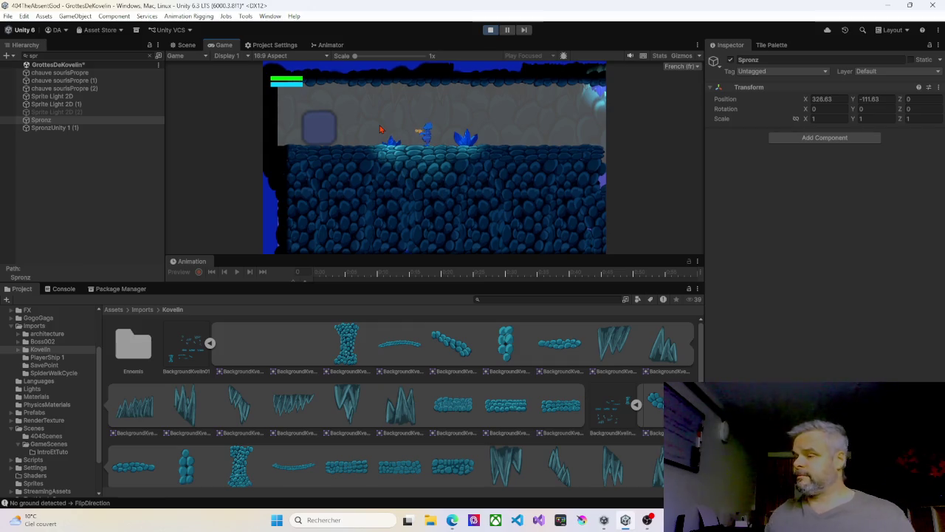
{"action": "key", "text": "Right"}
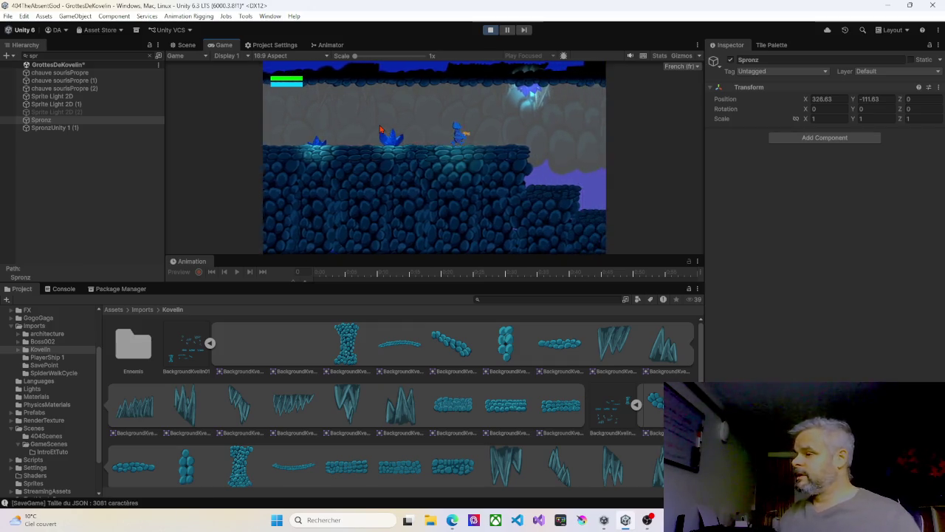
{"action": "key", "text": "Right"}
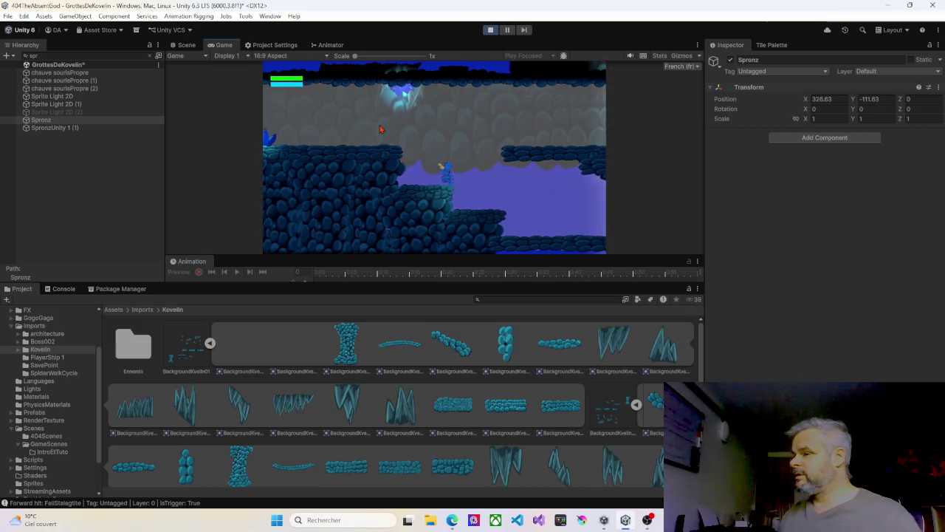
{"action": "key", "text": "Right"}
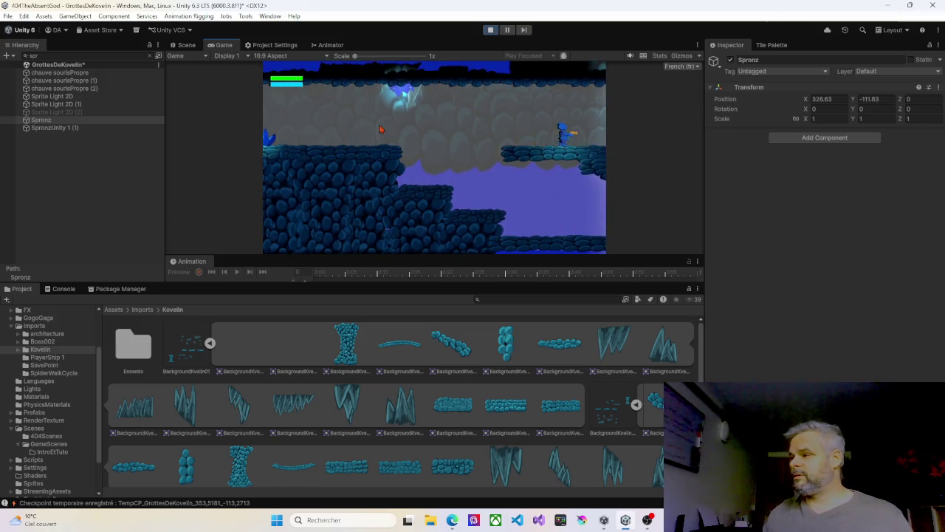
{"action": "key", "text": "Right"}
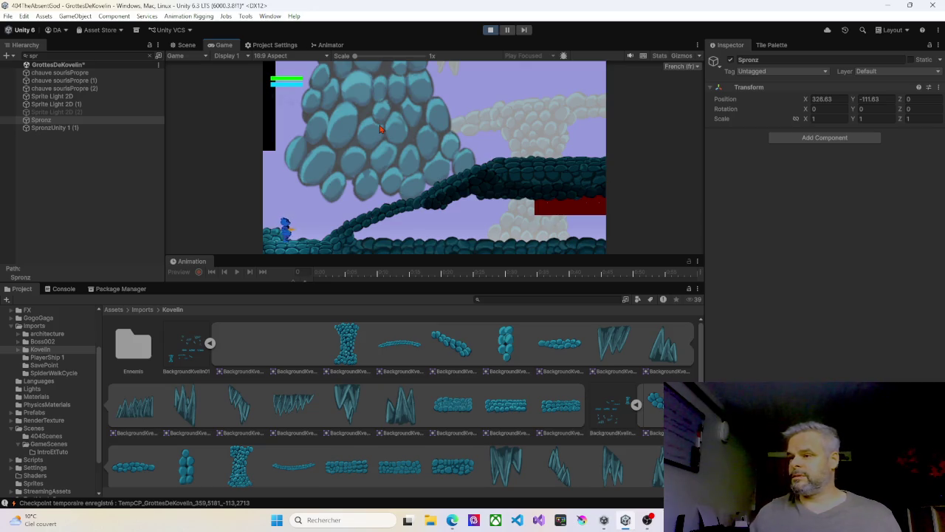
{"action": "key", "text": "Right"}
Walk Spronz left and right through further Kovelin cave rooms, then end Play mode.
{"action": "key", "text": "Left"}
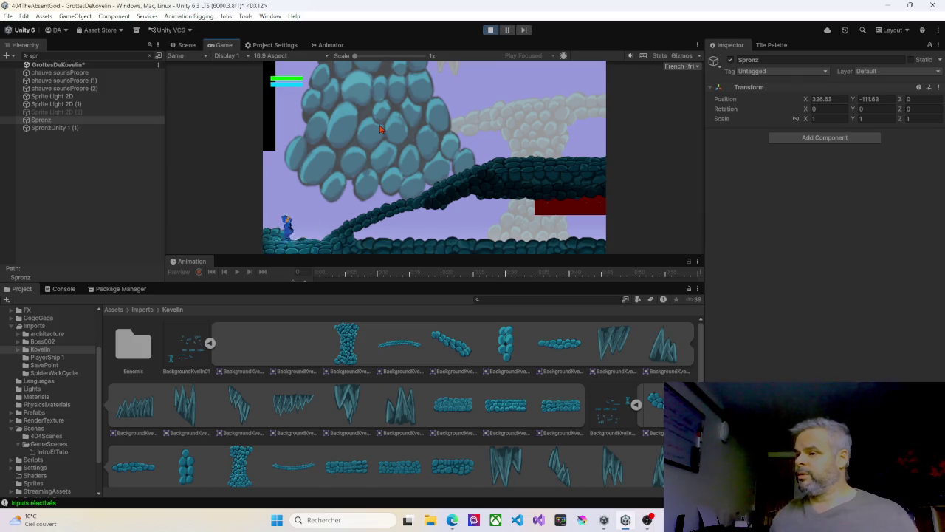
{"action": "key", "text": "Left"}
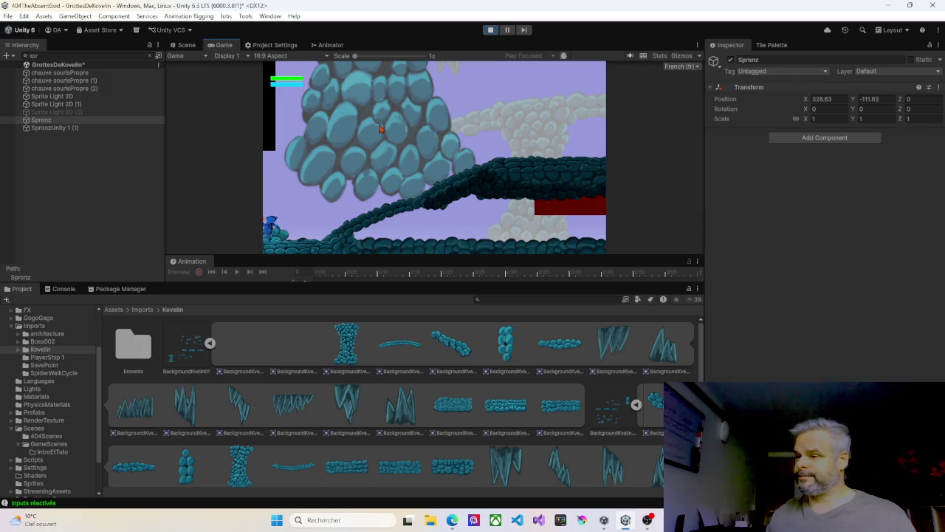
{"action": "key", "text": "Right"}
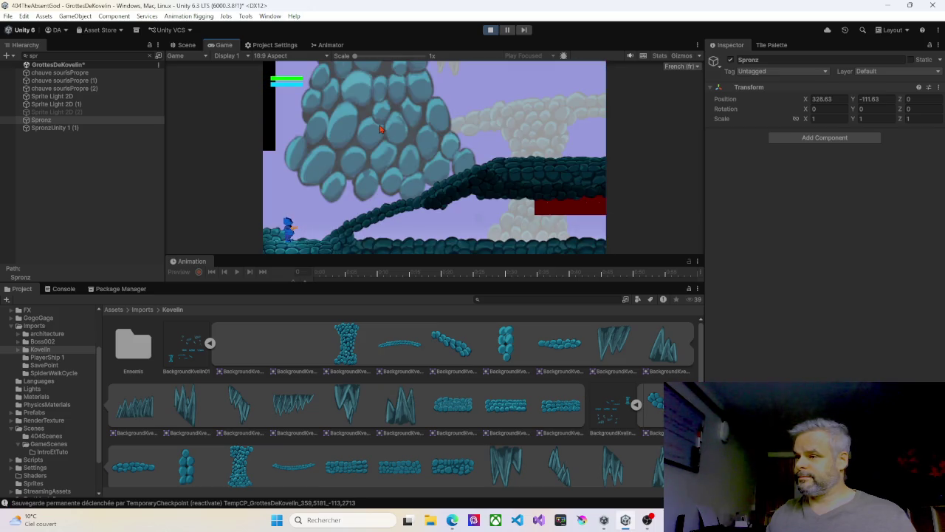
{"action": "key", "text": "Right"}
{"action": "key", "text": "Left"}
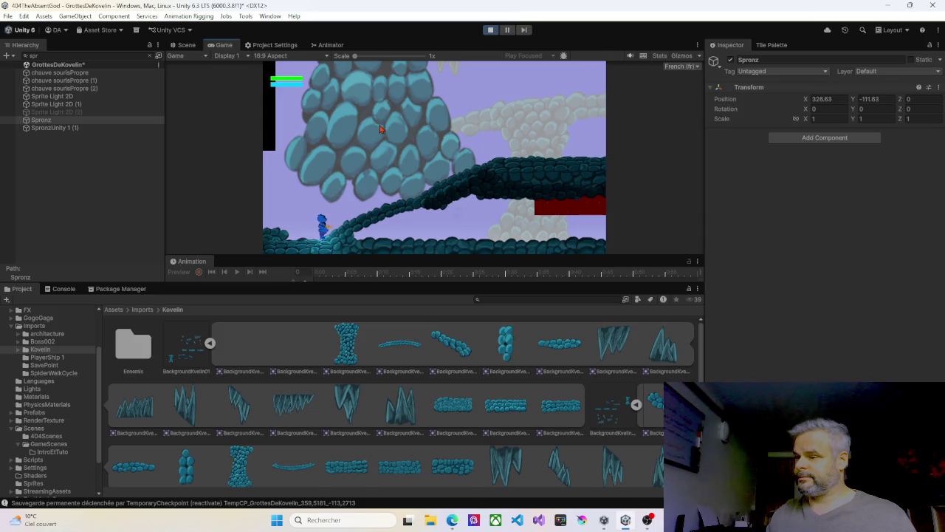
{"action": "key", "text": "Left"}
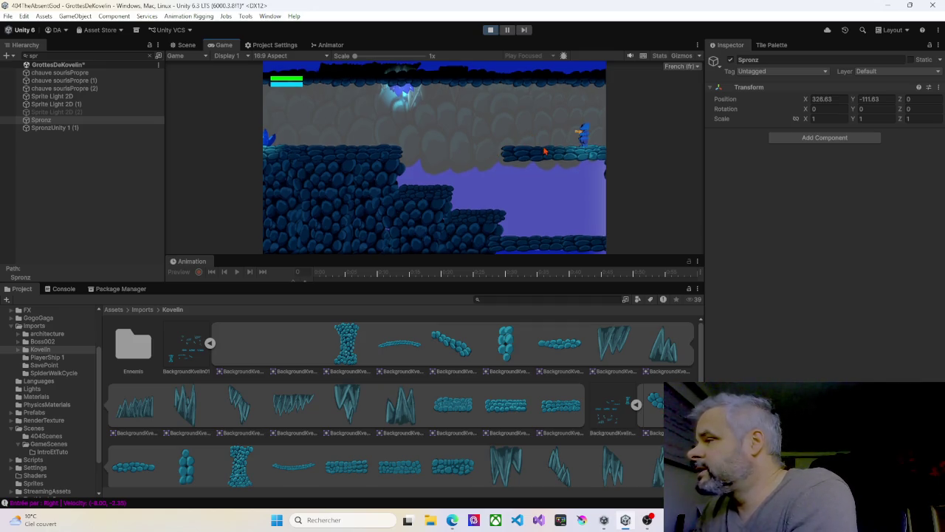
{"action": "left_click", "coordinate": [491, 30]}
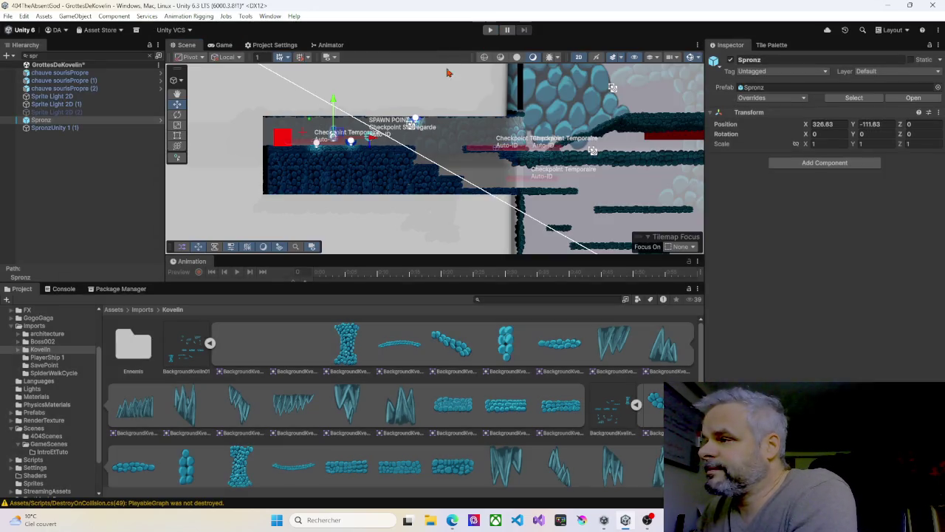
Zoom in and raise PlatedformeX9 (3) to Y 3.45, level with the neighbouring ledge.
{"action": "scroll", "coordinate": [416, 158], "scroll_direction": "up", "scroll_amount": 3}
{"action": "scroll", "coordinate": [415, 158], "scroll_direction": "up", "scroll_amount": 5}
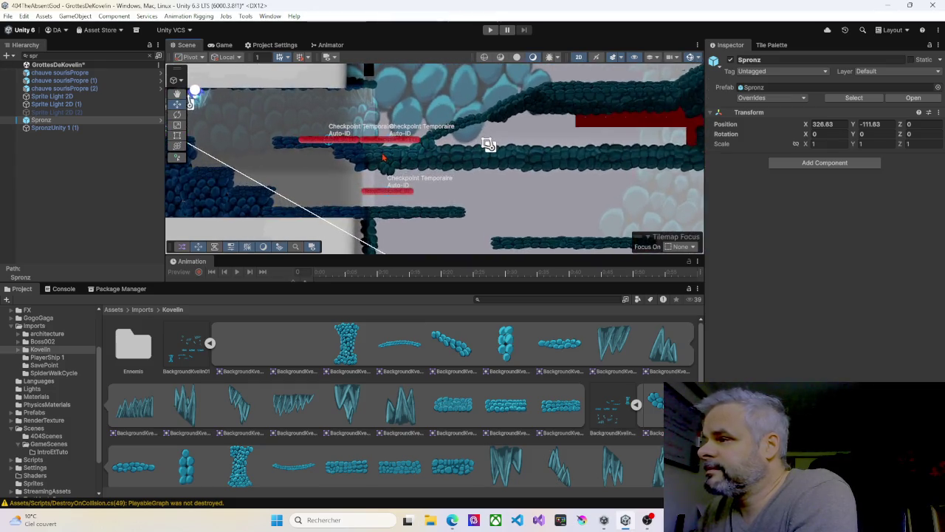
{"action": "scroll", "coordinate": [348, 140], "scroll_direction": "up", "scroll_amount": 1}
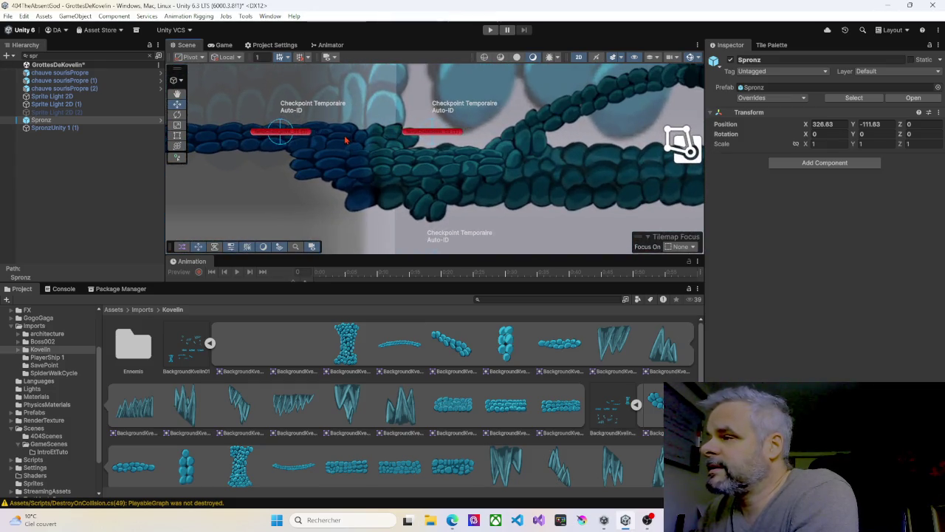
{"action": "left_click", "coordinate": [346, 139]}
{"action": "left_click", "coordinate": [392, 146]}
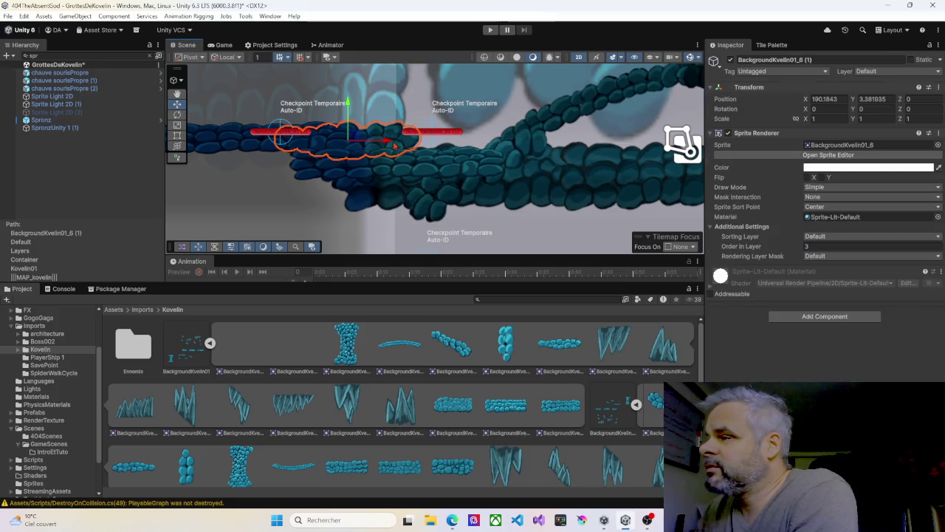
{"action": "left_click", "coordinate": [432, 158]}
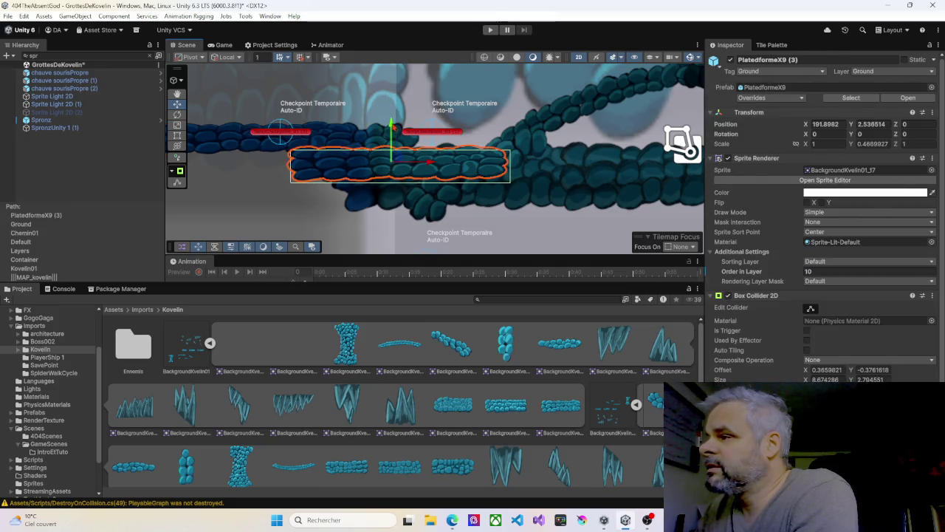
{"action": "left_click_drag", "start_coordinate": [392, 123], "coordinate": [391, 99]}
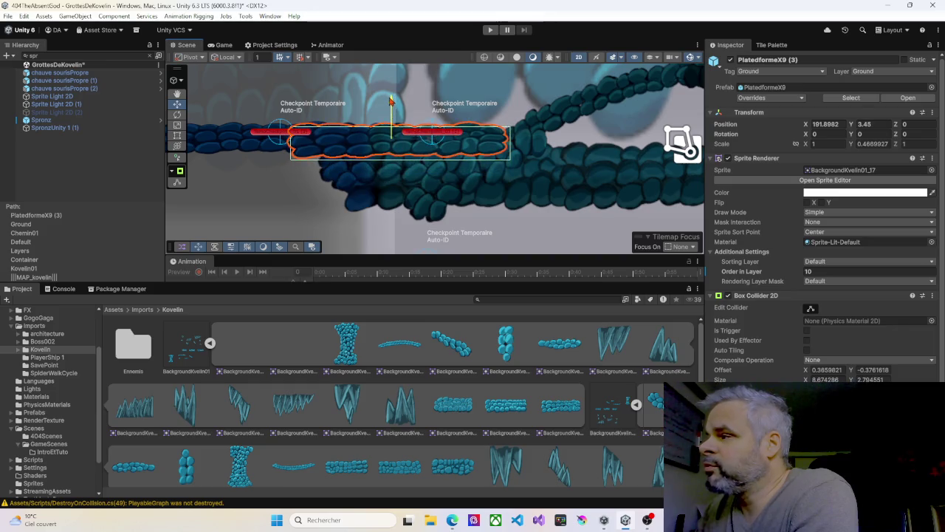